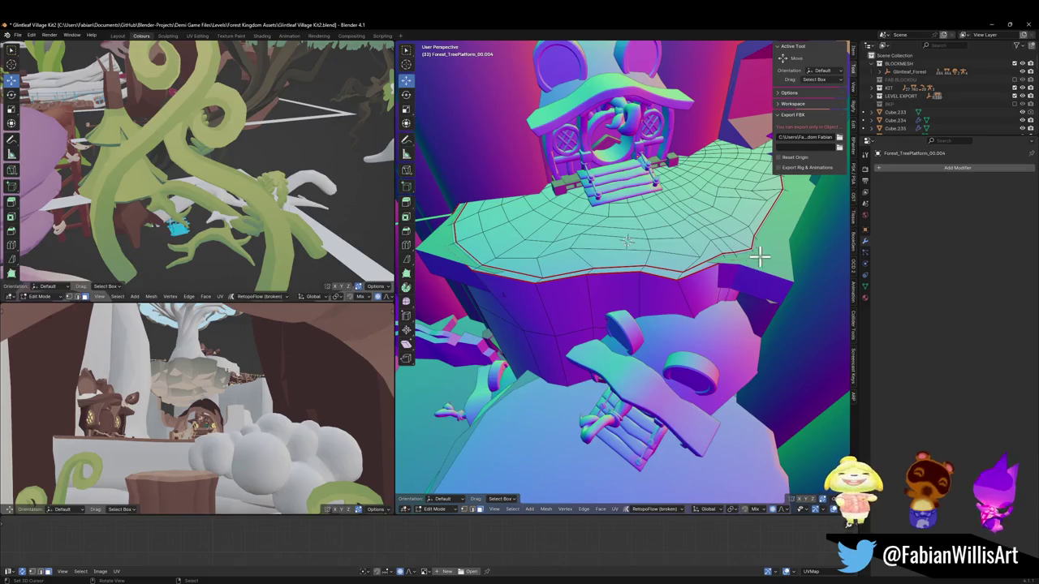
Try moving and rotating a trunk wall face on Z, then undo the change.
{"action": "mouse_move", "coordinate": [741, 290]}
{"action": "middle_mouse_down"}
{"action": "mouse_move", "coordinate": [582, 334]}
{"action": "mouse_move", "coordinate": [725, 332]}
{"action": "mouse_move", "coordinate": [651, 350]}
{"action": "middle_mouse_up"}
{"action": "left_click", "coordinate": [653, 348]}
{"action": "key", "text": "g"}
{"action": "key", "text": "z"}
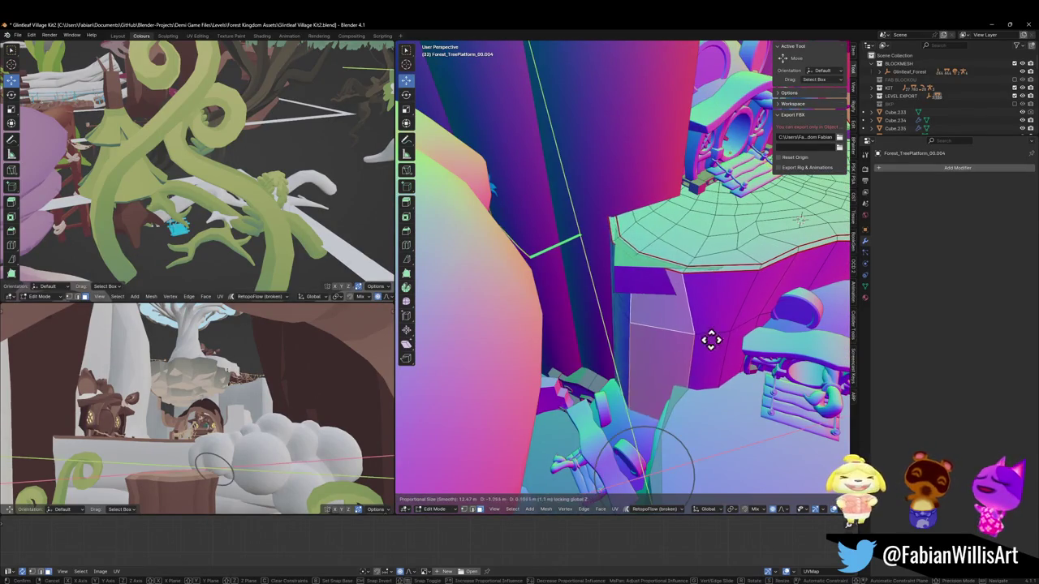
{"action": "left_click", "coordinate": [661, 350]}
{"action": "key", "text": "r"}
{"action": "key", "text": "z"}
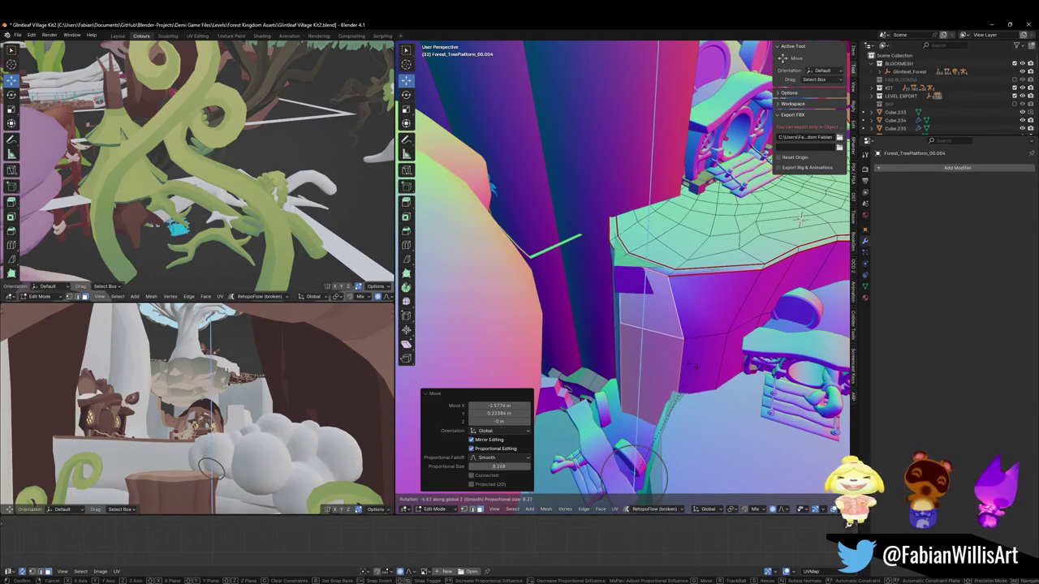
{"action": "key", "text": "Escape"}
{"action": "key", "text": "ctrl+z"}
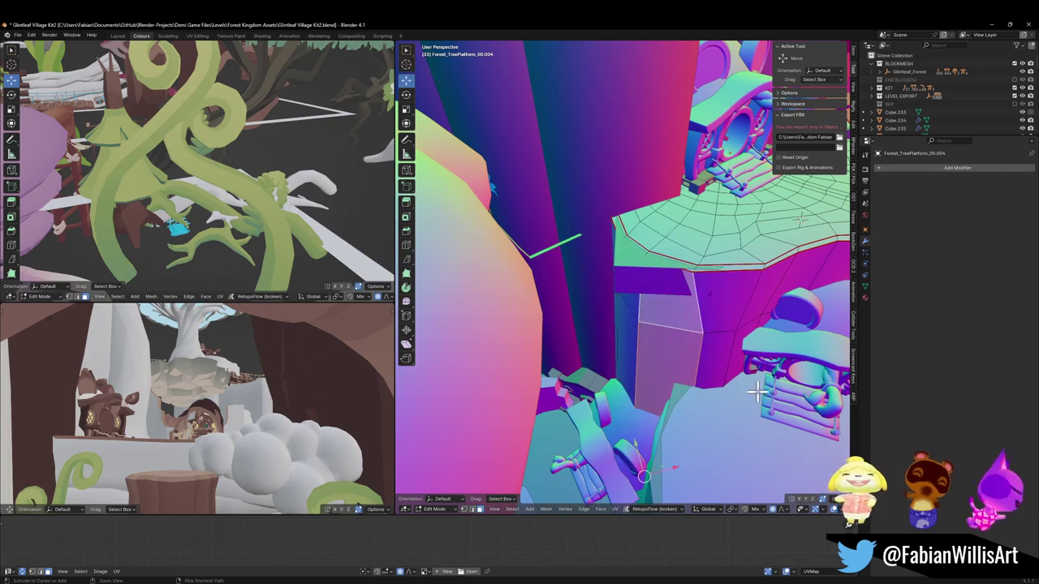
{"action": "key", "text": "ctrl+z"}
{"action": "key", "text": "ctrl+z"}
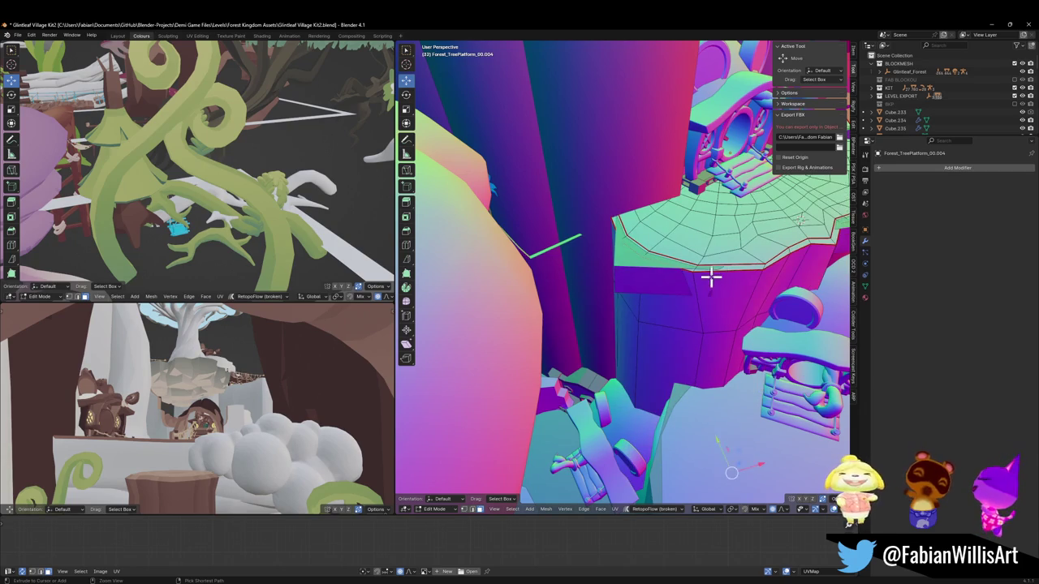
Select the connected platform rim, then move it and rotate it around Z with proportional editing.
{"action": "key", "text": "l"}
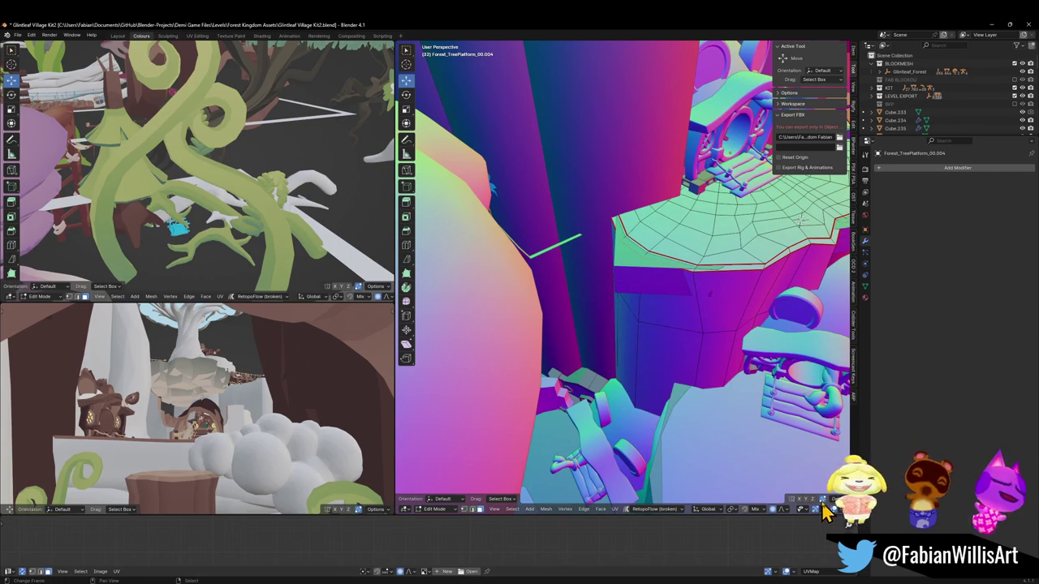
{"action": "key", "text": "g"}
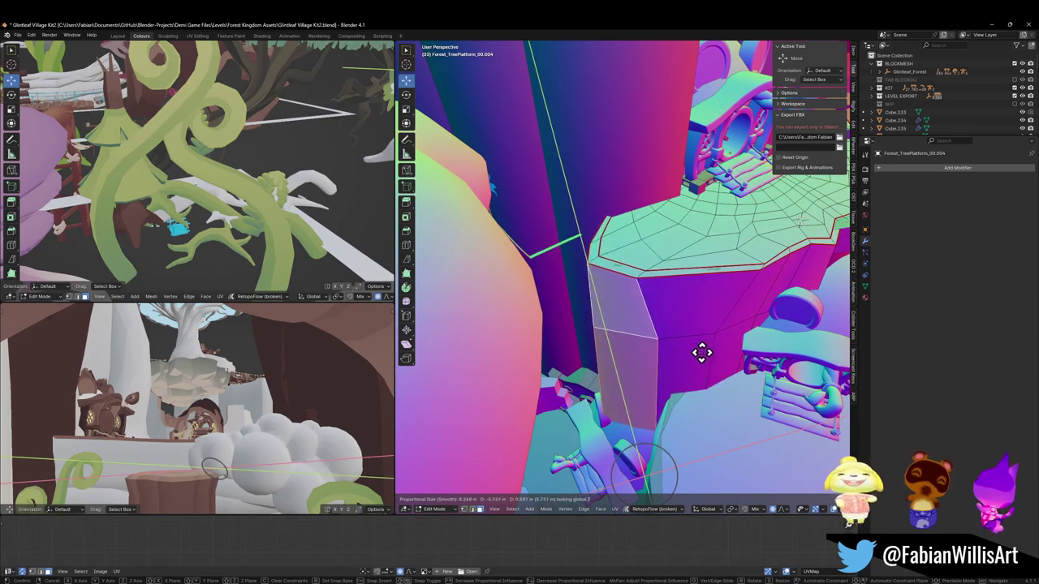
{"action": "left_click", "coordinate": [723, 331]}
{"action": "key", "text": "r"}
{"action": "key", "text": "z"}
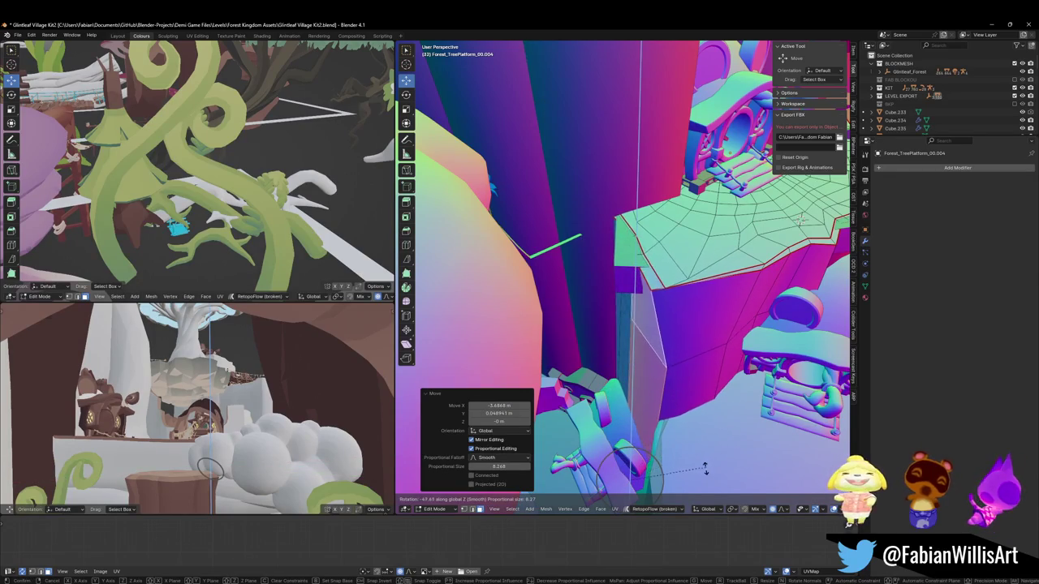
{"action": "left_click", "coordinate": [699, 474]}
{"action": "key", "text": "g"}
{"action": "key", "text": "z"}
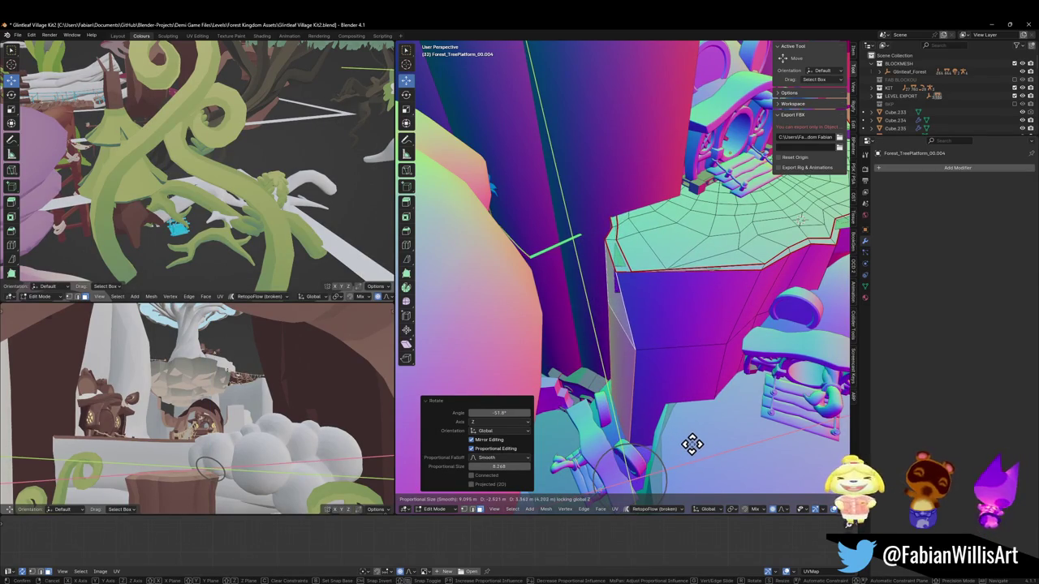
{"action": "left_click", "coordinate": [691, 443]}
{"action": "middle_click_drag", "start_coordinate": [637, 251], "coordinate": [665, 268]}
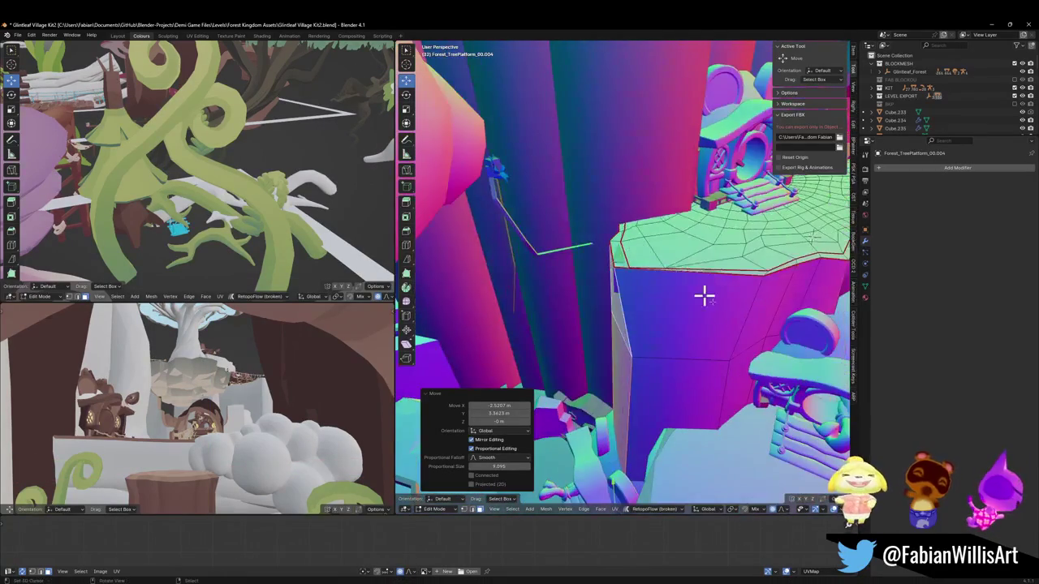
{"action": "key", "text": "r"}
{"action": "key", "text": "z"}
{"action": "right_click", "coordinate": [711, 275]}
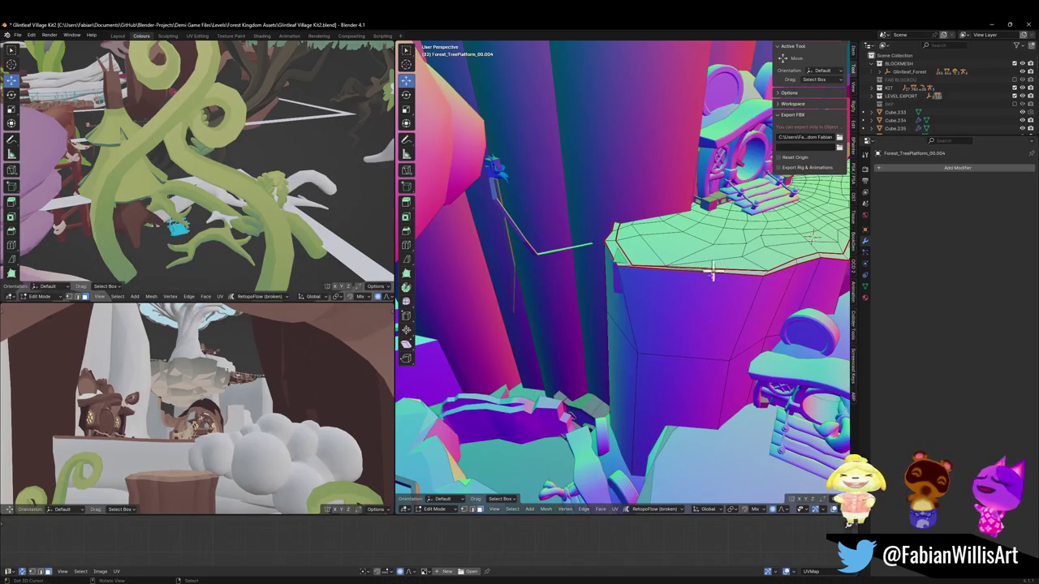
Add a centred edge loop around the trunk.
{"action": "left_click", "coordinate": [675, 364]}
{"action": "right_click", "coordinate": [703, 362]}
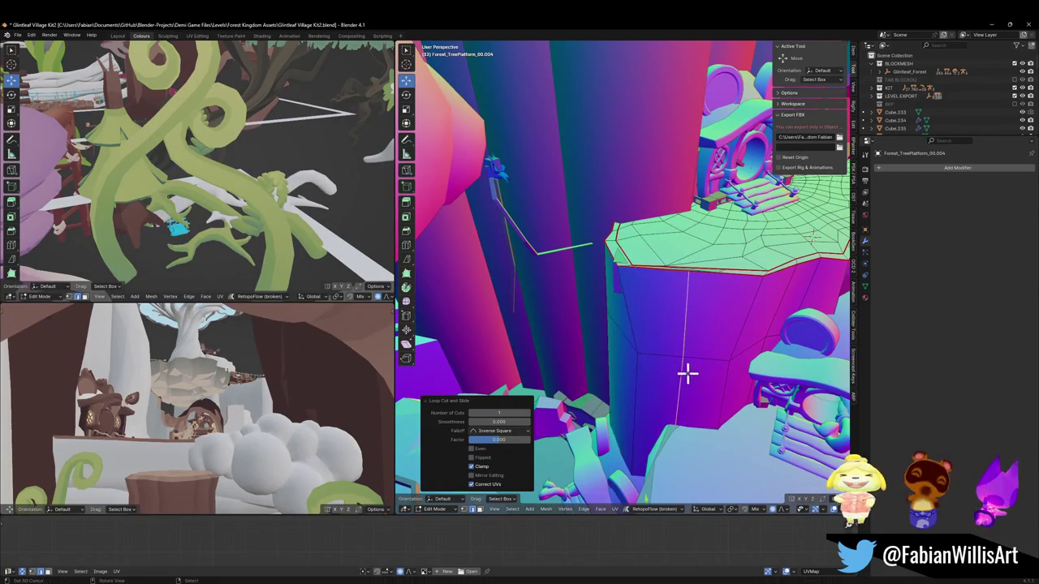
{"action": "mouse_move", "coordinate": [720, 321]}
{"action": "middle_mouse_down"}
{"action": "mouse_move", "coordinate": [598, 294]}
{"action": "mouse_move", "coordinate": [667, 313]}
{"action": "mouse_move", "coordinate": [658, 330]}
{"action": "middle_mouse_up"}
Twist the trunk's bottom faces and shift them on the horizontal plane.
{"action": "key", "text": "g"}
{"action": "key", "text": "shift+z"}
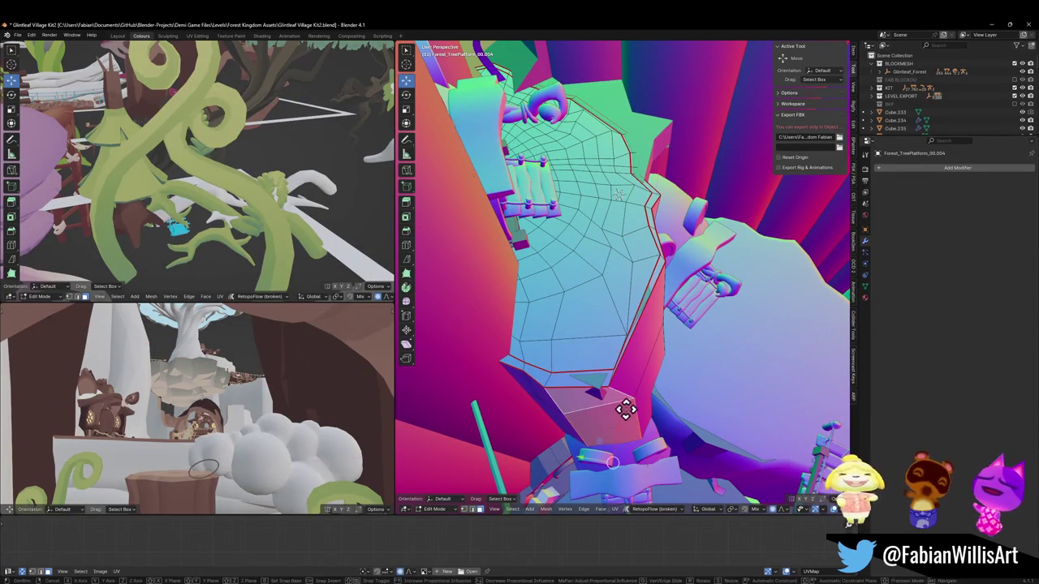
{"action": "key", "text": "r"}
{"action": "left_click", "coordinate": [634, 407]}
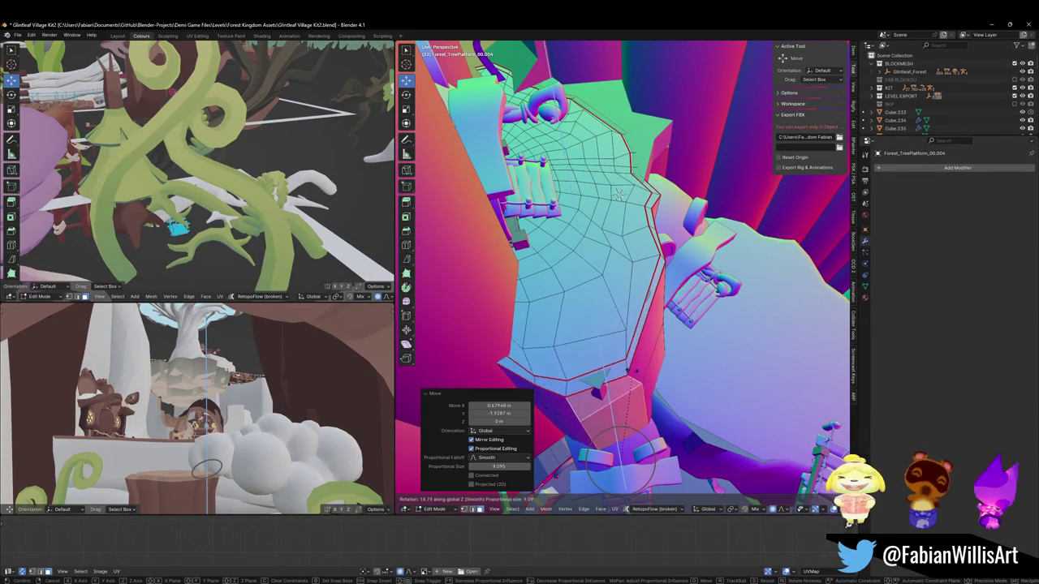
{"action": "key", "text": "g"}
{"action": "key", "text": "shift+z"}
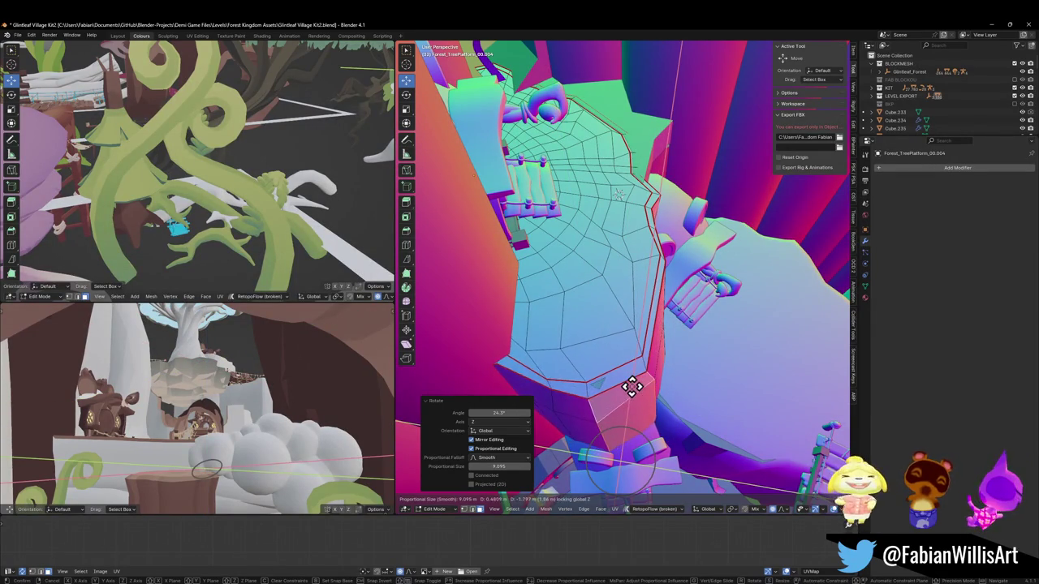
{"action": "left_click", "coordinate": [632, 390]}
Shrink the trunk base horizontally to about two-thirds and shift it into place.
{"action": "key", "text": "s"}
{"action": "key", "text": "shift+z"}
{"action": "left_click", "coordinate": [635, 413]}
{"action": "key", "text": "g"}
{"action": "key", "text": "shift+z"}
{"action": "left_click", "coordinate": [688, 401]}
{"action": "mouse_move", "coordinate": [688, 402]}
{"action": "middle_mouse_down"}
{"action": "mouse_move", "coordinate": [660, 365]}
{"action": "mouse_move", "coordinate": [666, 349]}
{"action": "mouse_move", "coordinate": [617, 345]}
{"action": "mouse_move", "coordinate": [604, 387]}
{"action": "middle_mouse_up"}
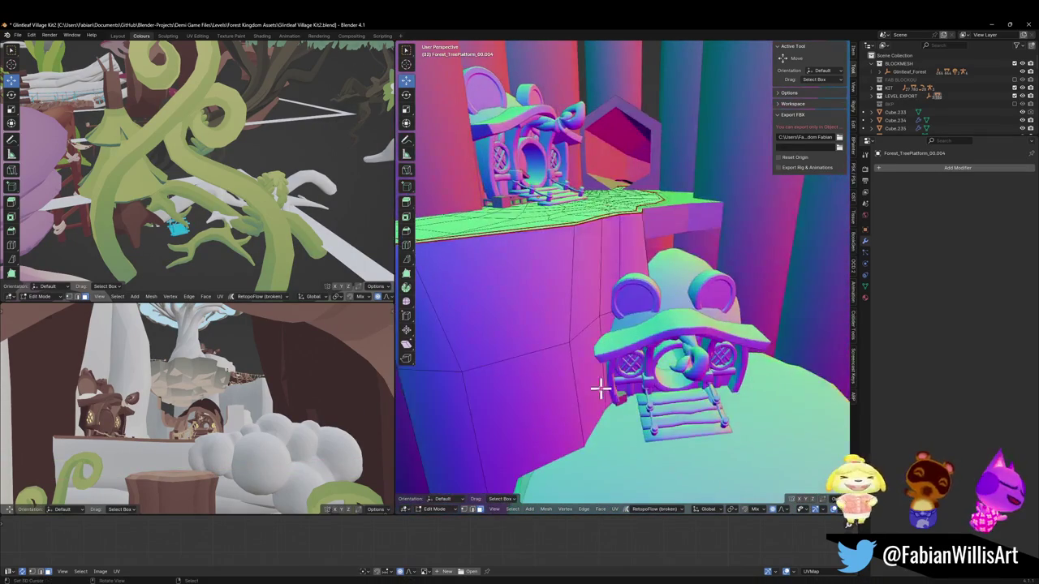
Softly shift the platform geometry and one platform edge on the horizontal plane.
{"action": "key", "text": "g"}
{"action": "key", "text": "shift+z"}
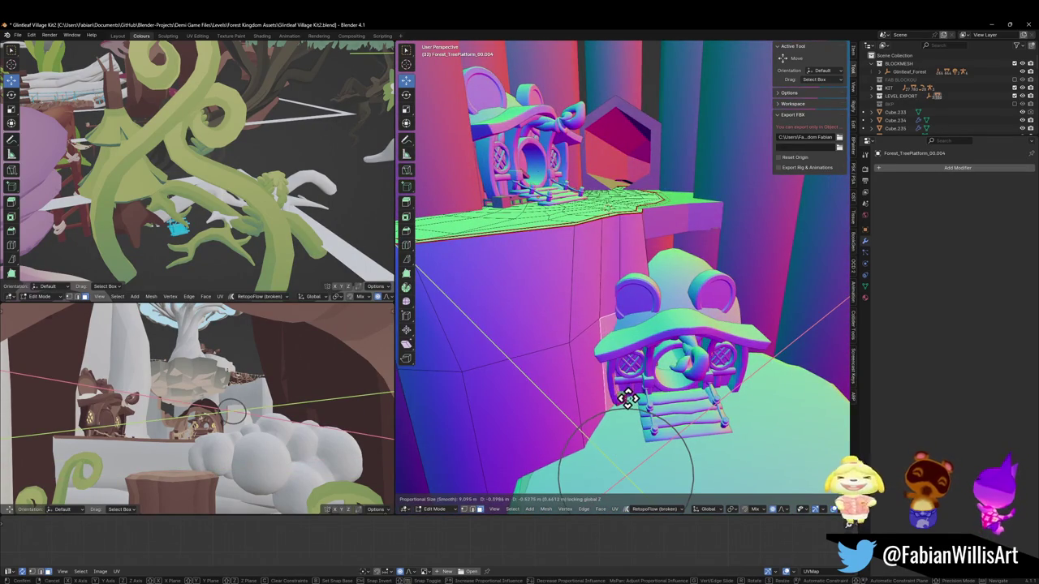
{"action": "left_click", "coordinate": [626, 403]}
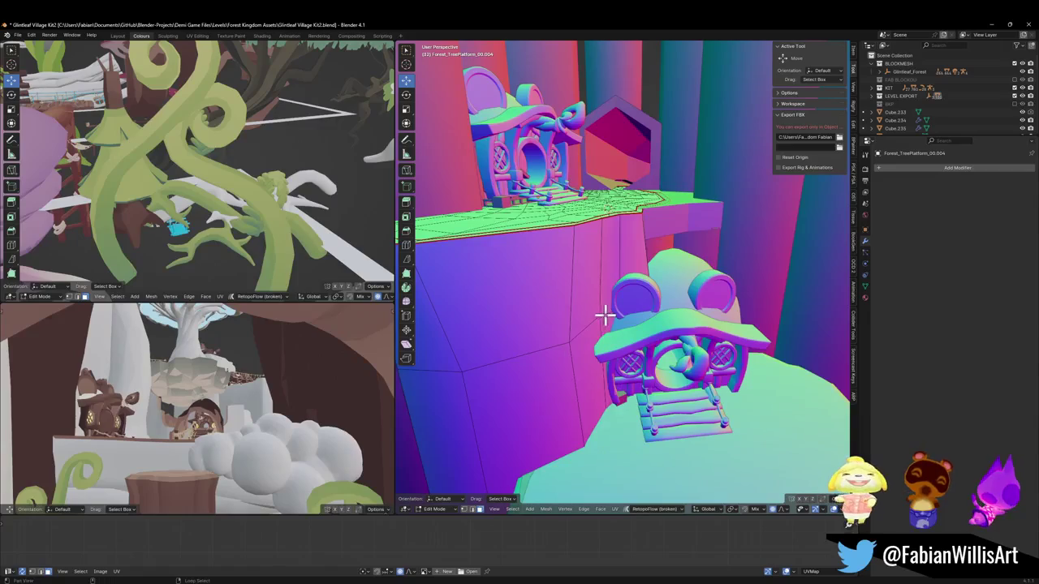
{"action": "middle_click_drag", "start_coordinate": [598, 347], "coordinate": [621, 339]}
{"action": "key", "text": "g"}
{"action": "key", "text": "shift+z"}
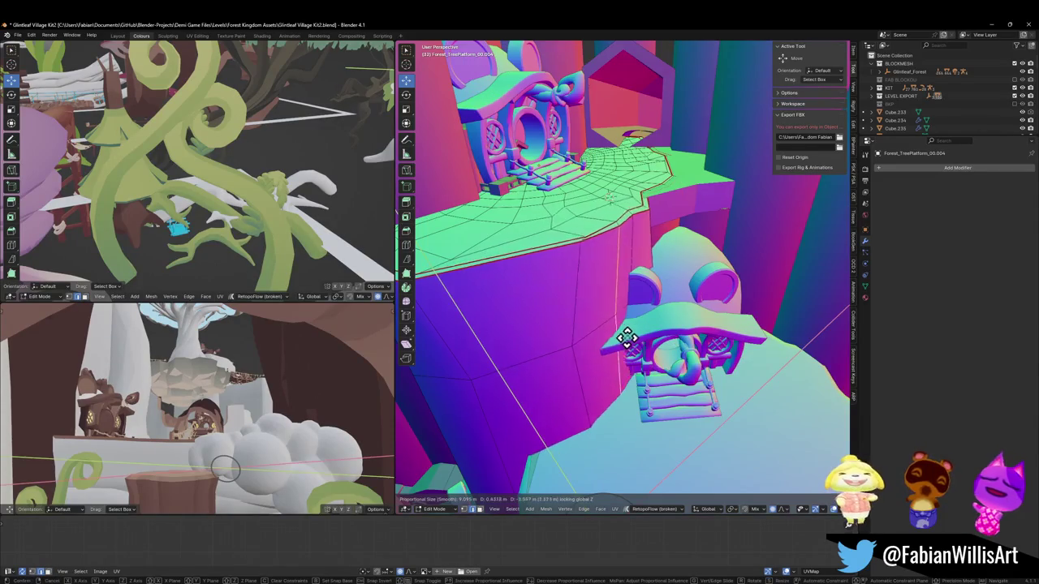
{"action": "scroll", "coordinate": [620, 336], "scroll_direction": "up", "scroll_amount": 6}
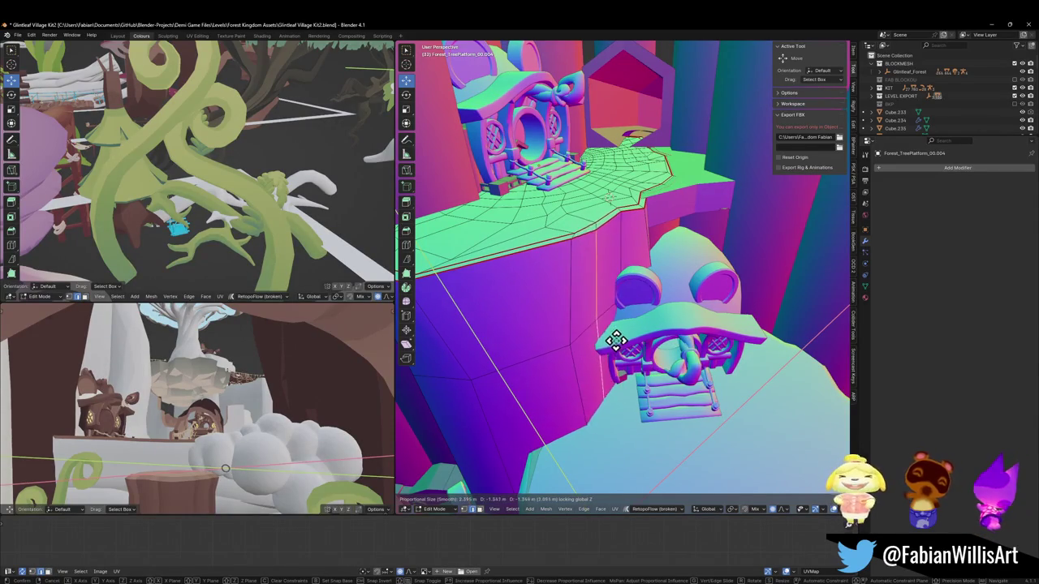
{"action": "left_click", "coordinate": [612, 347]}
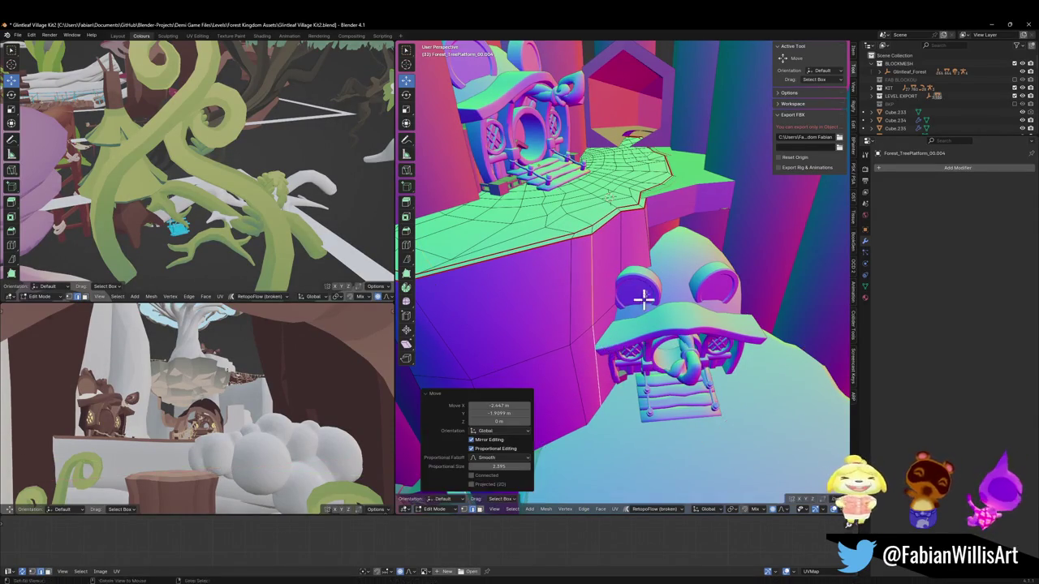
Move the platform horizontally with a wide proportional falloff around the lower house.
{"action": "middle_click_drag", "start_coordinate": [695, 316], "coordinate": [671, 269]}
{"action": "key", "text": "g"}
{"action": "key", "text": "shift+z"}
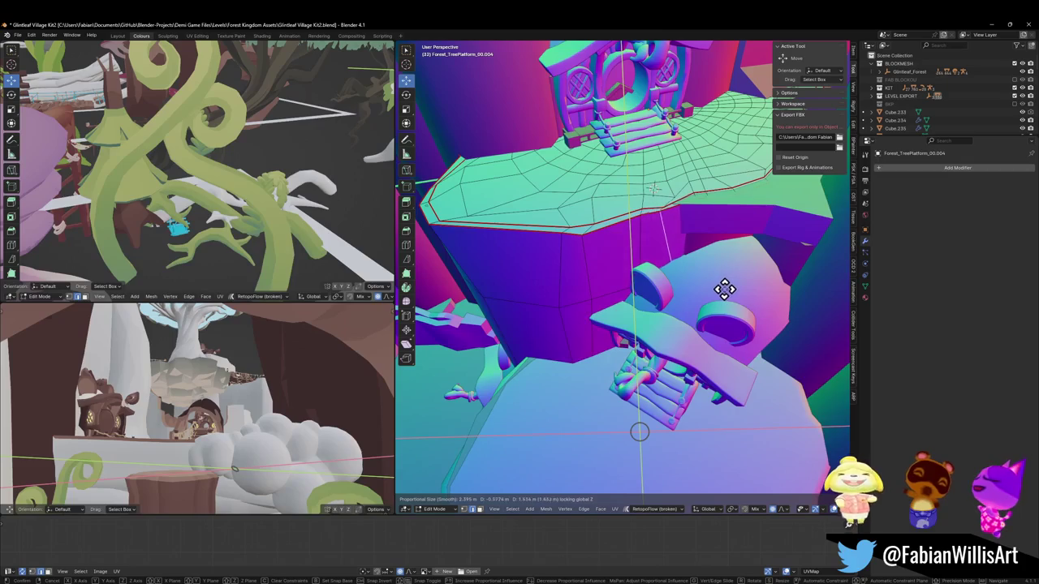
{"action": "right_click", "coordinate": [726, 290]}
{"action": "key", "text": "g"}
{"action": "right_click", "coordinate": [731, 241]}
{"action": "key", "text": "g"}
{"action": "key", "text": "shift+z"}
{"action": "scroll", "coordinate": [735, 286], "scroll_direction": "down", "scroll_amount": 3}
{"action": "scroll", "coordinate": [733, 282], "scroll_direction": "down", "scroll_amount": 4}
{"action": "scroll", "coordinate": [733, 280], "scroll_direction": "down", "scroll_amount": 4}
{"action": "scroll", "coordinate": [732, 279], "scroll_direction": "down", "scroll_amount": 4}
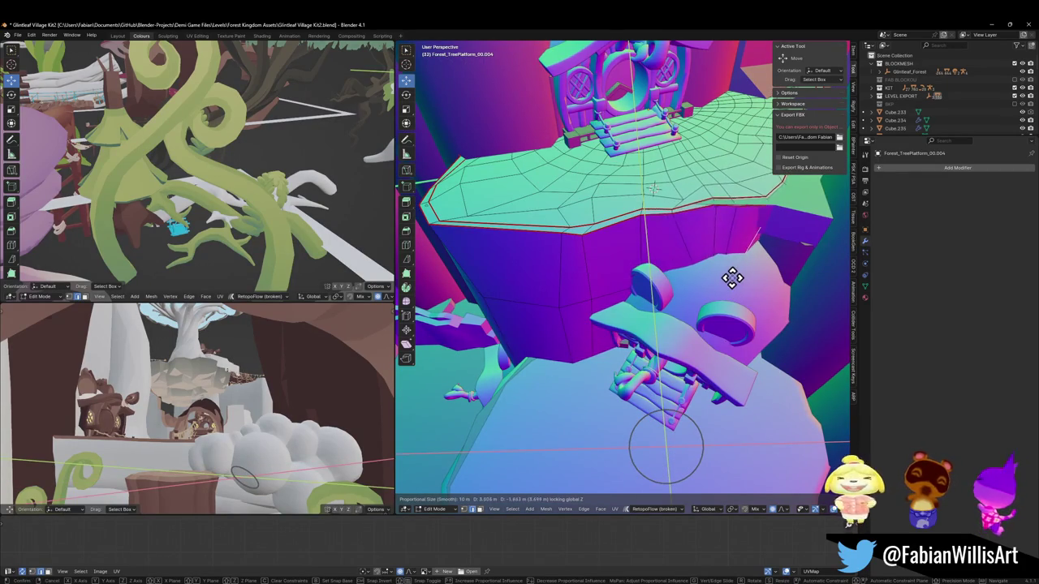
{"action": "left_click", "coordinate": [732, 280]}
{"action": "middle_click_drag", "start_coordinate": [760, 274], "coordinate": [623, 251]}
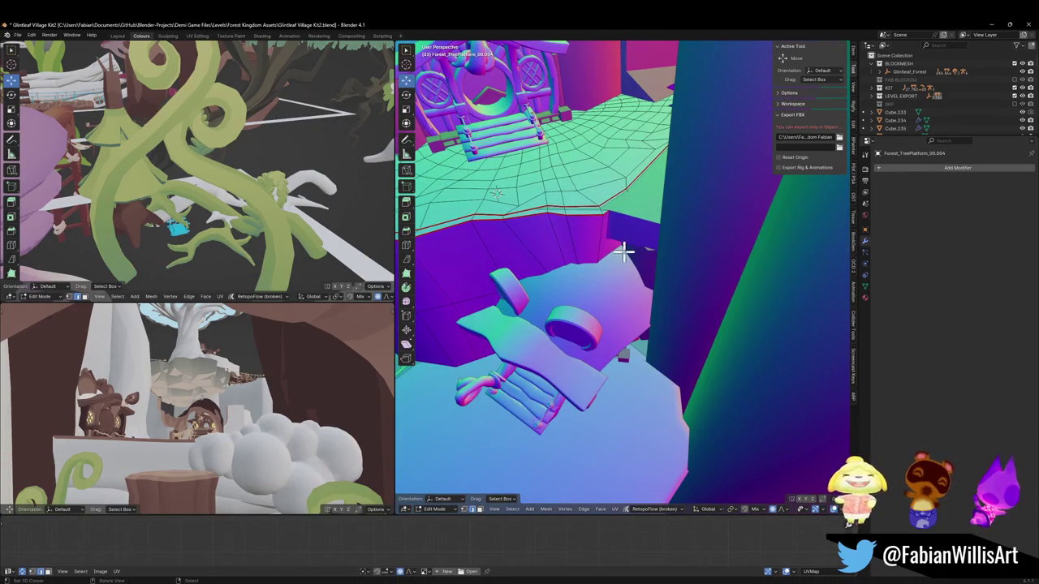
Move the platform geometry horizontally again with an adjusted falloff size.
{"action": "key", "text": "g"}
{"action": "key", "text": "shift+z"}
{"action": "scroll", "coordinate": [677, 269], "scroll_direction": "down", "scroll_amount": 1}
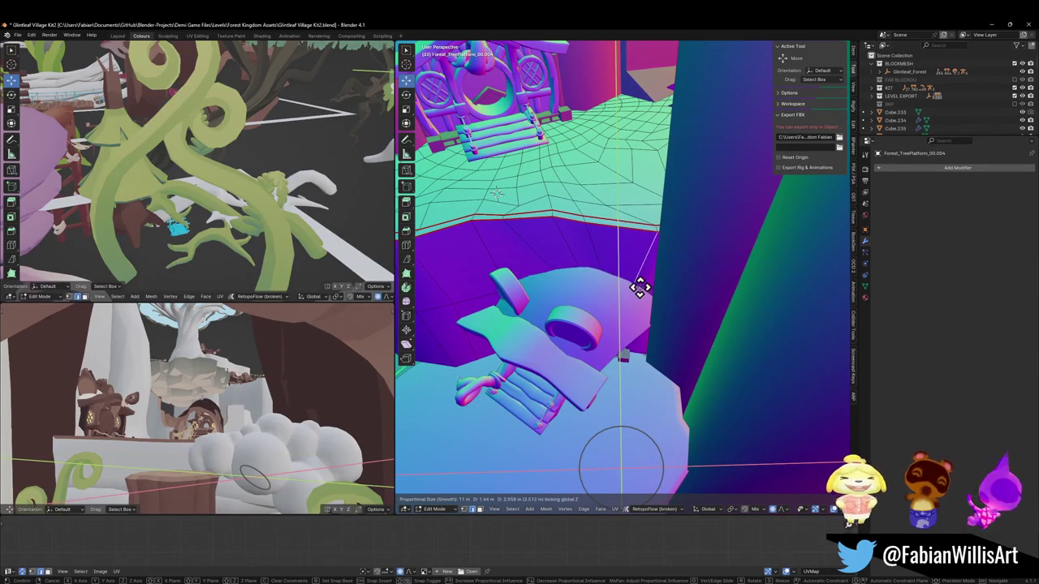
{"action": "left_click", "coordinate": [638, 295]}
{"action": "mouse_move", "coordinate": [631, 269]}
{"action": "middle_mouse_down"}
{"action": "mouse_move", "coordinate": [698, 290]}
{"action": "mouse_move", "coordinate": [686, 280]}
{"action": "mouse_move", "coordinate": [624, 288]}
{"action": "middle_mouse_up"}
{"action": "scroll", "coordinate": [624, 287], "scroll_direction": "up", "scroll_amount": 3}
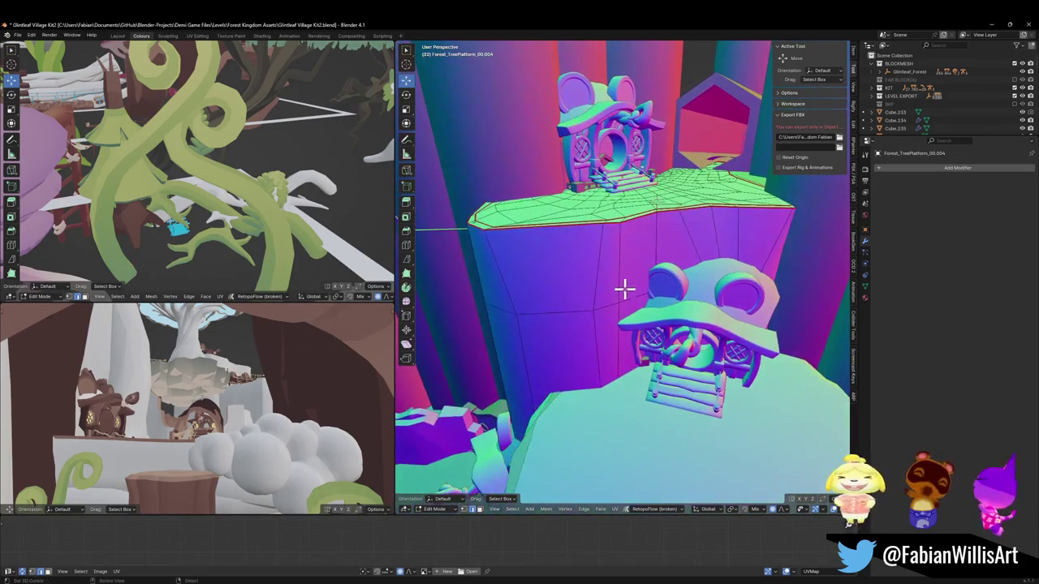
Slide the selected edge −2.556 m X, 0.878 m Y, then return to Object Mode.
{"action": "key", "text": "g"}
{"action": "key", "text": "shift+z"}
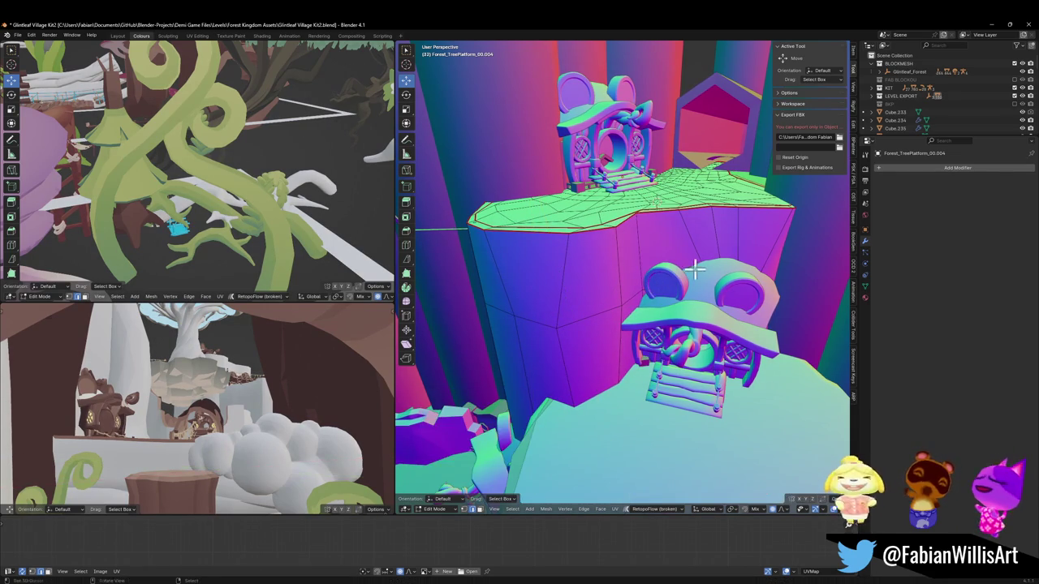
{"action": "left_click", "coordinate": [630, 240]}
{"action": "mouse_move", "coordinate": [749, 292]}
{"action": "middle_mouse_down"}
{"action": "mouse_move", "coordinate": [628, 281]}
{"action": "mouse_move", "coordinate": [658, 267]}
{"action": "mouse_move", "coordinate": [663, 283]}
{"action": "mouse_move", "coordinate": [614, 285]}
{"action": "mouse_move", "coordinate": [710, 270]}
{"action": "mouse_move", "coordinate": [655, 294]}
{"action": "mouse_move", "coordinate": [705, 287]}
{"action": "mouse_move", "coordinate": [673, 281]}
{"action": "mouse_move", "coordinate": [694, 296]}
{"action": "mouse_move", "coordinate": [730, 276]}
{"action": "mouse_move", "coordinate": [663, 285]}
{"action": "mouse_move", "coordinate": [665, 301]}
{"action": "mouse_move", "coordinate": [637, 316]}
{"action": "middle_mouse_up"}
{"action": "scroll", "coordinate": [670, 294], "scroll_direction": "up", "scroll_amount": 5}
{"action": "scroll", "coordinate": [693, 296], "scroll_direction": "down", "scroll_amount": 3}
{"action": "key", "text": "Tab"}
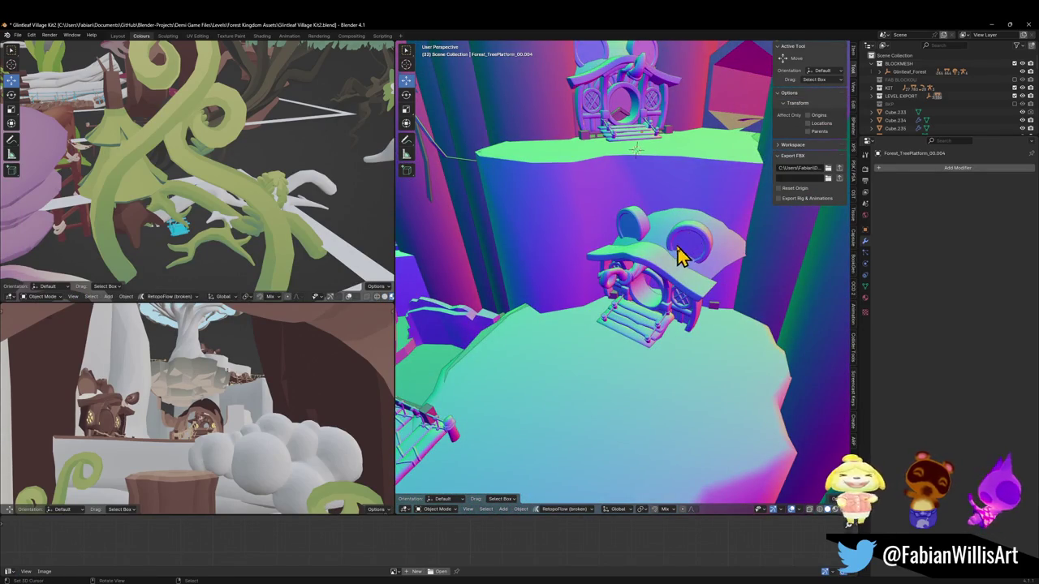
Duplicate the tree platform, then rotate the copy around Z and slide it horizontally.
{"action": "left_click", "coordinate": [547, 199]}
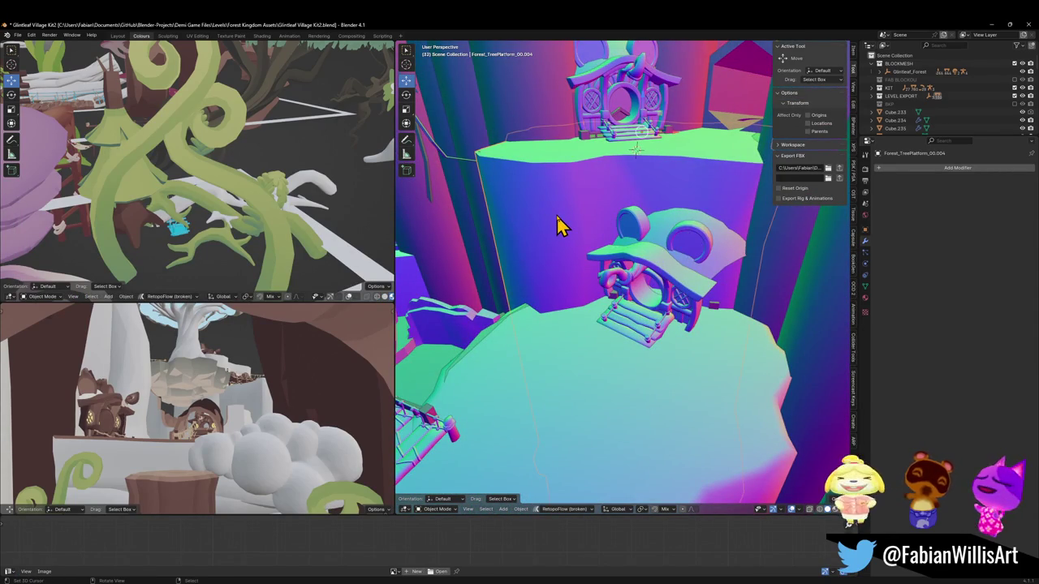
{"action": "mouse_move", "coordinate": [598, 231]}
{"action": "middle_mouse_down"}
{"action": "mouse_move", "coordinate": [651, 245]}
{"action": "mouse_move", "coordinate": [608, 253]}
{"action": "mouse_move", "coordinate": [596, 238]}
{"action": "middle_mouse_up"}
{"action": "key", "text": "shift+d"}
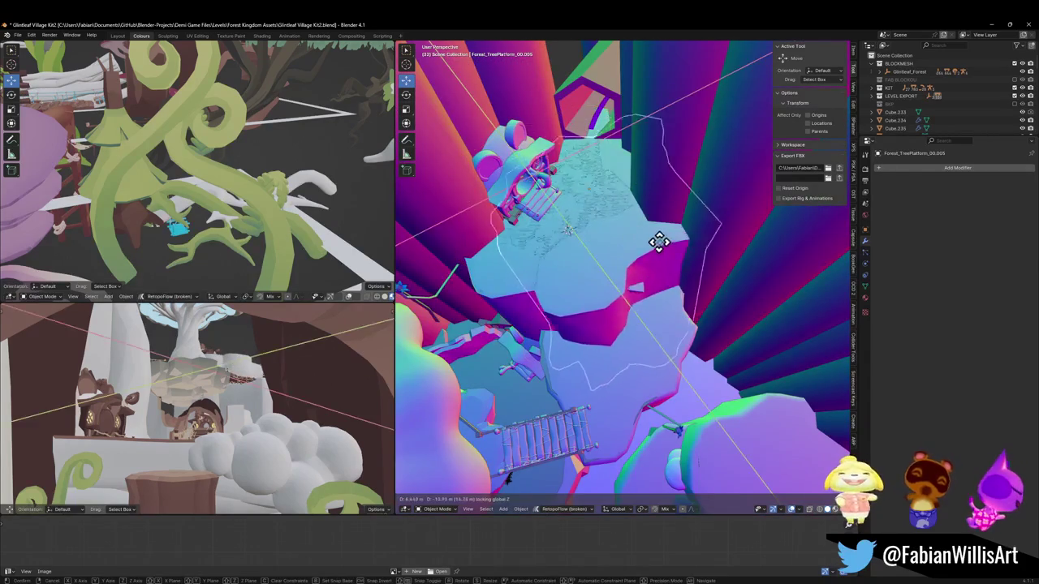
{"action": "left_click", "coordinate": [656, 239]}
{"action": "key", "text": "r"}
{"action": "key", "text": "z"}
{"action": "left_click", "coordinate": [617, 329]}
{"action": "key", "text": "g"}
{"action": "key", "text": "shift+z"}
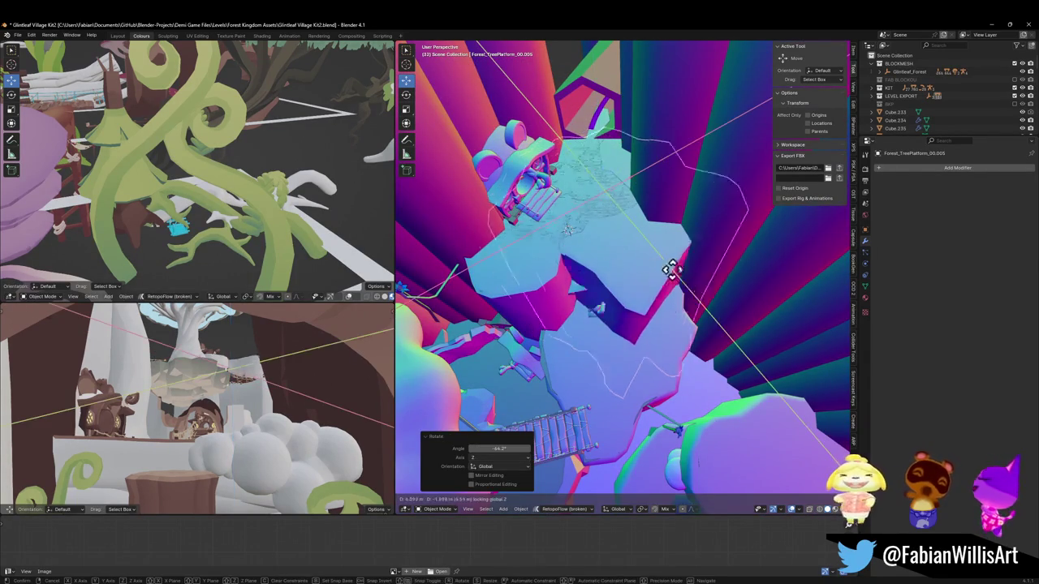
{"action": "left_click", "coordinate": [714, 261]}
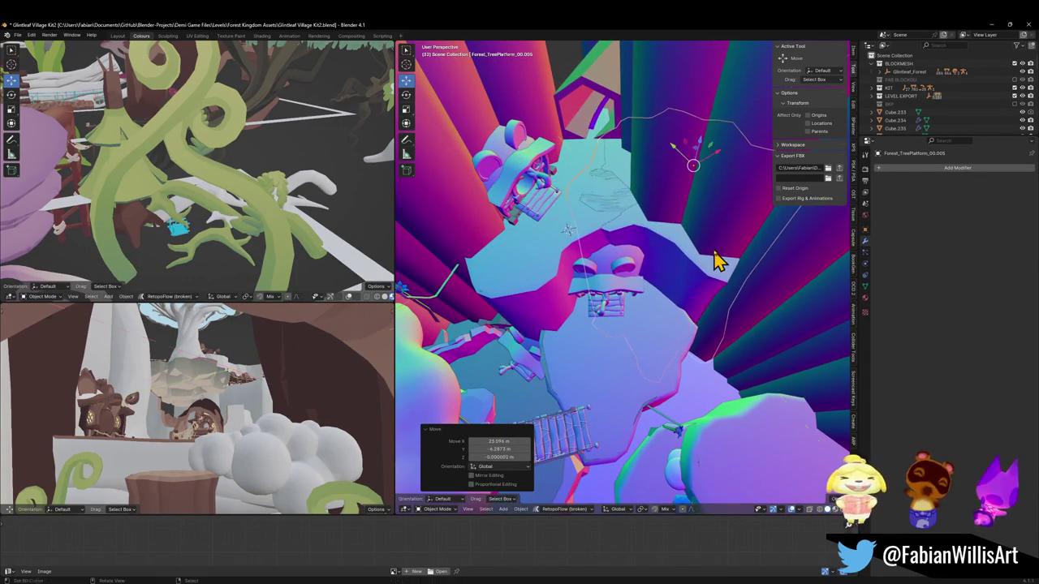
Mirror the platform copy across Y and turn it 43.5° around Z.
{"action": "key", "text": "r"}
{"action": "key", "text": "z"}
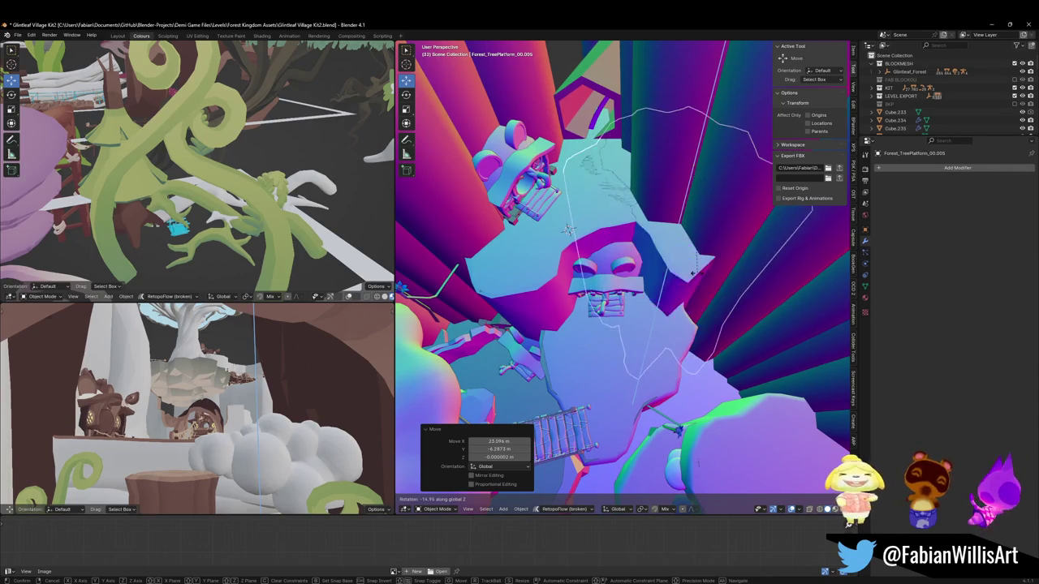
{"action": "right_click", "coordinate": [708, 282]}
{"action": "key", "text": "ctrl+m"}
{"action": "key", "text": "y"}
{"action": "key", "text": "Return"}
{"action": "key", "text": "r"}
{"action": "key", "text": "z"}
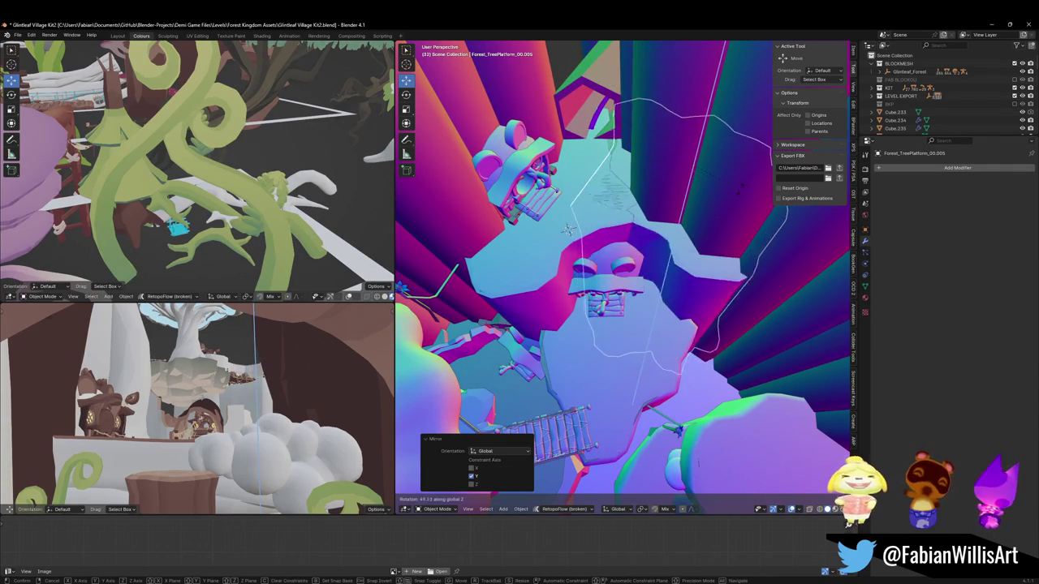
{"action": "left_click", "coordinate": [741, 204]}
Move the copy −4.528 m X, 1.478 m Y under the house, then select Forest_TreePlatform_00.002.
{"action": "key", "text": "g"}
{"action": "key", "text": "shift+z"}
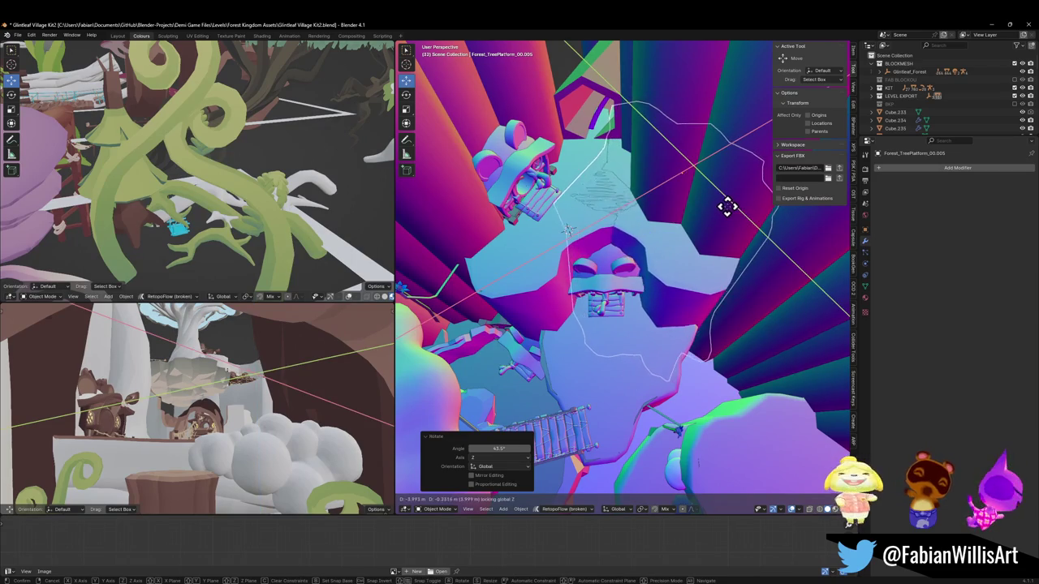
{"action": "left_click", "coordinate": [722, 203]}
{"action": "mouse_move", "coordinate": [722, 209]}
{"action": "middle_mouse_down"}
{"action": "mouse_move", "coordinate": [626, 220]}
{"action": "mouse_move", "coordinate": [673, 213]}
{"action": "mouse_move", "coordinate": [658, 225]}
{"action": "mouse_move", "coordinate": [734, 252]}
{"action": "middle_mouse_up"}
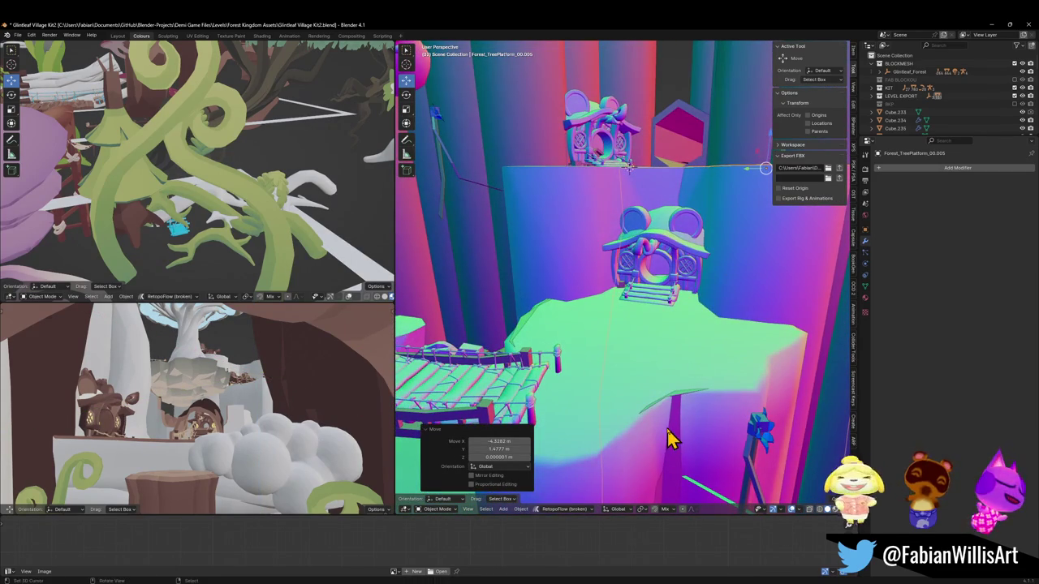
{"action": "left_click", "coordinate": [712, 419]}
{"action": "mouse_move", "coordinate": [711, 419]}
{"action": "middle_mouse_down"}
{"action": "mouse_move", "coordinate": [649, 344]}
{"action": "mouse_move", "coordinate": [626, 343]}
{"action": "middle_mouse_up"}
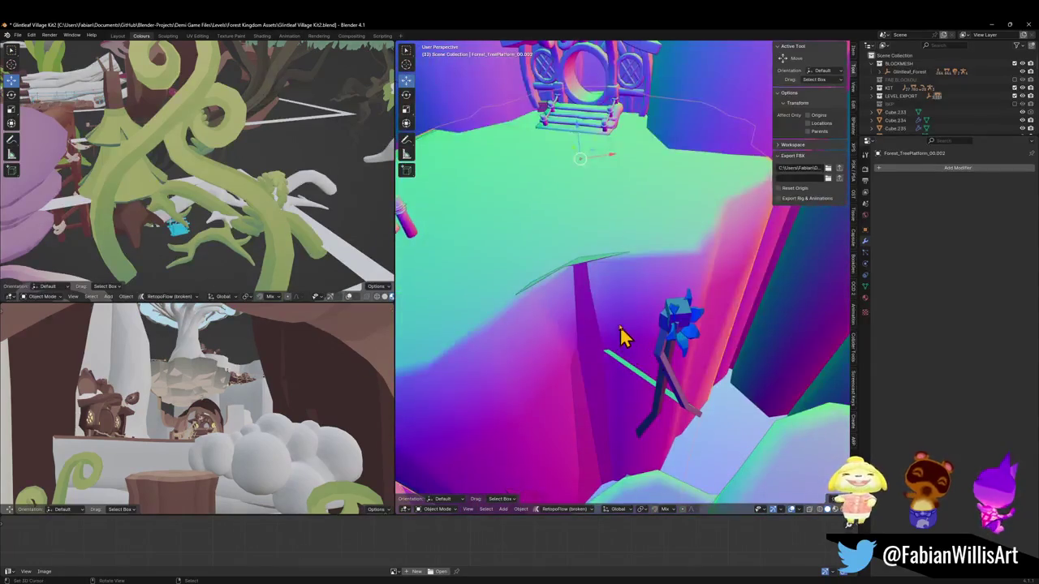
Reshape the cliff-face vertices of the platform with a soft horizontal proportional move.
{"action": "key", "text": "Tab"}
{"action": "left_click", "coordinate": [630, 258], "text": "alt"}
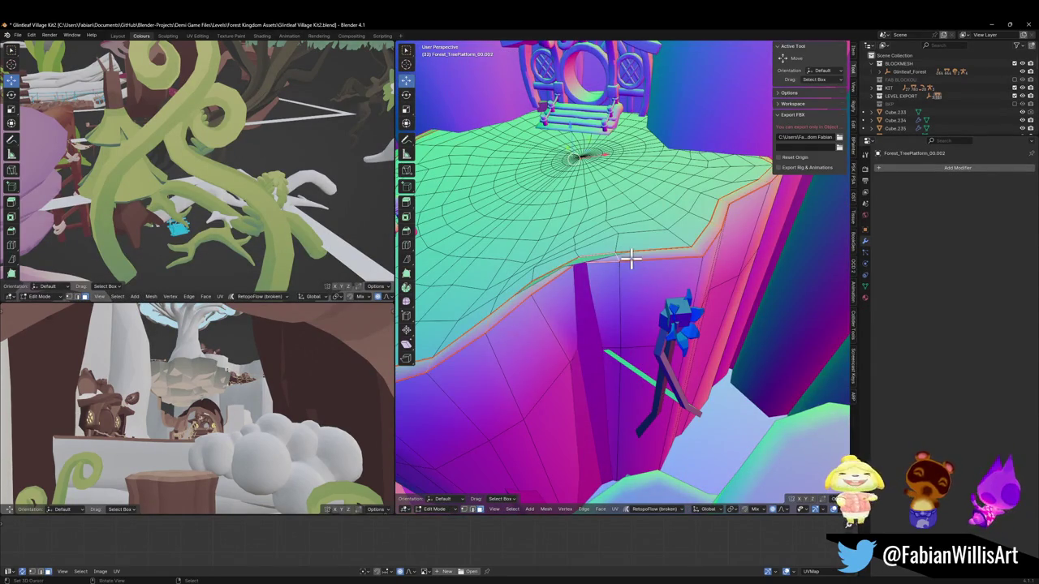
{"action": "key", "text": "alt+a"}
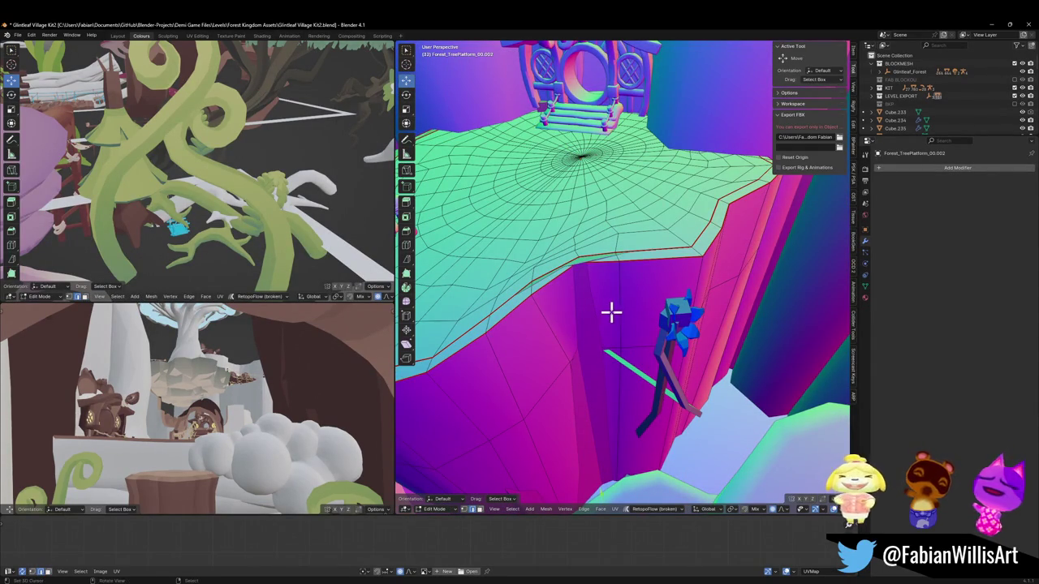
{"action": "left_click", "coordinate": [611, 311]}
{"action": "key", "text": "g"}
{"action": "key", "text": "z"}
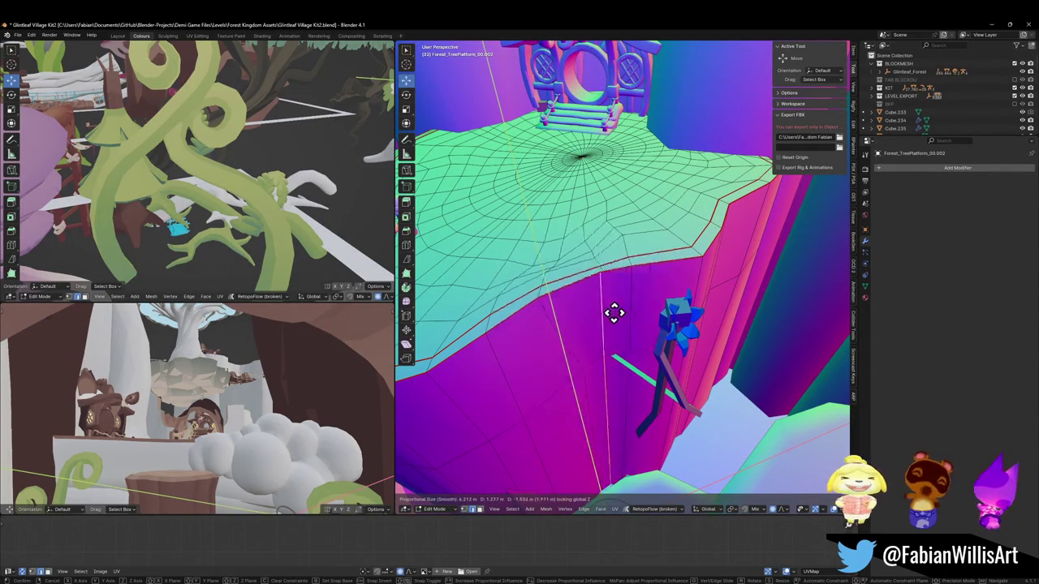
{"action": "left_click", "coordinate": [619, 317]}
{"action": "mouse_move", "coordinate": [619, 313]}
{"action": "middle_mouse_down"}
{"action": "mouse_move", "coordinate": [626, 276]}
{"action": "mouse_move", "coordinate": [638, 271]}
{"action": "middle_mouse_up"}
{"action": "mouse_move", "coordinate": [566, 363]}
{"action": "middle_mouse_down"}
{"action": "mouse_move", "coordinate": [614, 290]}
{"action": "mouse_move", "coordinate": [651, 262]}
{"action": "mouse_move", "coordinate": [679, 319]}
{"action": "mouse_move", "coordinate": [698, 280]}
{"action": "mouse_move", "coordinate": [649, 294]}
{"action": "mouse_move", "coordinate": [680, 260]}
{"action": "mouse_move", "coordinate": [658, 274]}
{"action": "middle_mouse_up"}
Save Glintleaf Village Kit2.blend and delete the spare Forest_TreePlatform_00.005 copy.
{"action": "key", "text": "Tab"}
{"action": "key", "text": "ctrl+s"}
{"action": "scroll", "coordinate": [656, 208], "scroll_direction": "up", "scroll_amount": 2}
{"action": "scroll", "coordinate": [679, 232], "scroll_direction": "up", "scroll_amount": 2}
{"action": "scroll", "coordinate": [673, 273], "scroll_direction": "up", "scroll_amount": 1}
{"action": "left_click", "coordinate": [686, 266]}
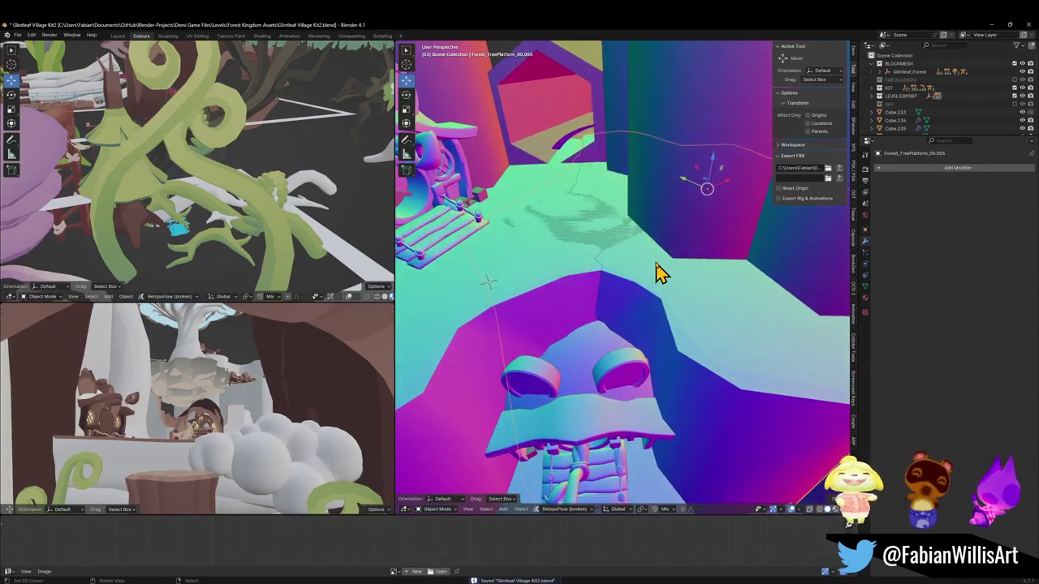
{"action": "scroll", "coordinate": [658, 273], "scroll_direction": "down", "scroll_amount": 2}
{"action": "key", "text": "Delete"}
Edit Forest_TreePlatform_00.004's mesh with X-ray on to reach the hidden vertices.
{"action": "left_click", "coordinate": [656, 273]}
{"action": "key", "text": "Tab"}
{"action": "key", "text": "alt+z"}
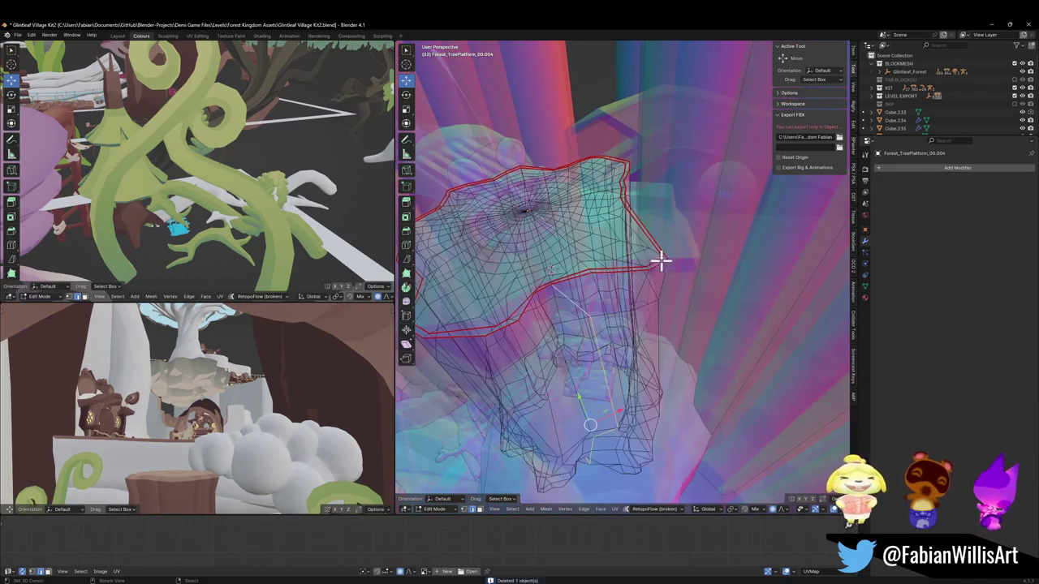
{"action": "middle_click_drag", "start_coordinate": [632, 240], "coordinate": [697, 318]}
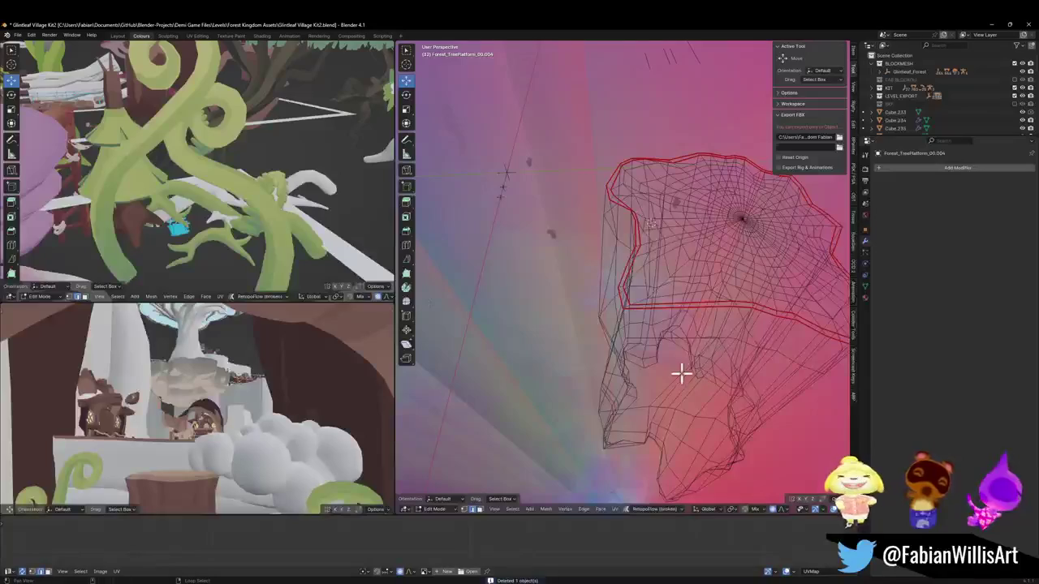
{"action": "mouse_move", "coordinate": [680, 372]}
{"action": "middle_mouse_down"}
{"action": "mouse_move", "coordinate": [700, 366]}
{"action": "mouse_move", "coordinate": [676, 359]}
{"action": "mouse_move", "coordinate": [712, 346]}
{"action": "mouse_move", "coordinate": [735, 364]}
{"action": "mouse_move", "coordinate": [580, 284]}
{"action": "mouse_move", "coordinate": [660, 280]}
{"action": "middle_mouse_up"}
Pull the platform rim with a soft horizontal proportional move.
{"action": "key", "text": "g"}
{"action": "key", "text": "shift+z"}
{"action": "scroll", "coordinate": [643, 256], "scroll_direction": "down", "scroll_amount": 6}
{"action": "scroll", "coordinate": [644, 253], "scroll_direction": "down", "scroll_amount": 3}
{"action": "scroll", "coordinate": [644, 255], "scroll_direction": "down", "scroll_amount": 3}
{"action": "scroll", "coordinate": [660, 251], "scroll_direction": "down", "scroll_amount": 3}
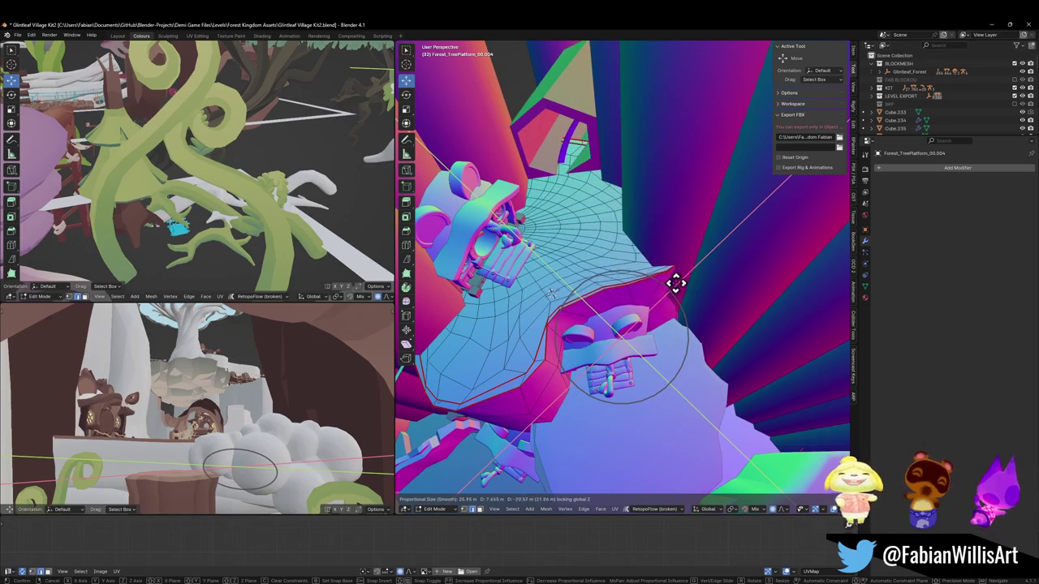
{"action": "left_click", "coordinate": [667, 312]}
Make two more horizontal proportional moves to shape the rim around the house.
{"action": "key", "text": "g"}
{"action": "key", "text": "shift+z"}
{"action": "scroll", "coordinate": [705, 338], "scroll_direction": "up", "scroll_amount": 4}
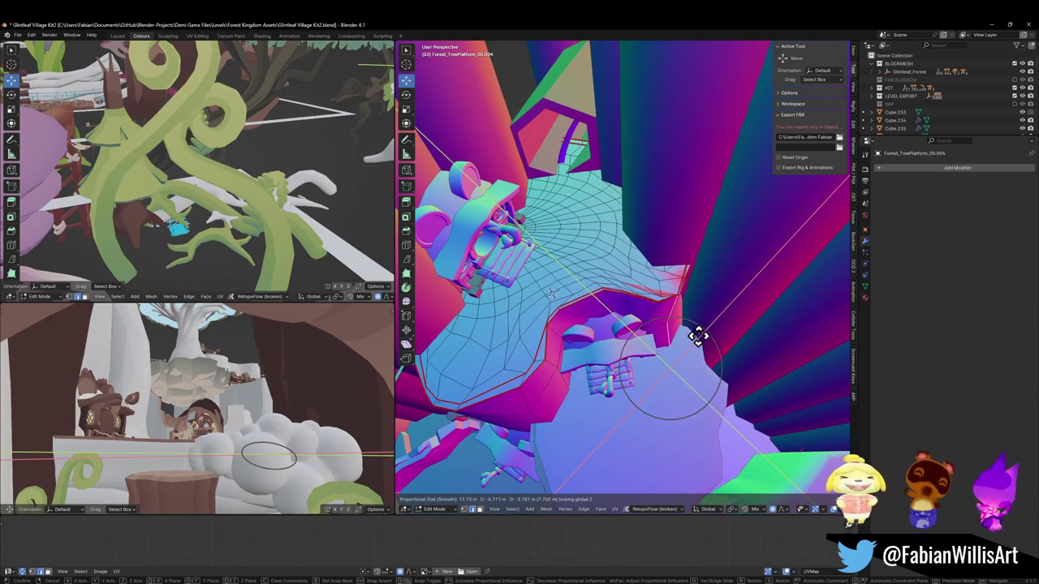
{"action": "left_click", "coordinate": [706, 332]}
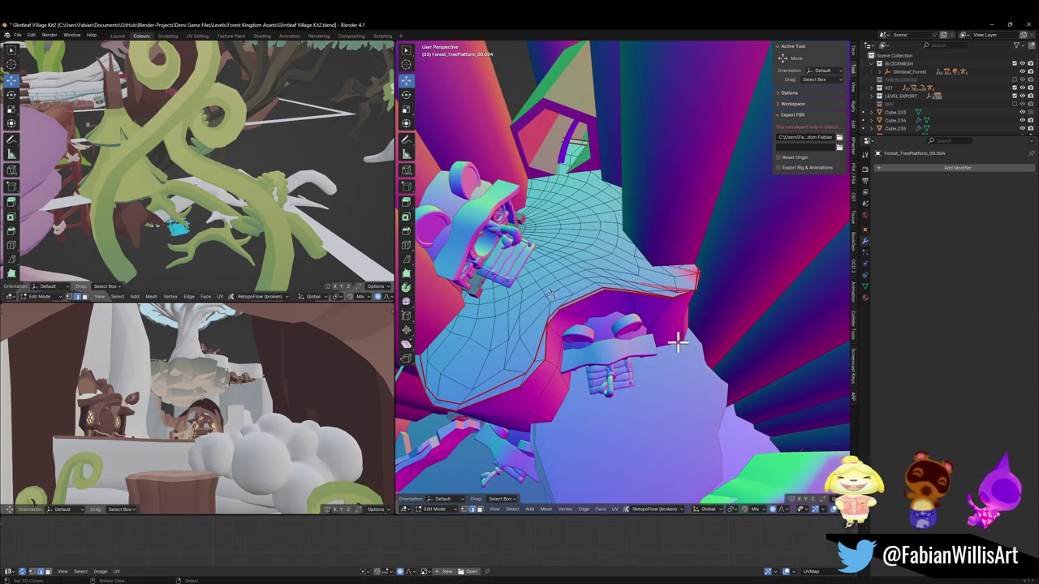
{"action": "key", "text": "g"}
{"action": "key", "text": "shift+z"}
{"action": "scroll", "coordinate": [667, 352], "scroll_direction": "up", "scroll_amount": 3}
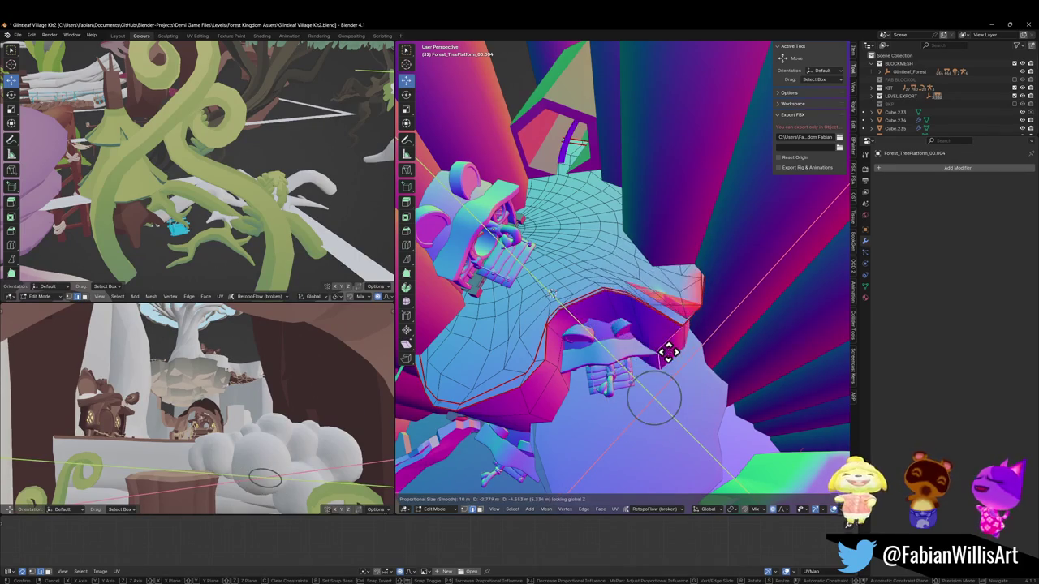
{"action": "left_click", "coordinate": [673, 351]}
Slide a rim edge loop and a rim vertex along the mesh.
{"action": "mouse_move", "coordinate": [672, 360]}
{"action": "middle_mouse_down"}
{"action": "mouse_move", "coordinate": [654, 278]}
{"action": "mouse_move", "coordinate": [665, 310]}
{"action": "mouse_move", "coordinate": [640, 295]}
{"action": "mouse_move", "coordinate": [652, 341]}
{"action": "mouse_move", "coordinate": [712, 340]}
{"action": "mouse_move", "coordinate": [636, 341]}
{"action": "middle_mouse_up"}
{"action": "scroll", "coordinate": [677, 336], "scroll_direction": "up", "scroll_amount": 3}
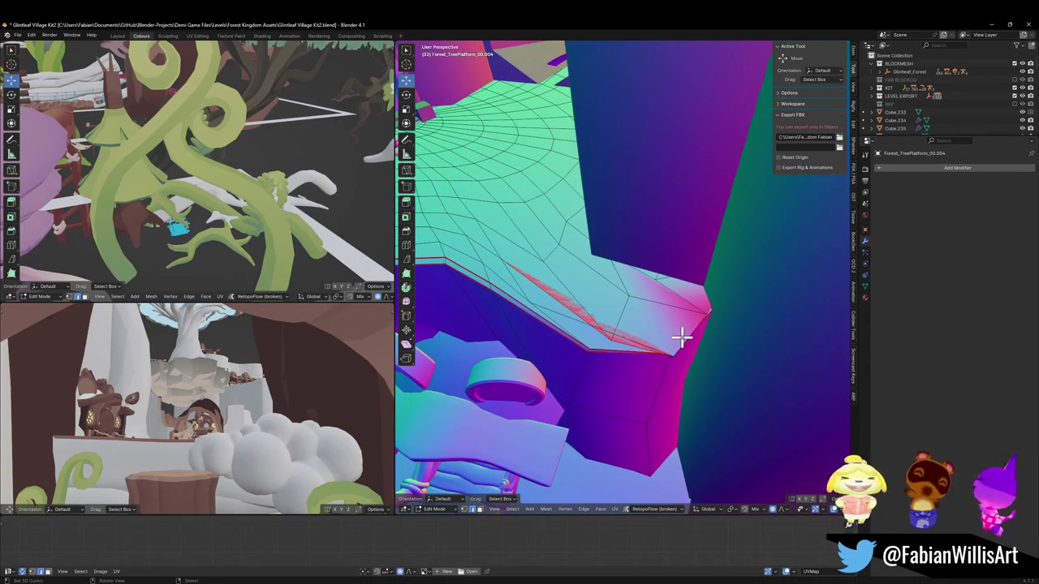
{"action": "key", "text": "g"}
{"action": "key", "text": "g"}
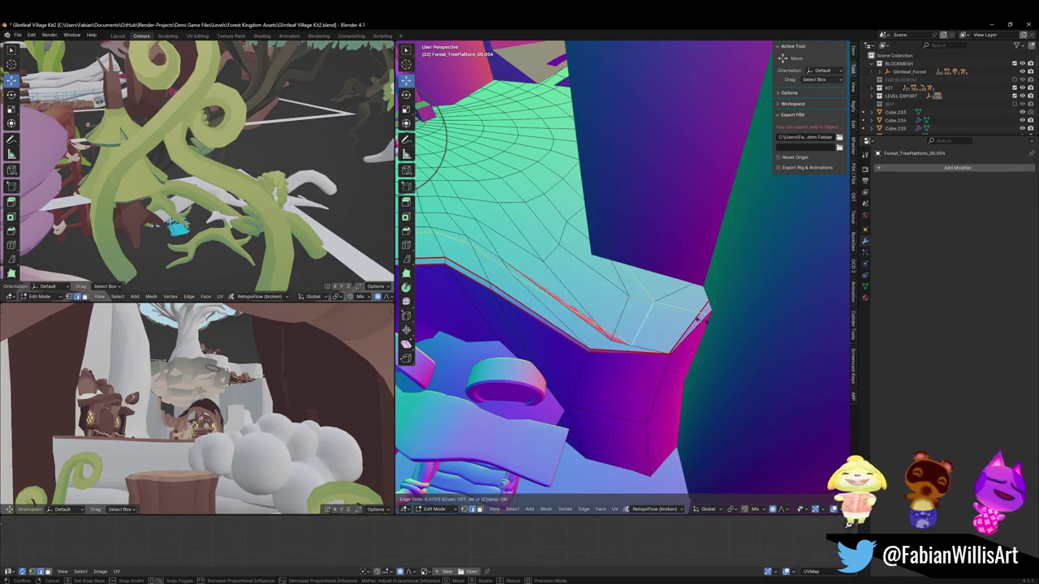
{"action": "left_click", "coordinate": [712, 323]}
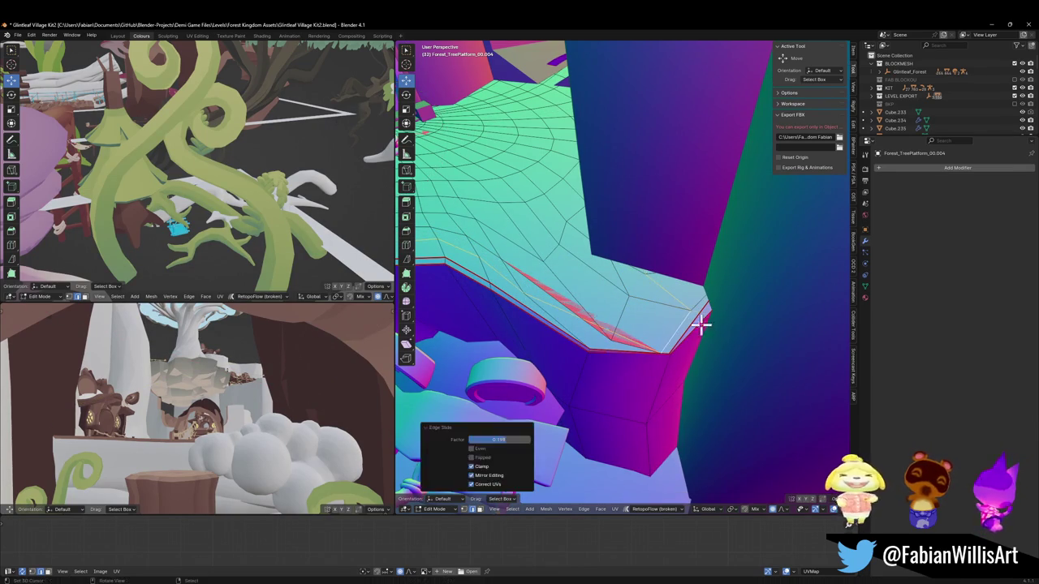
{"action": "key", "text": "shift+v"}
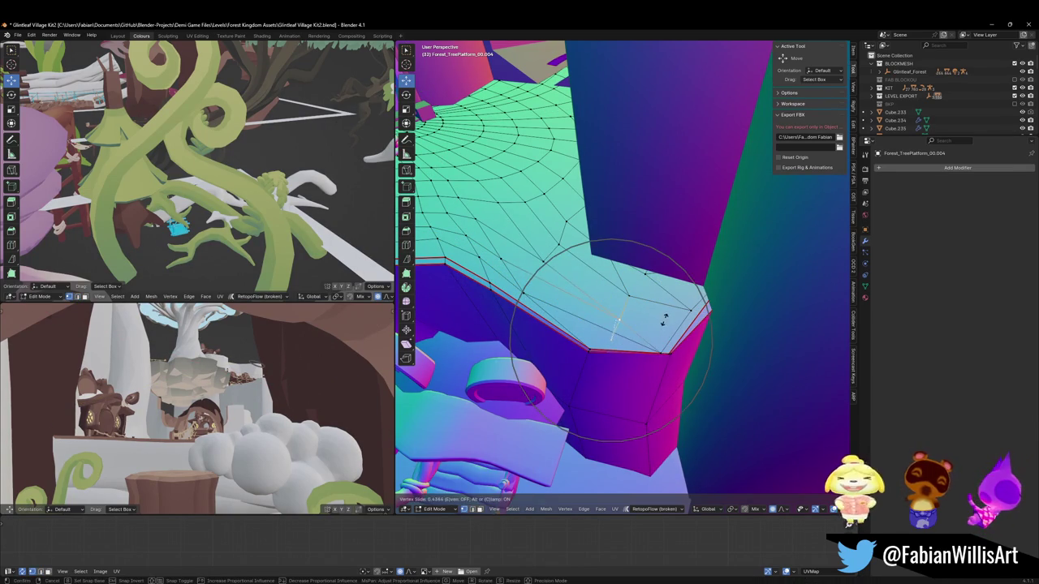
{"action": "left_click", "coordinate": [664, 320]}
Slide two more rim vertices, including a corner, and a rim edge to tidy the rim.
{"action": "middle_click_drag", "start_coordinate": [664, 320], "coordinate": [680, 318]}
{"action": "key", "text": "shift+v"}
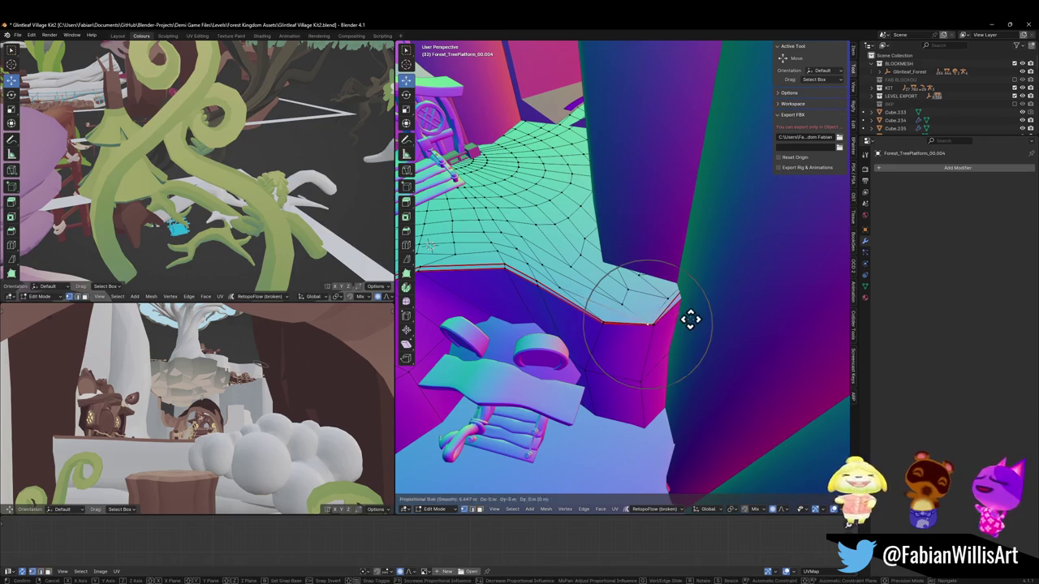
{"action": "left_click", "coordinate": [649, 328]}
{"action": "mouse_move", "coordinate": [669, 325]}
{"action": "middle_mouse_down"}
{"action": "mouse_move", "coordinate": [691, 325]}
{"action": "mouse_move", "coordinate": [684, 311]}
{"action": "mouse_move", "coordinate": [707, 341]}
{"action": "middle_mouse_up"}
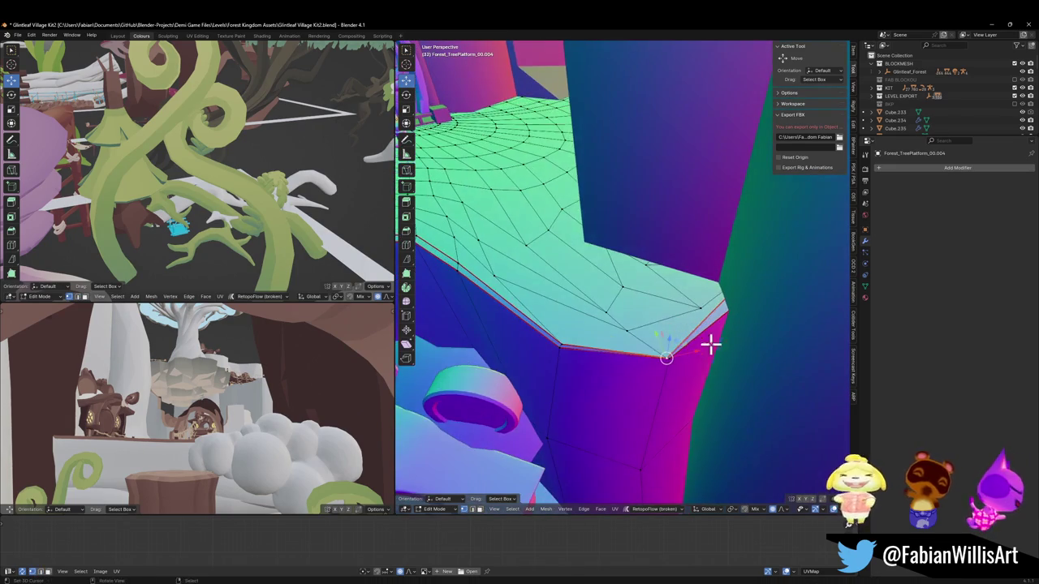
{"action": "key", "text": "shift+v"}
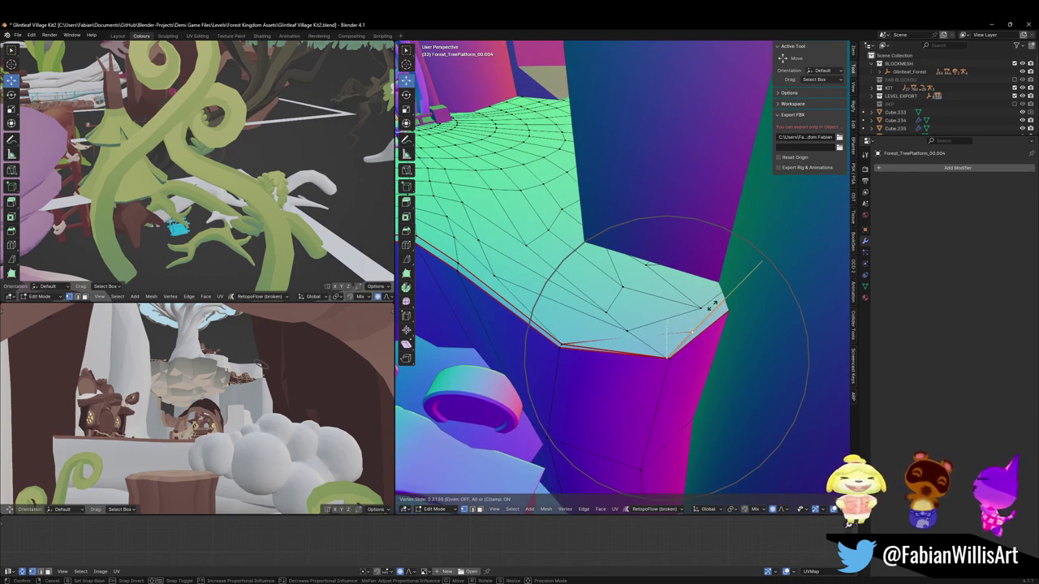
{"action": "left_click", "coordinate": [654, 336]}
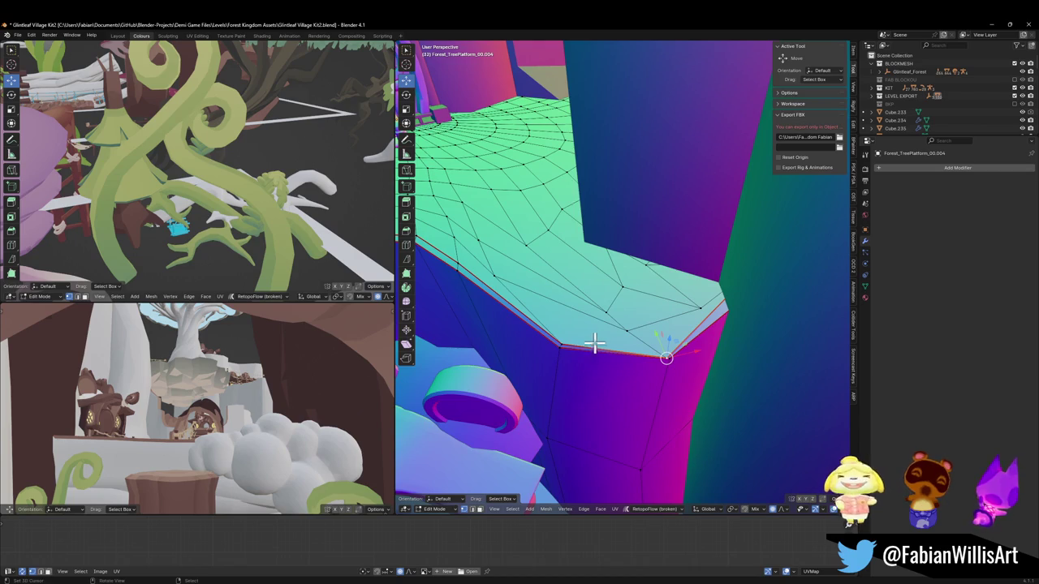
{"action": "middle_click_drag", "start_coordinate": [590, 345], "coordinate": [613, 319]}
{"action": "key", "text": "g"}
{"action": "key", "text": "g"}
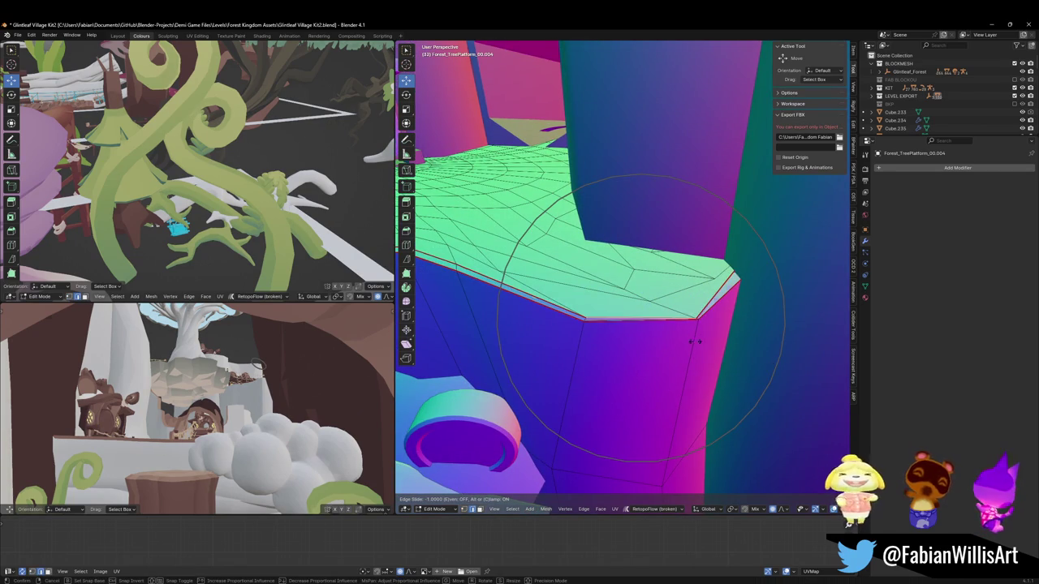
{"action": "left_click", "coordinate": [647, 331]}
From a top view, start another horizontal proportional move of the platform vertices.
{"action": "middle_click_drag", "start_coordinate": [669, 309], "coordinate": [671, 268]}
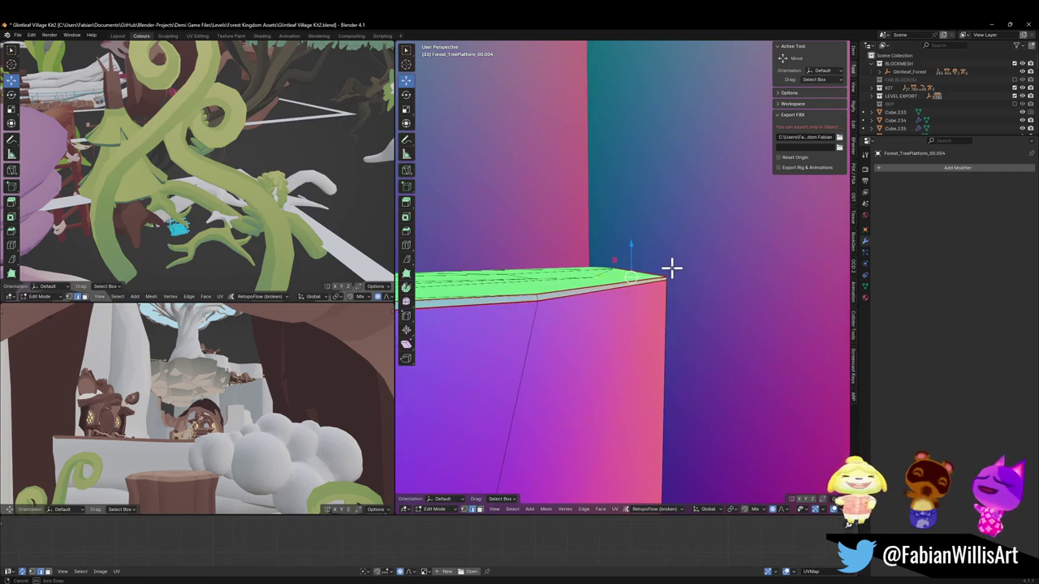
{"action": "mouse_move", "coordinate": [617, 285]}
{"action": "middle_mouse_down"}
{"action": "mouse_move", "coordinate": [633, 294]}
{"action": "mouse_move", "coordinate": [631, 313]}
{"action": "mouse_move", "coordinate": [647, 305]}
{"action": "mouse_move", "coordinate": [627, 316]}
{"action": "mouse_move", "coordinate": [656, 313]}
{"action": "mouse_move", "coordinate": [638, 338]}
{"action": "mouse_move", "coordinate": [638, 309]}
{"action": "mouse_move", "coordinate": [538, 259]}
{"action": "mouse_move", "coordinate": [595, 270]}
{"action": "middle_mouse_up"}
{"action": "key", "text": "g"}
{"action": "key", "text": "shift+z"}
Widen the proportional falloff and confirm the move (−0.051924 m X, 1.2026 m Y).
{"action": "scroll", "coordinate": [593, 268], "scroll_direction": "down", "scroll_amount": 4}
{"action": "scroll", "coordinate": [596, 263], "scroll_direction": "down", "scroll_amount": 6}
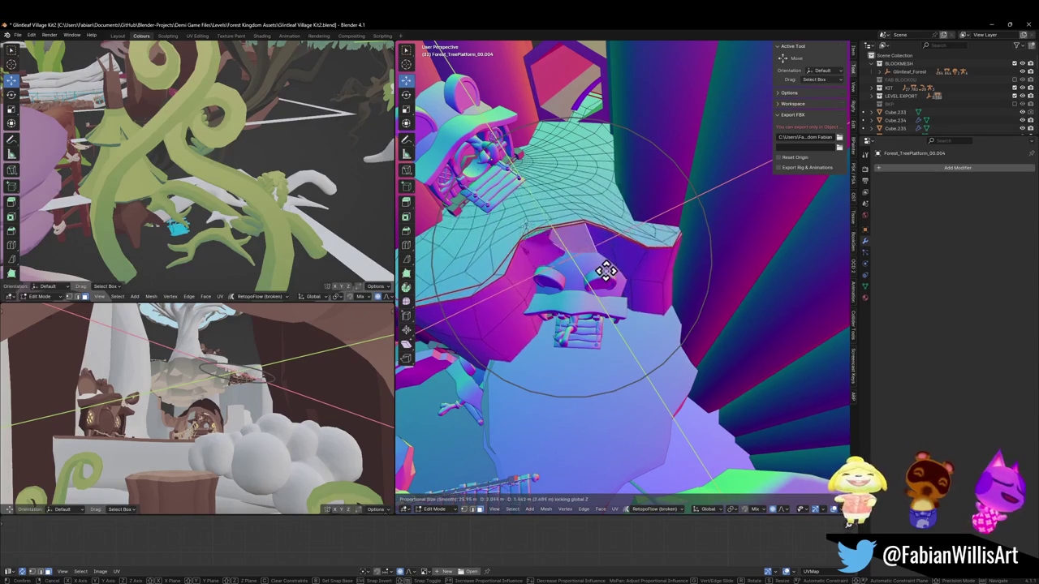
{"action": "left_click", "coordinate": [604, 275]}
Raise the wall vertices vertically along Z beside the house.
{"action": "mouse_move", "coordinate": [647, 298]}
{"action": "middle_mouse_down"}
{"action": "mouse_move", "coordinate": [608, 243]}
{"action": "mouse_move", "coordinate": [640, 283]}
{"action": "mouse_move", "coordinate": [615, 278]}
{"action": "mouse_move", "coordinate": [631, 269]}
{"action": "mouse_move", "coordinate": [661, 284]}
{"action": "mouse_move", "coordinate": [717, 355]}
{"action": "middle_mouse_up"}
{"action": "key", "text": "g"}
{"action": "key", "text": "z"}
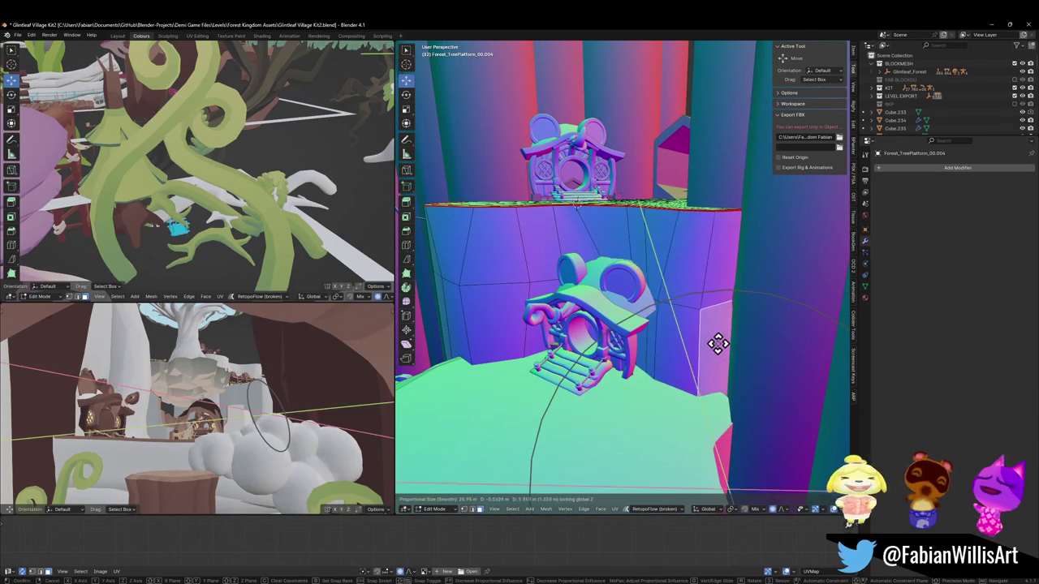
{"action": "left_click", "coordinate": [722, 345]}
Switch back to Object Mode via the Ctrl+Tab pie and walk toward the house.
{"action": "mouse_move", "coordinate": [706, 348]}
{"action": "middle_mouse_down"}
{"action": "mouse_move", "coordinate": [723, 348]}
{"action": "mouse_move", "coordinate": [693, 336]}
{"action": "mouse_move", "coordinate": [726, 335]}
{"action": "mouse_move", "coordinate": [701, 317]}
{"action": "mouse_move", "coordinate": [695, 287]}
{"action": "mouse_move", "coordinate": [709, 326]}
{"action": "mouse_move", "coordinate": [742, 366]}
{"action": "mouse_move", "coordinate": [666, 359]}
{"action": "mouse_move", "coordinate": [622, 301]}
{"action": "mouse_move", "coordinate": [661, 309]}
{"action": "mouse_move", "coordinate": [689, 295]}
{"action": "mouse_move", "coordinate": [679, 313]}
{"action": "mouse_move", "coordinate": [698, 297]}
{"action": "mouse_move", "coordinate": [719, 308]}
{"action": "mouse_move", "coordinate": [696, 332]}
{"action": "middle_mouse_up"}
{"action": "key", "text": "ctrl+Tab"}
{"action": "left_click", "coordinate": [637, 305]}
{"action": "key", "text": "shift+grave"}
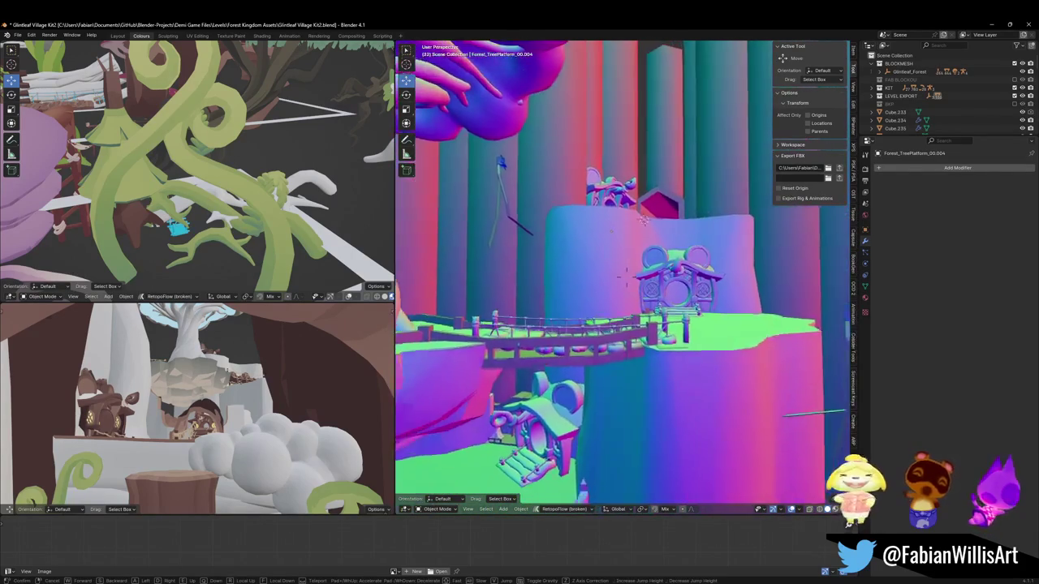
Delete the ornament Circle.057 from the top of the house.
{"action": "left_click", "coordinate": [637, 297]}
{"action": "left_click", "coordinate": [640, 299]}
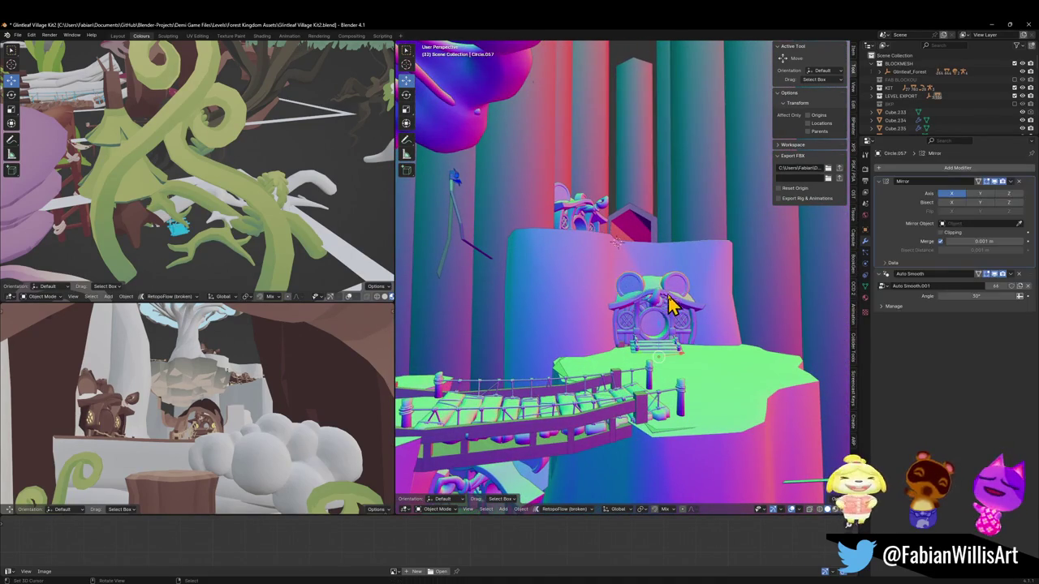
{"action": "key", "text": "Delete"}
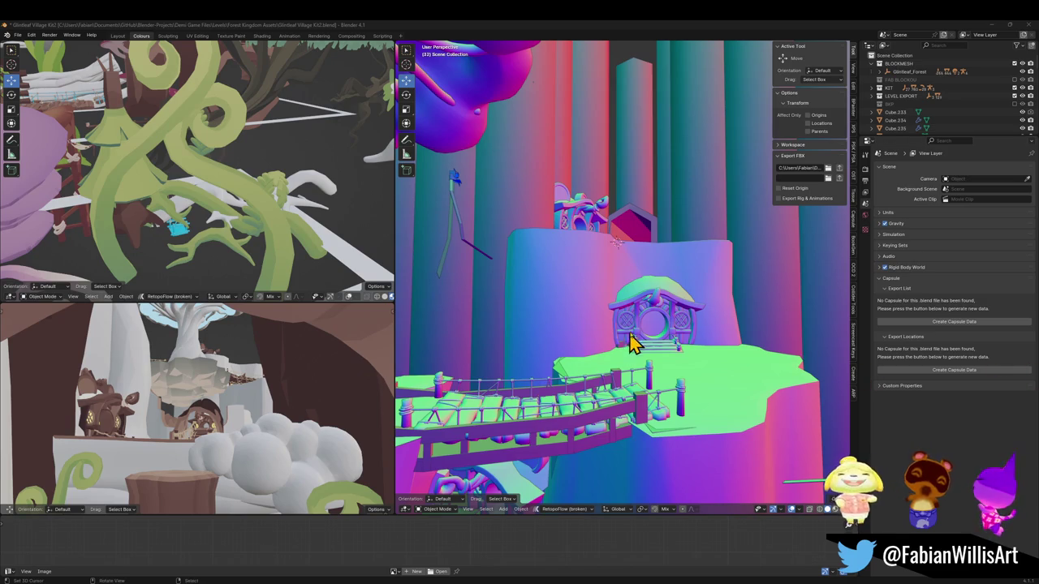
{"action": "scroll", "coordinate": [620, 324], "scroll_direction": "up", "scroll_amount": 3}
Show material colours, select the house mesh Cube.269 and enter Edit Mode.
{"action": "key", "text": "z"}
{"action": "scroll", "coordinate": [626, 302], "scroll_direction": "up", "scroll_amount": 4}
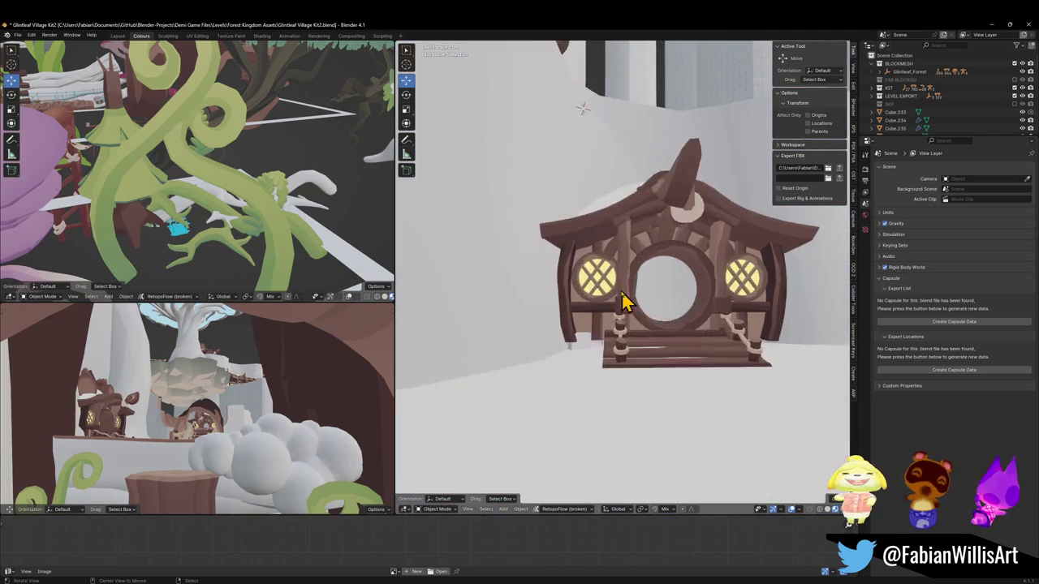
{"action": "middle_click_drag", "start_coordinate": [627, 302], "coordinate": [598, 330]}
{"action": "left_click", "coordinate": [598, 329]}
{"action": "scroll", "coordinate": [598, 331], "scroll_direction": "up", "scroll_amount": 2}
{"action": "key", "text": "Tab"}
{"action": "scroll", "coordinate": [568, 337], "scroll_direction": "up", "scroll_amount": 1}
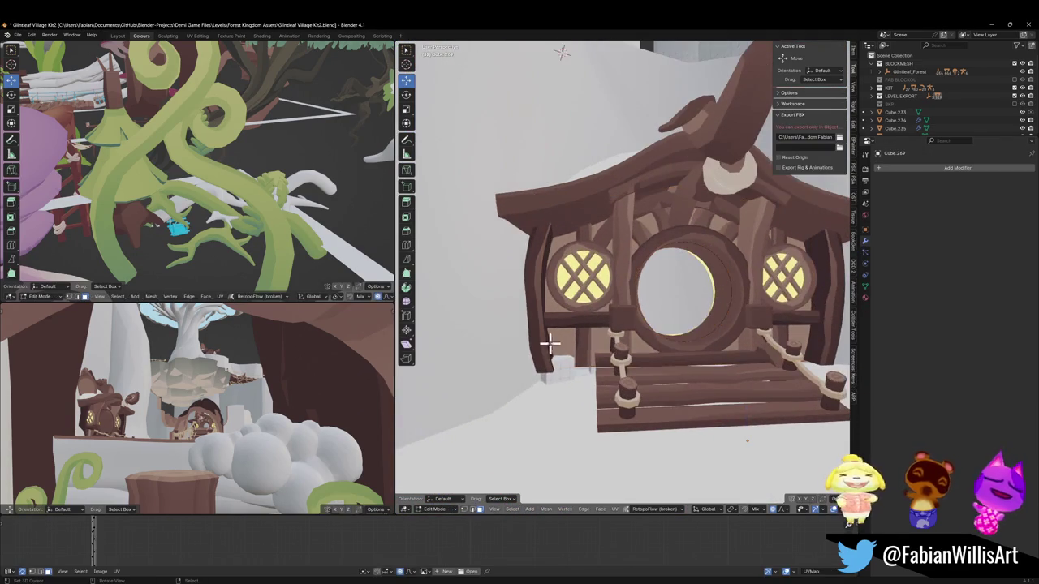
Recolour the whole house by sliding all its faces along X across the palette.
{"action": "key", "text": "a"}
{"action": "key", "text": "g"}
{"action": "key", "text": "x"}
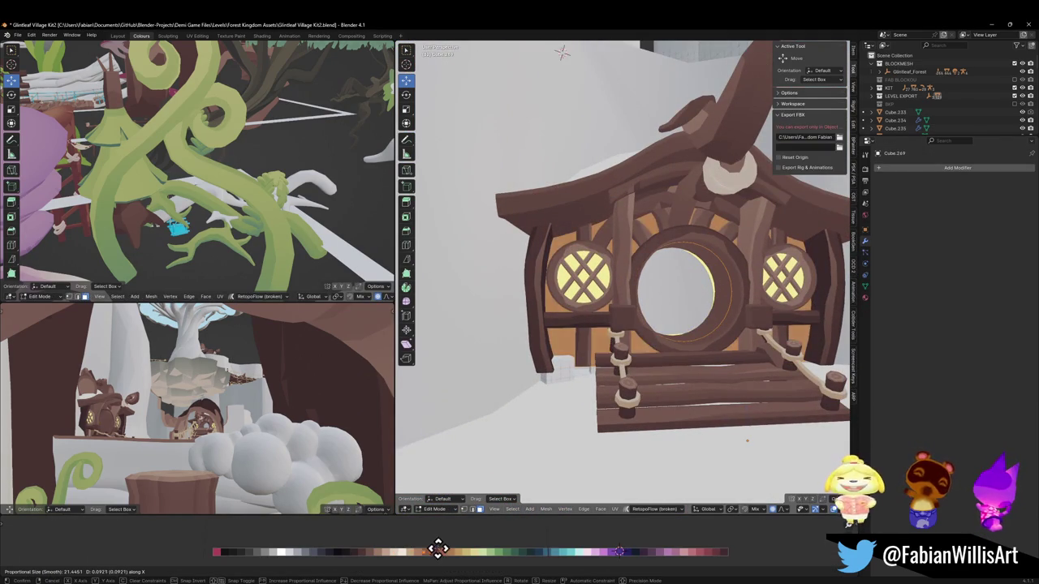
{"action": "left_click", "coordinate": [452, 549]}
{"action": "key", "text": "Tab"}
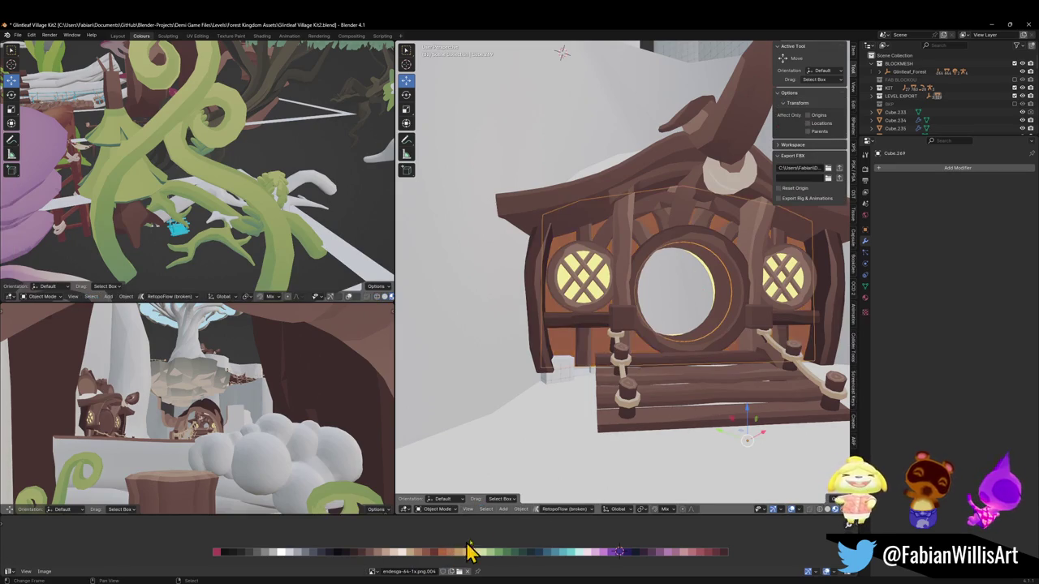
{"action": "scroll", "coordinate": [637, 301], "scroll_direction": "down", "scroll_amount": 4}
{"action": "mouse_move", "coordinate": [637, 300]}
{"action": "middle_mouse_down"}
{"action": "mouse_move", "coordinate": [581, 301]}
{"action": "mouse_move", "coordinate": [666, 301]}
{"action": "mouse_move", "coordinate": [618, 310]}
{"action": "middle_mouse_up"}
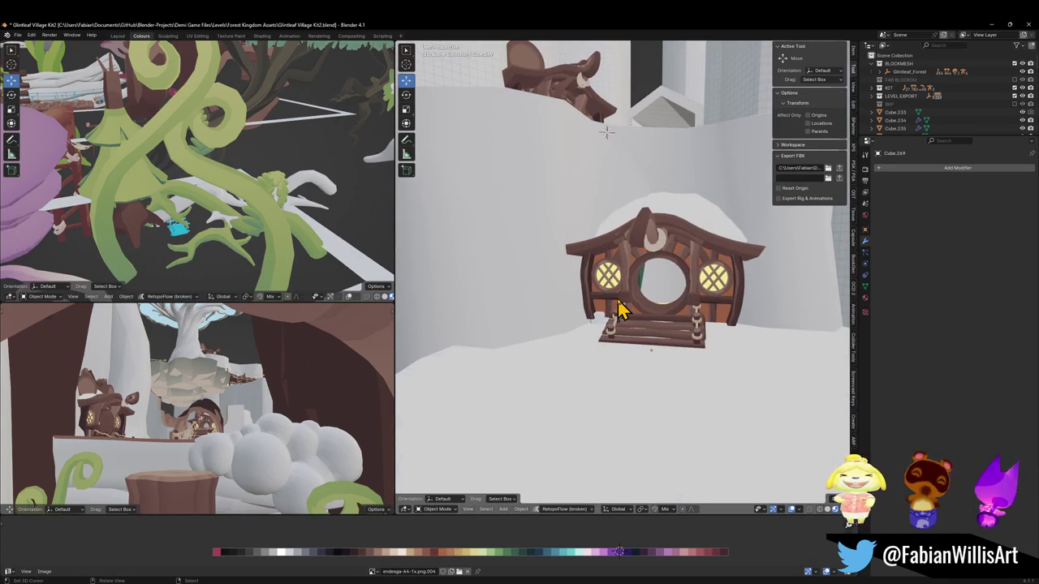
Isolate the door wall in local view and loop-cut its left face horizontally.
{"action": "key", "text": "Tab"}
{"action": "scroll", "coordinate": [622, 306], "scroll_direction": "up", "scroll_amount": 4}
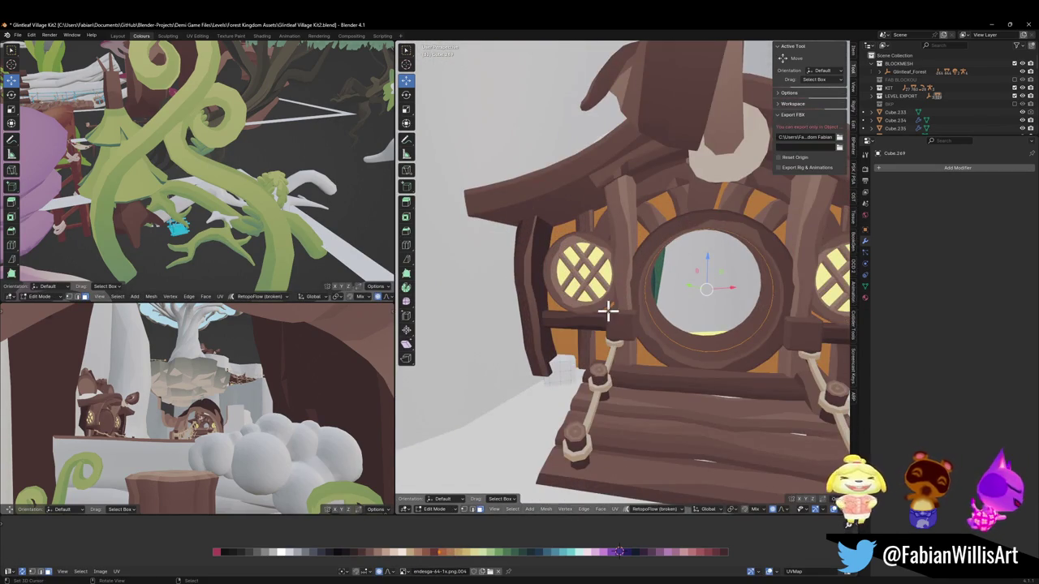
{"action": "key", "text": "KP_Divide"}
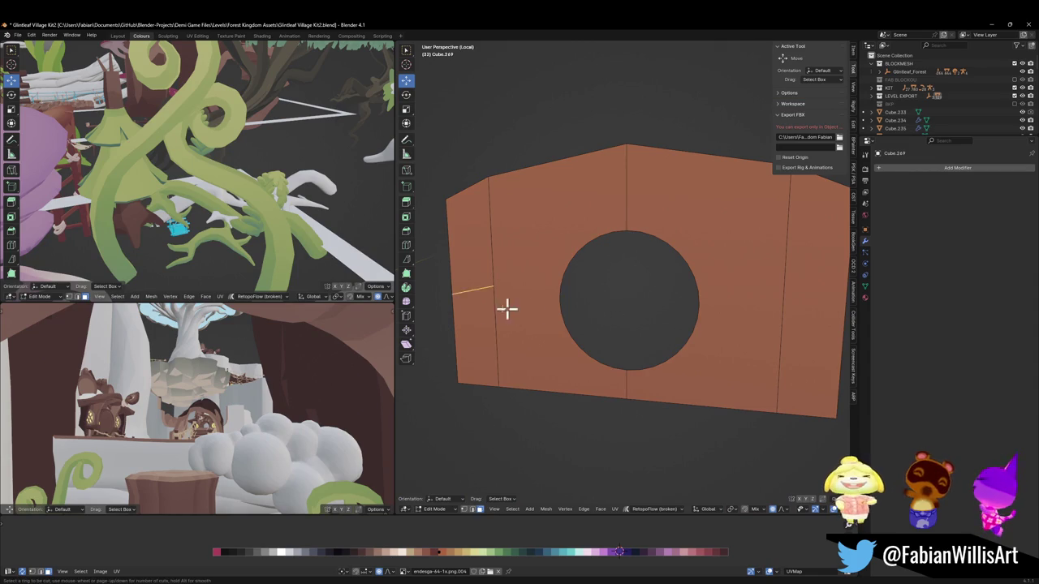
{"action": "left_click", "coordinate": [479, 309]}
{"action": "left_click", "coordinate": [480, 307]}
{"action": "middle_click_drag", "start_coordinate": [498, 301], "coordinate": [511, 295]}
Loop-cut the right face too and bevel both new loops into a band.
{"action": "key", "text": "ctrl+r"}
{"action": "left_click", "coordinate": [791, 302]}
{"action": "left_click", "coordinate": [792, 301]}
{"action": "left_click", "coordinate": [459, 294], "text": "alt+shift"}
{"action": "key", "text": "ctrl+b"}
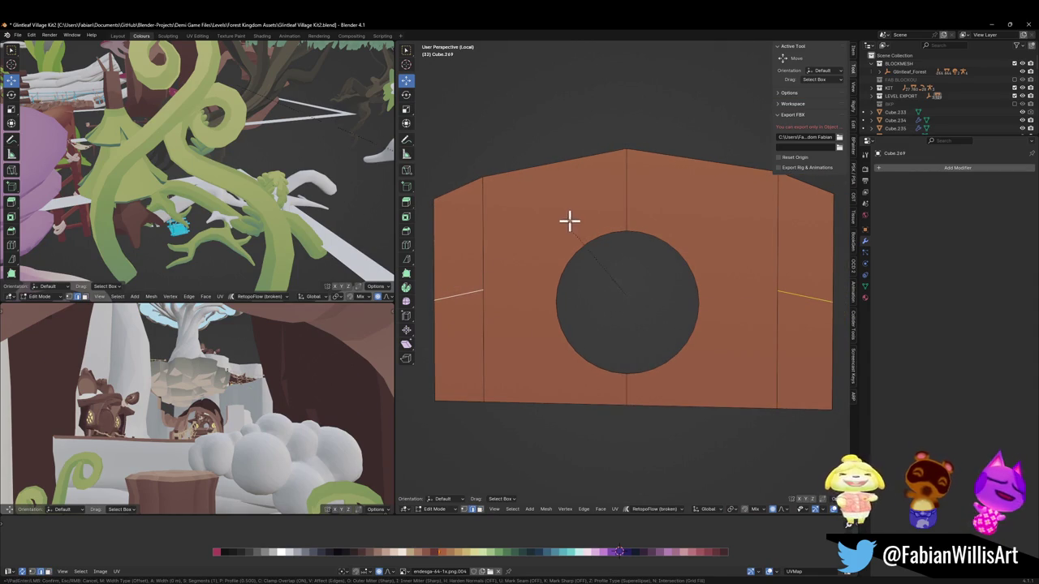
{"action": "left_click", "coordinate": [660, 179]}
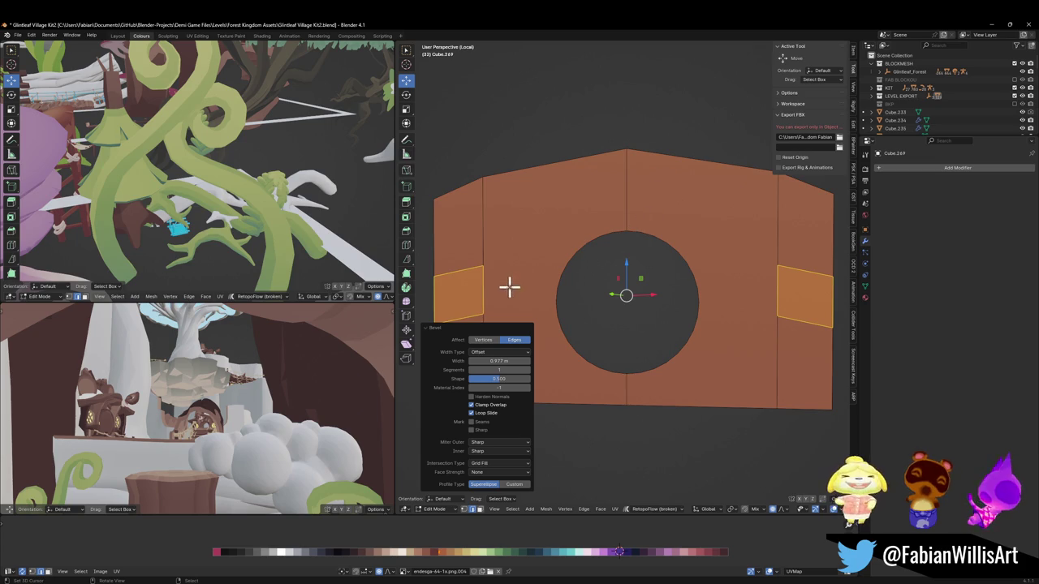
Select the four band faces around the opening and shift them to a lighter tan.
{"action": "key", "text": "alt+a"}
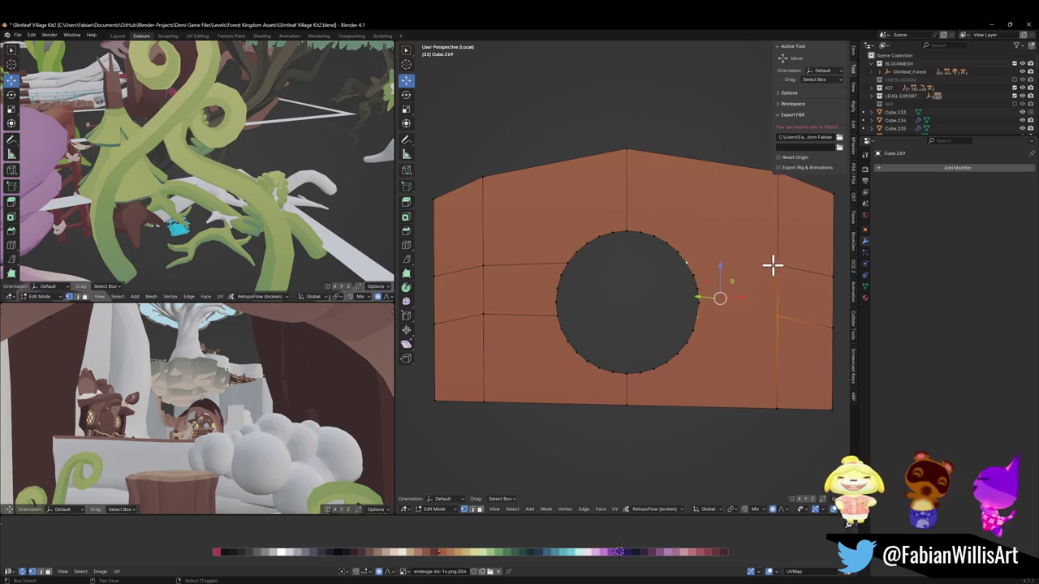
{"action": "key", "text": "alt+a"}
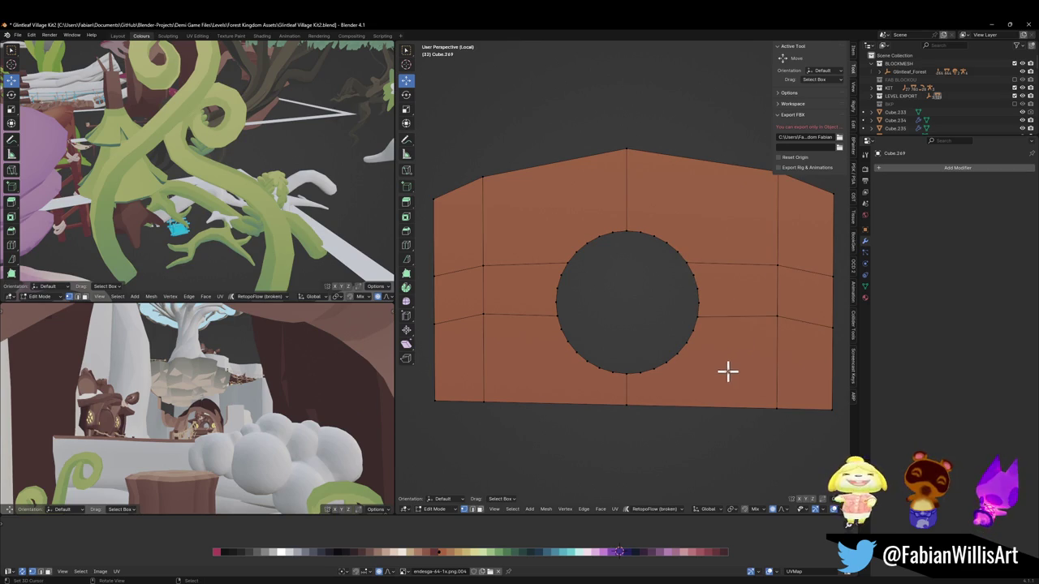
{"action": "left_click", "coordinate": [778, 299]}
{"action": "left_click", "coordinate": [478, 294], "text": "shift"}
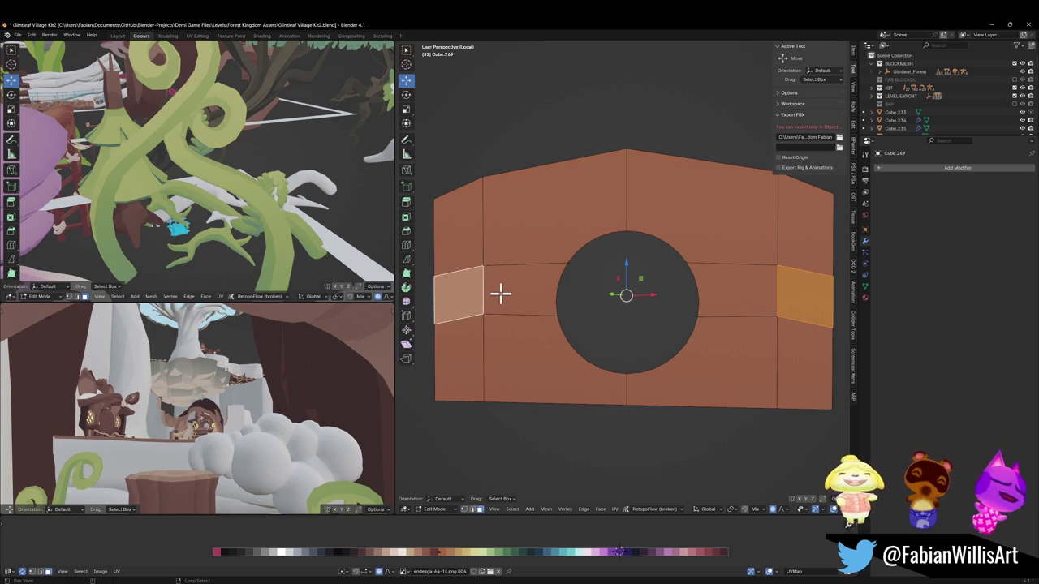
{"action": "left_click", "coordinate": [498, 294], "text": "shift"}
{"action": "left_click", "coordinate": [753, 294], "text": "shift"}
{"action": "key", "text": "g"}
{"action": "key", "text": "x"}
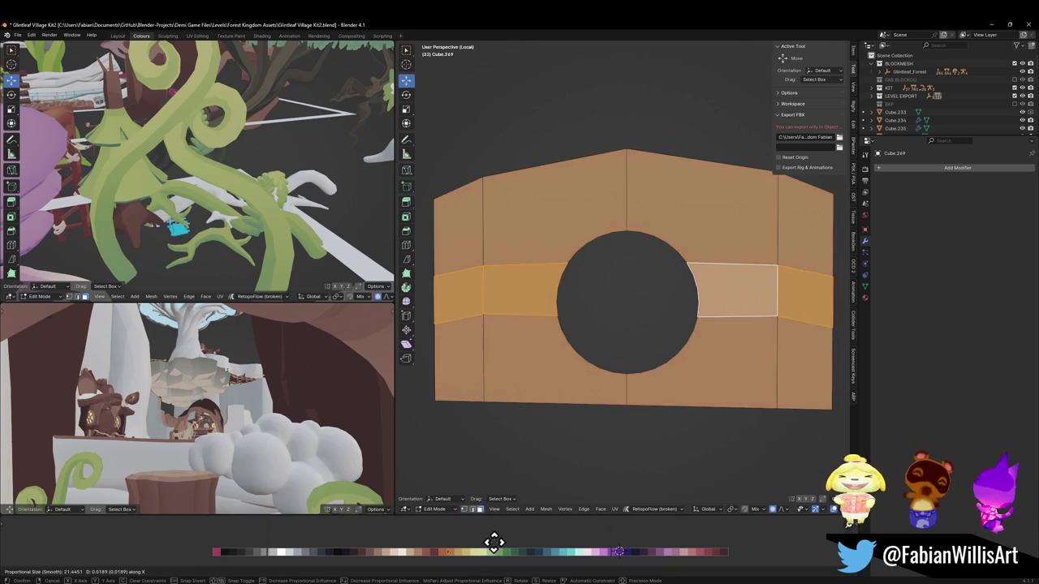
{"action": "left_click", "coordinate": [493, 542]}
Fine-tune the band's tan colour, leave Edit Mode and exit local view.
{"action": "key", "text": "g"}
{"action": "key", "text": "x"}
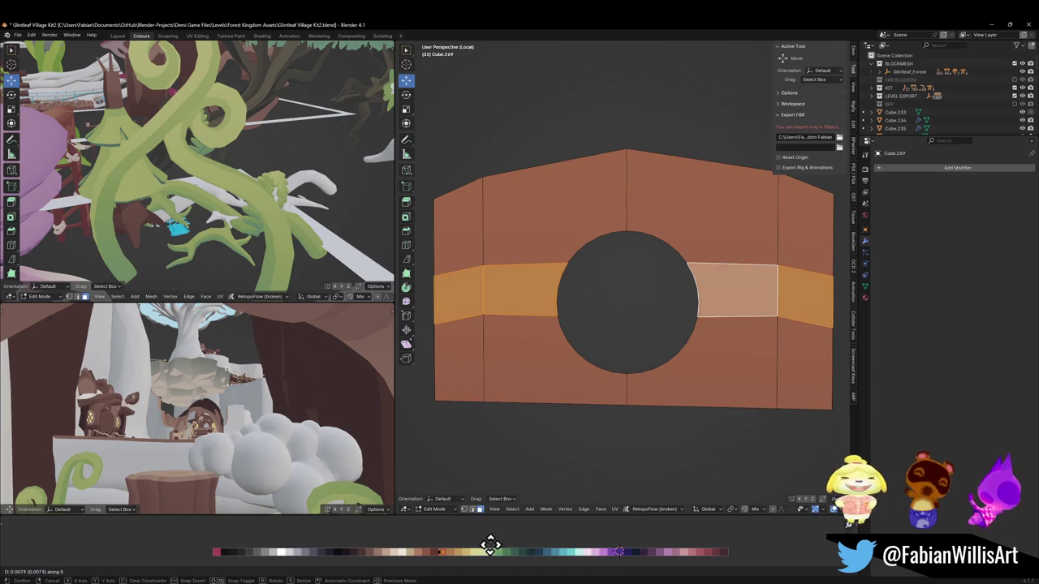
{"action": "left_click", "coordinate": [493, 542]}
{"action": "key", "text": "Tab"}
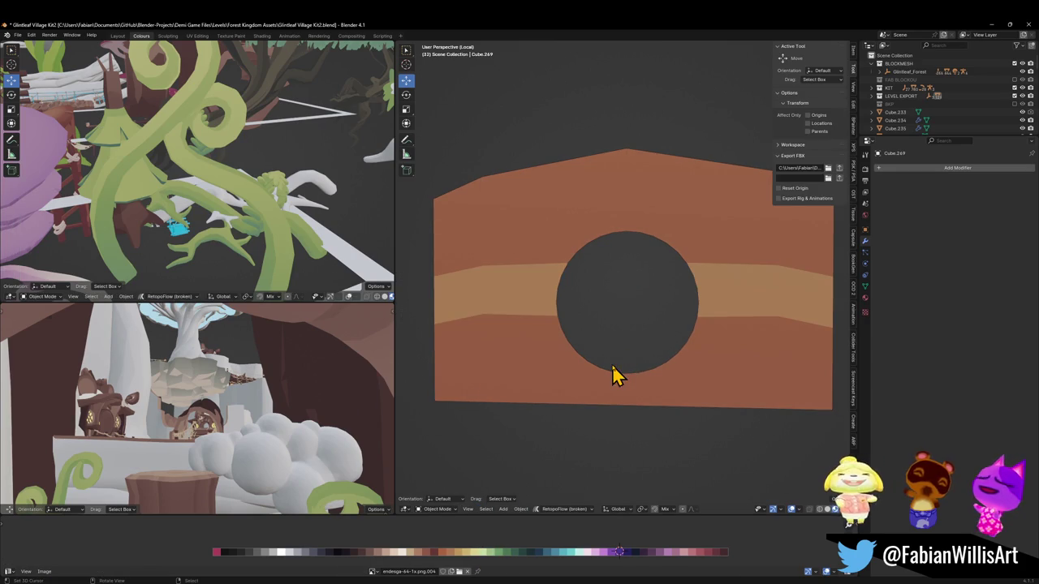
{"action": "key", "text": "KP_Divide"}
{"action": "scroll", "coordinate": [640, 344], "scroll_direction": "down", "scroll_amount": 3}
{"action": "scroll", "coordinate": [626, 329], "scroll_direction": "up", "scroll_amount": 2}
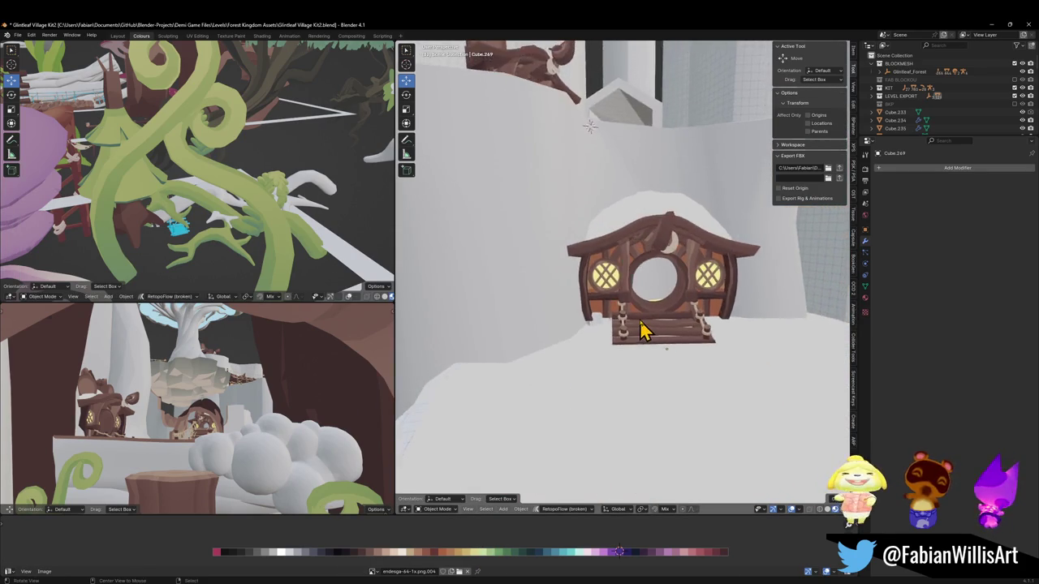
{"action": "scroll", "coordinate": [640, 331], "scroll_direction": "up", "scroll_amount": 5}
{"action": "scroll", "coordinate": [637, 336], "scroll_direction": "up", "scroll_amount": 3}
{"action": "scroll", "coordinate": [637, 352], "scroll_direction": "up", "scroll_amount": 1}
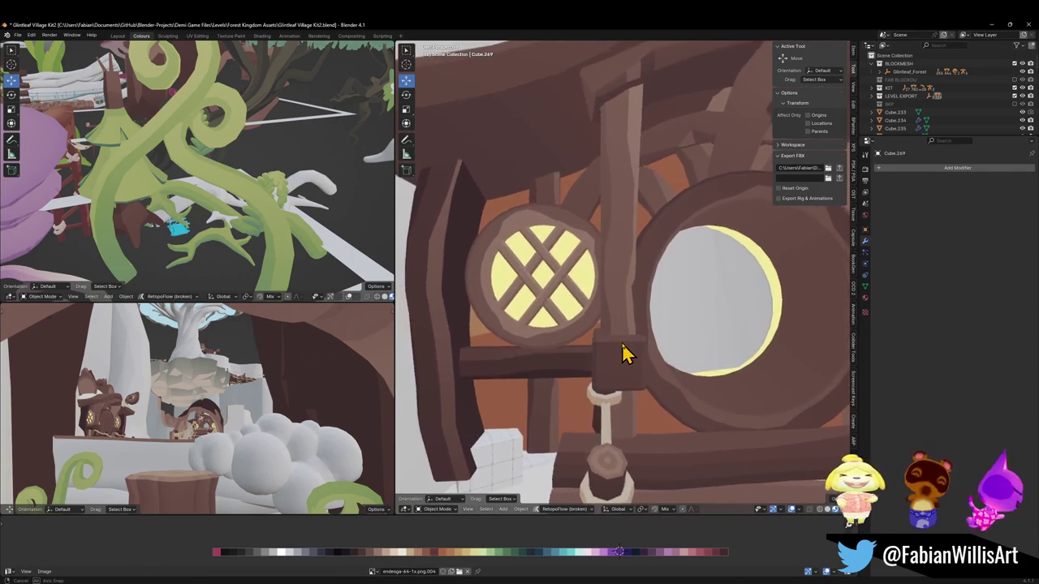
{"action": "scroll", "coordinate": [624, 353], "scroll_direction": "down", "scroll_amount": 5}
{"action": "mouse_move", "coordinate": [640, 348]}
{"action": "middle_mouse_down"}
{"action": "mouse_move", "coordinate": [647, 331]}
{"action": "mouse_move", "coordinate": [594, 332]}
{"action": "mouse_move", "coordinate": [631, 332]}
{"action": "mouse_move", "coordinate": [610, 282]}
{"action": "mouse_move", "coordinate": [552, 294]}
{"action": "mouse_move", "coordinate": [568, 298]}
{"action": "middle_mouse_up"}
{"action": "scroll", "coordinate": [638, 336], "scroll_direction": "down", "scroll_amount": 3}
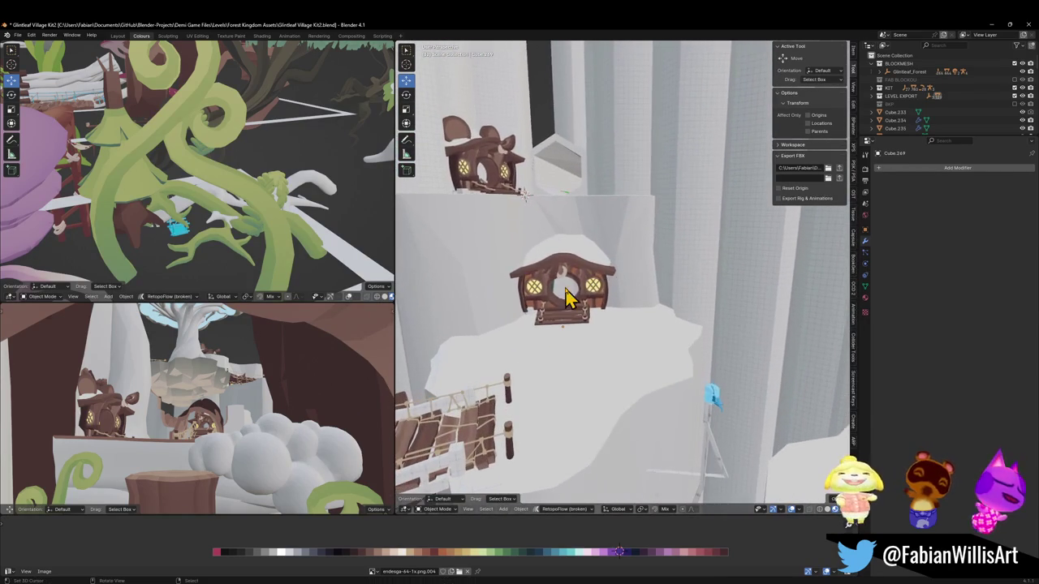
{"action": "key", "text": "shift+grave"}
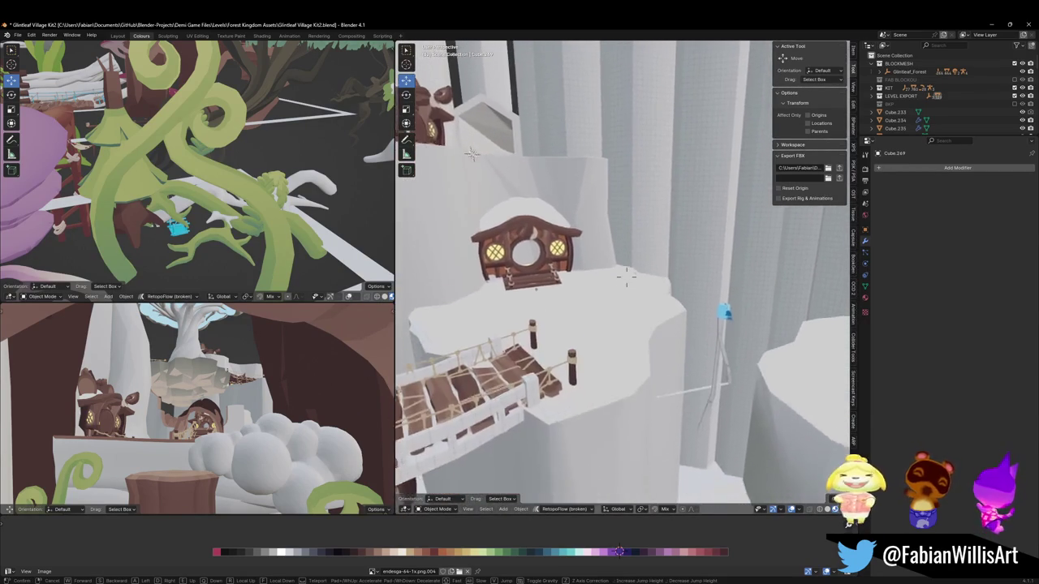
{"action": "key", "text": "w"}
{"action": "key", "text": "w"}
{"action": "key", "text": "s"}
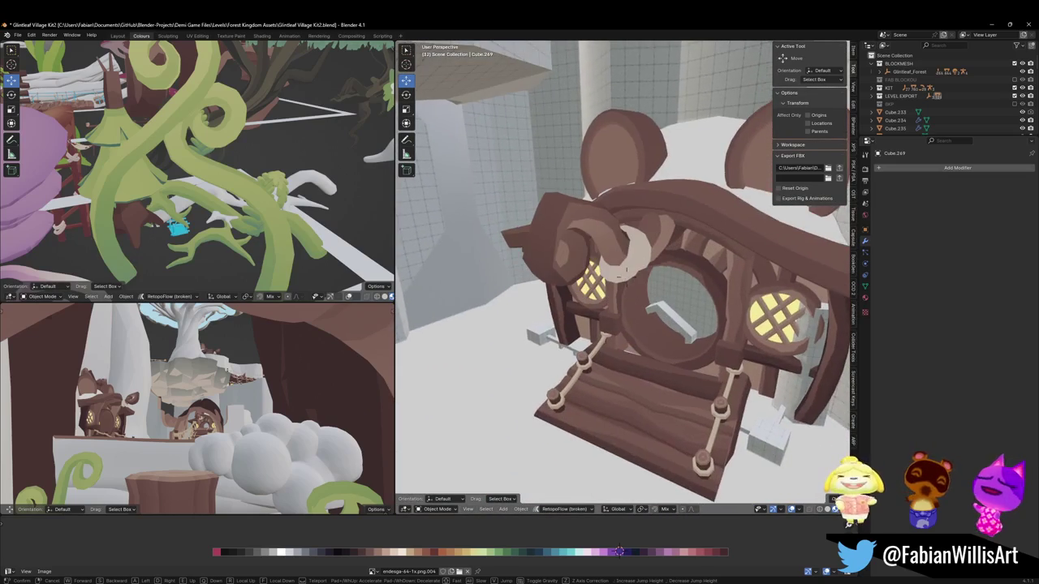
{"action": "left_click", "coordinate": [624, 271]}
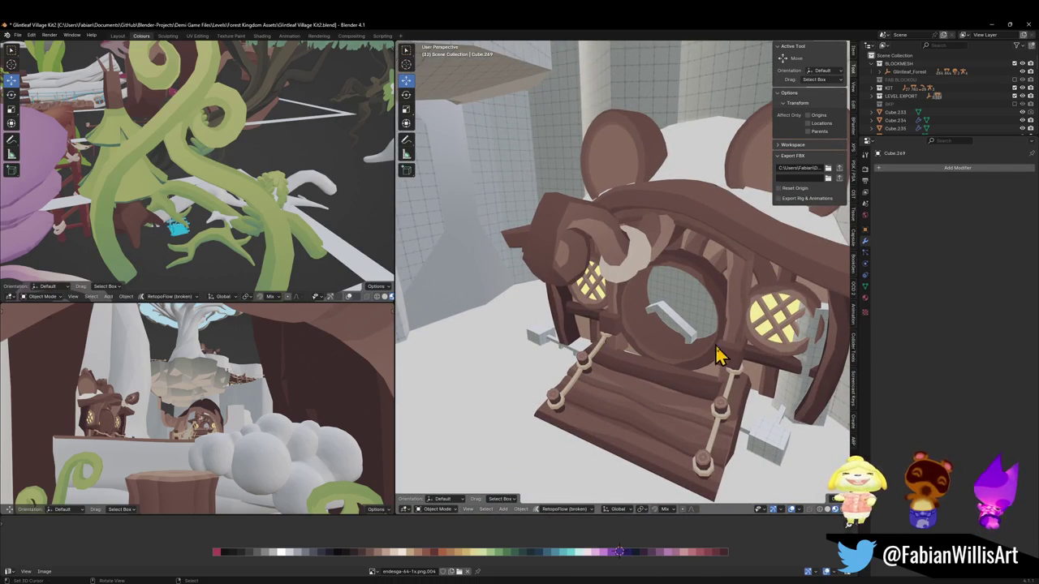
{"action": "left_click", "coordinate": [747, 381]}
{"action": "key", "text": "Tab"}
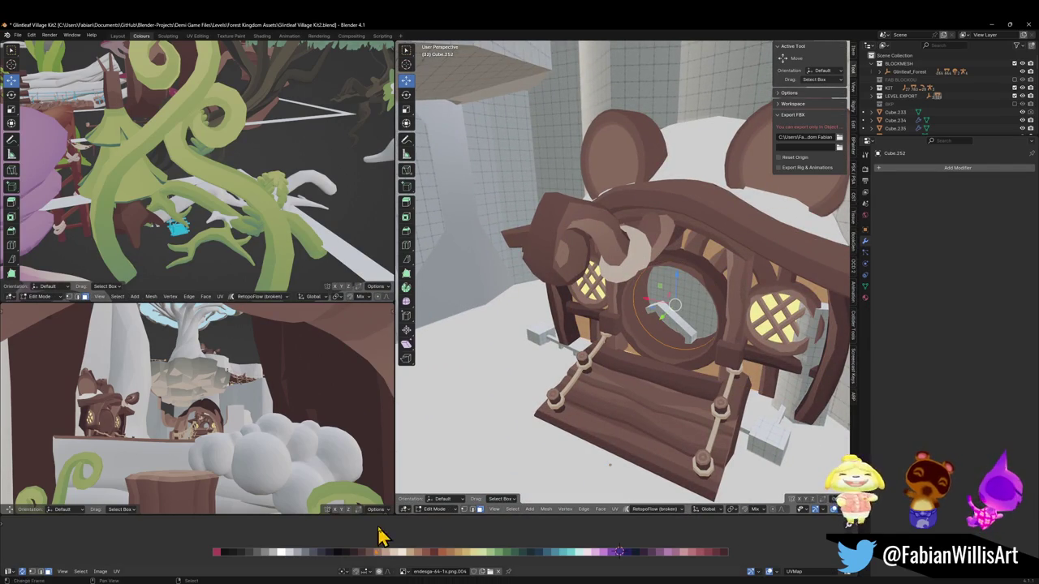
{"action": "key", "text": "g"}
{"action": "key", "text": "x"}
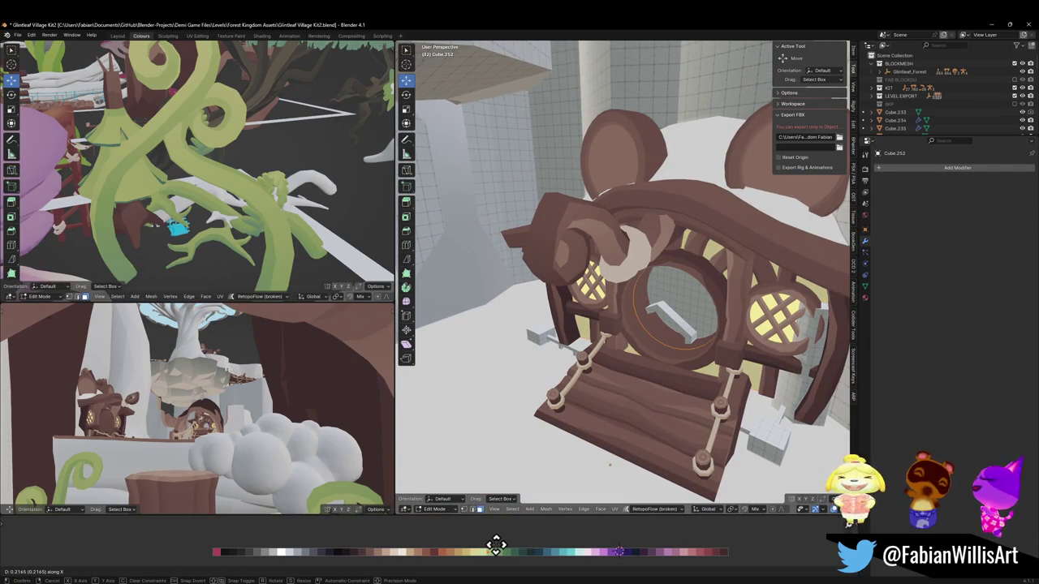
{"action": "left_click", "coordinate": [540, 548]}
{"action": "key", "text": "Tab"}
{"action": "scroll", "coordinate": [703, 390], "scroll_direction": "up", "scroll_amount": 3}
{"action": "scroll", "coordinate": [714, 364], "scroll_direction": "up", "scroll_amount": 4}
{"action": "scroll", "coordinate": [680, 377], "scroll_direction": "up", "scroll_amount": 2}
{"action": "key", "text": "KP_Decimal"}
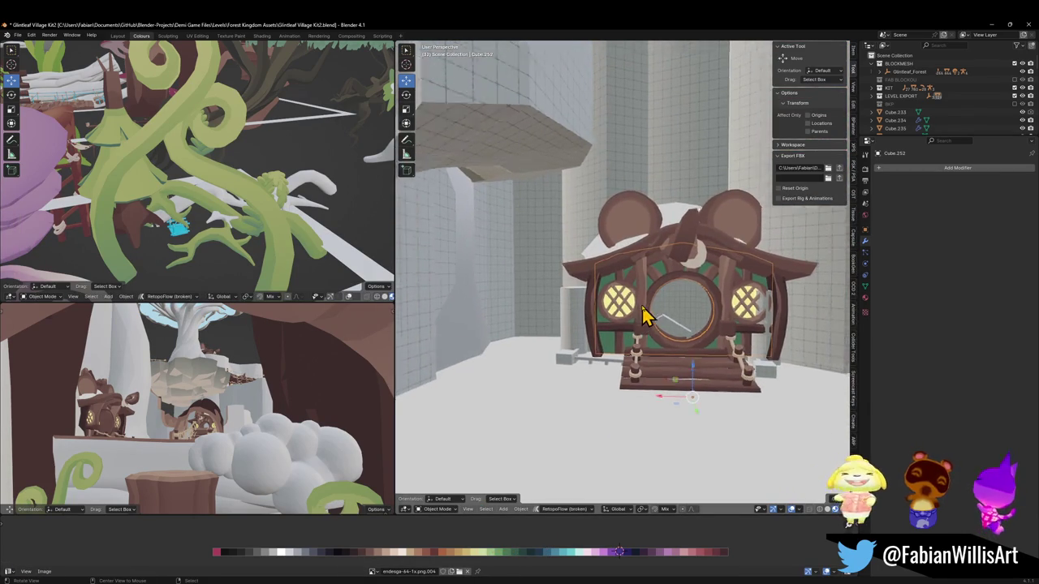
{"action": "middle_click_drag", "start_coordinate": [670, 320], "coordinate": [644, 325]}
{"action": "key", "text": "Tab"}
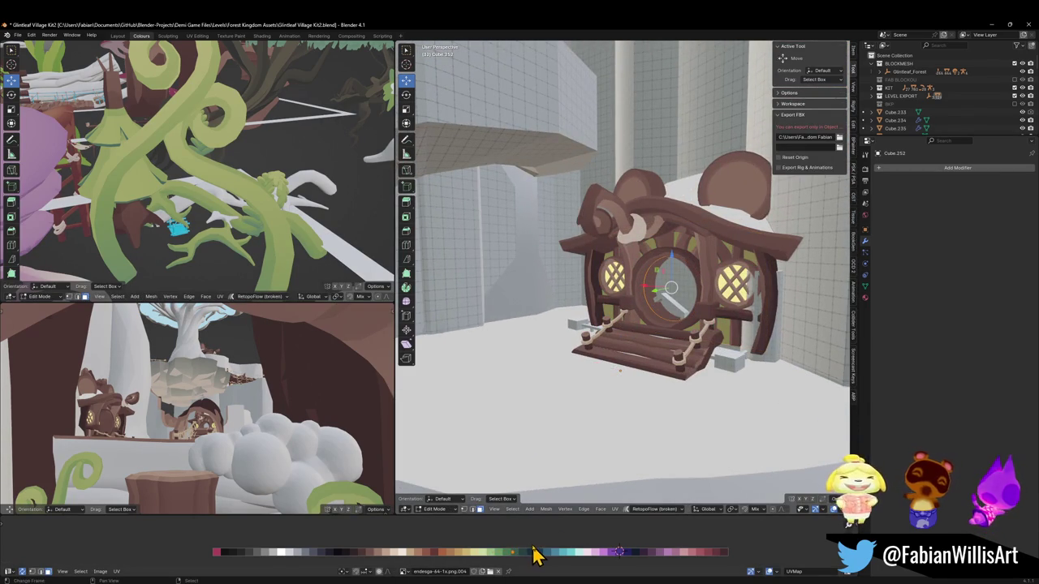
{"action": "key", "text": "g"}
{"action": "key", "text": "x"}
{"action": "left_click", "coordinate": [520, 549]}
{"action": "key", "text": "Tab"}
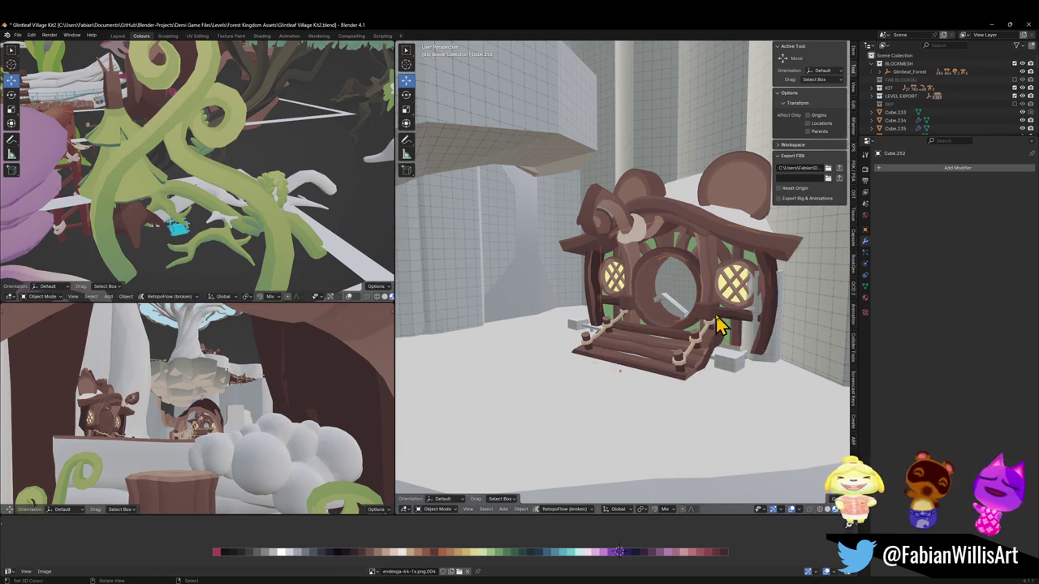
{"action": "scroll", "coordinate": [717, 326], "scroll_direction": "down", "scroll_amount": 3}
{"action": "scroll", "coordinate": [707, 346], "scroll_direction": "down", "scroll_amount": 3}
{"action": "scroll", "coordinate": [707, 324], "scroll_direction": "up", "scroll_amount": 6}
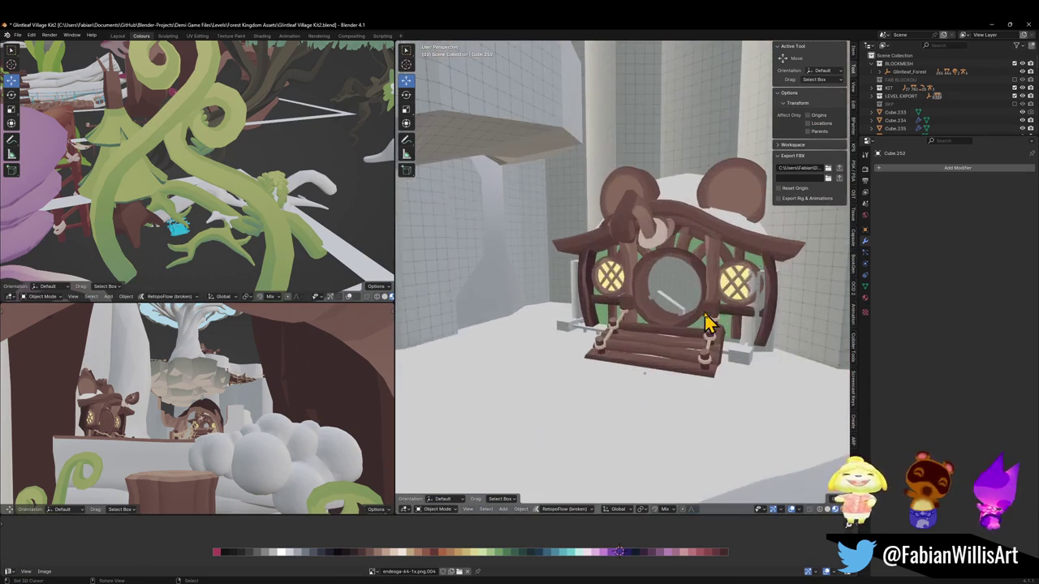
{"action": "middle_click_drag", "start_coordinate": [722, 299], "coordinate": [708, 288]}
{"action": "key", "text": "shift+grave"}
{"action": "key", "text": "s"}
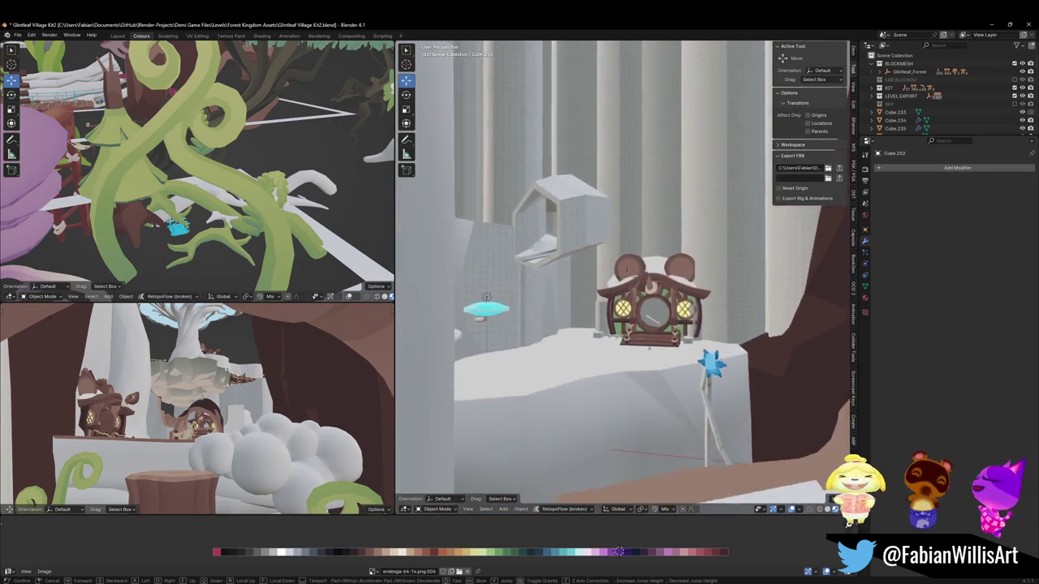
{"action": "key", "text": "w"}
{"action": "key", "text": "w"}
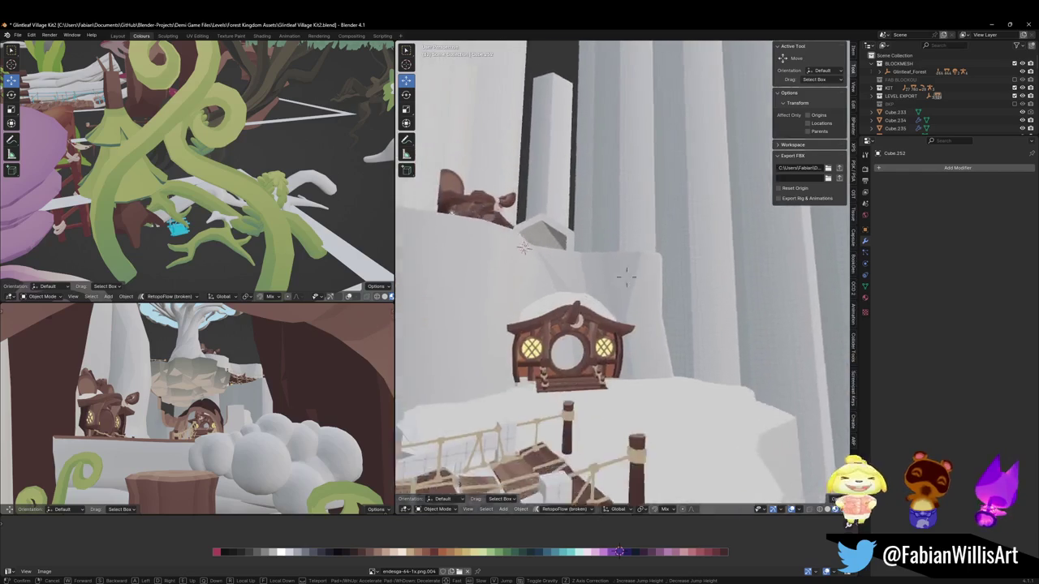
{"action": "key", "text": "w"}
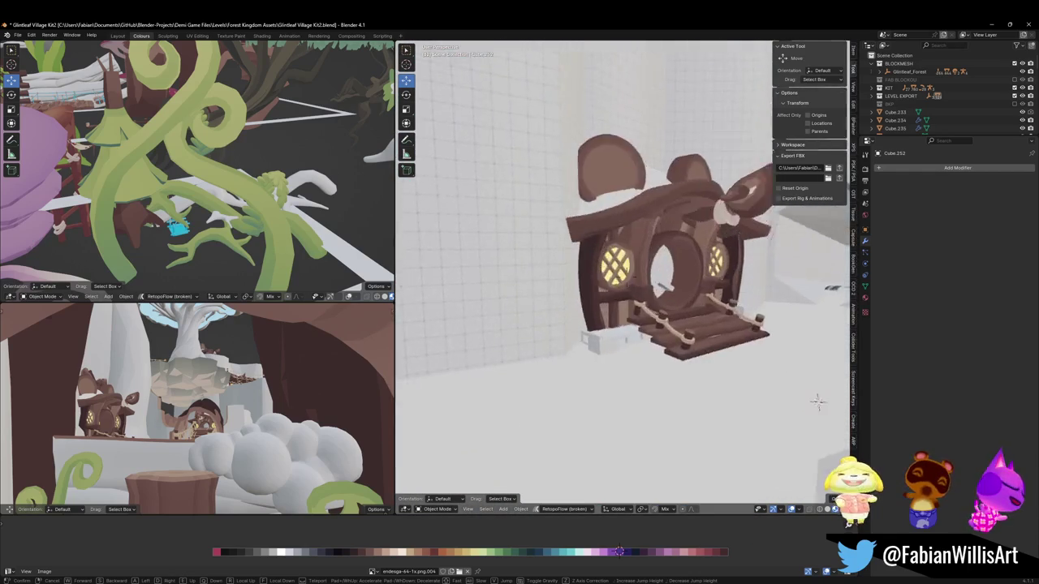
{"action": "left_click", "coordinate": [560, 357]}
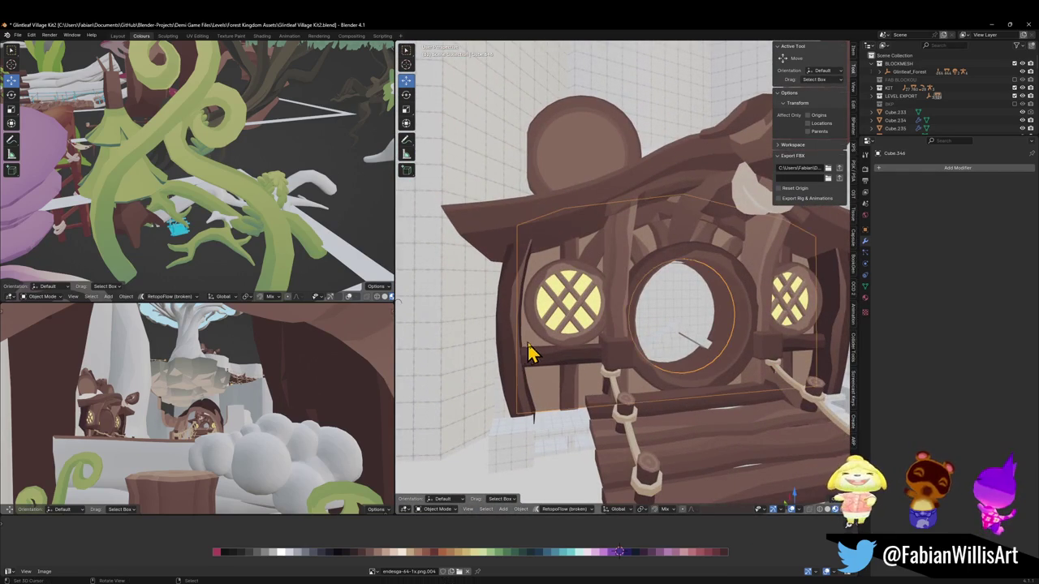
{"action": "key", "text": "Tab"}
{"action": "key", "text": "g"}
{"action": "key", "text": "x"}
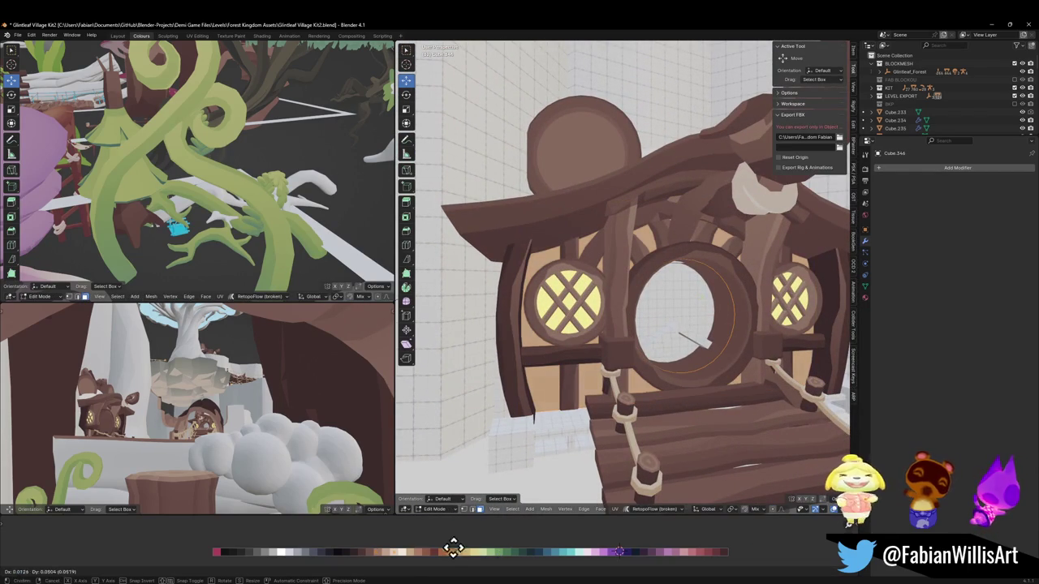
{"action": "left_click", "coordinate": [754, 557]}
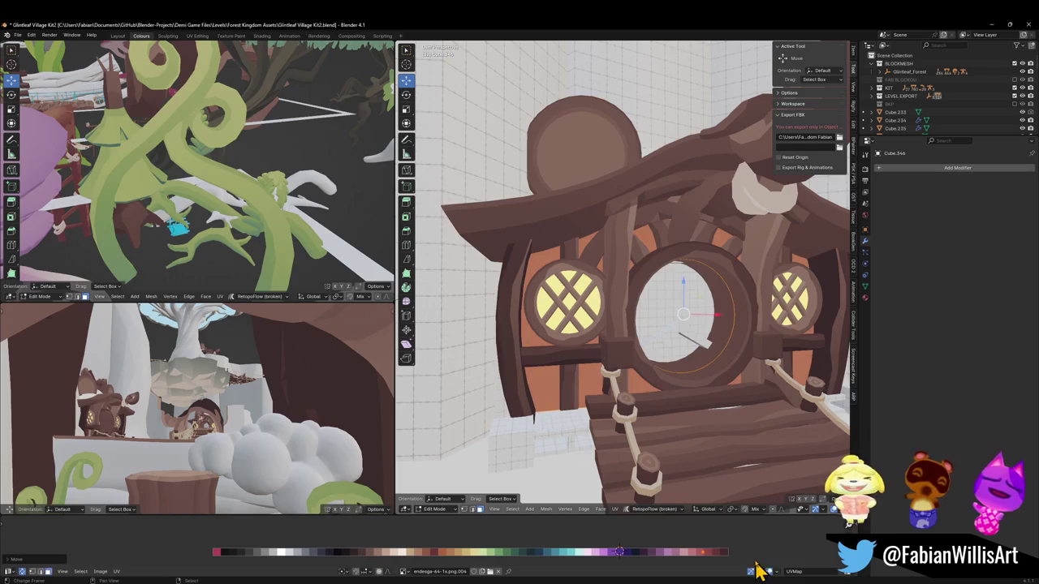
{"action": "key", "text": "Tab"}
{"action": "key", "text": "Tab"}
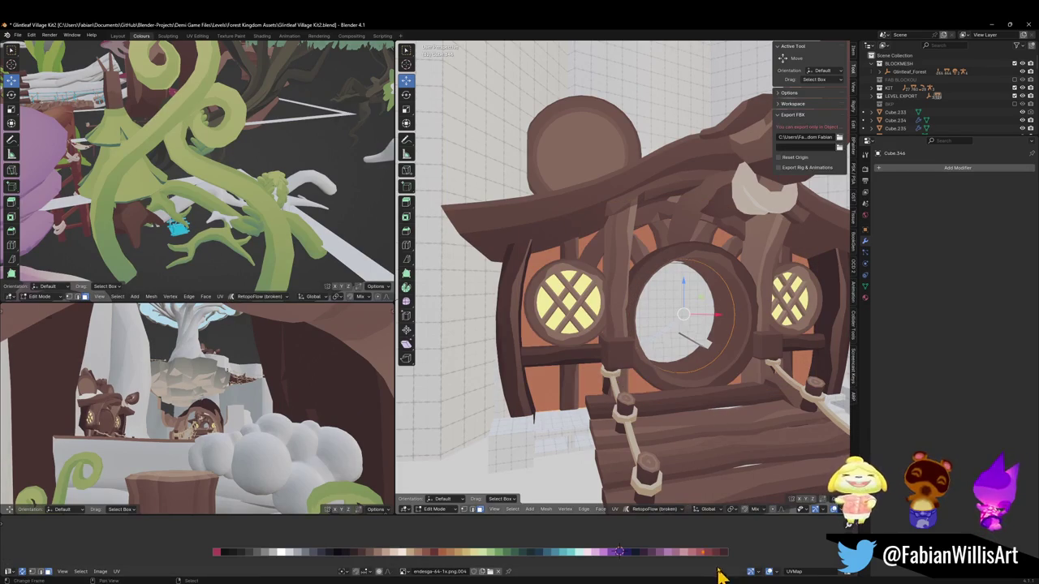
{"action": "key", "text": "Tab"}
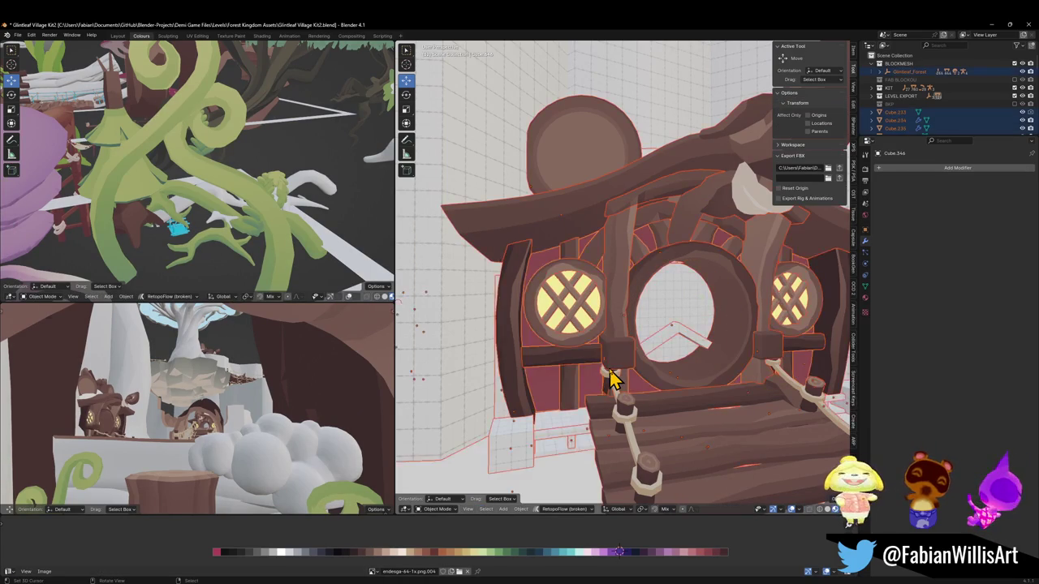
{"action": "key", "text": "alt+a"}
{"action": "key", "text": "shift+grave"}
{"action": "key", "text": "s"}
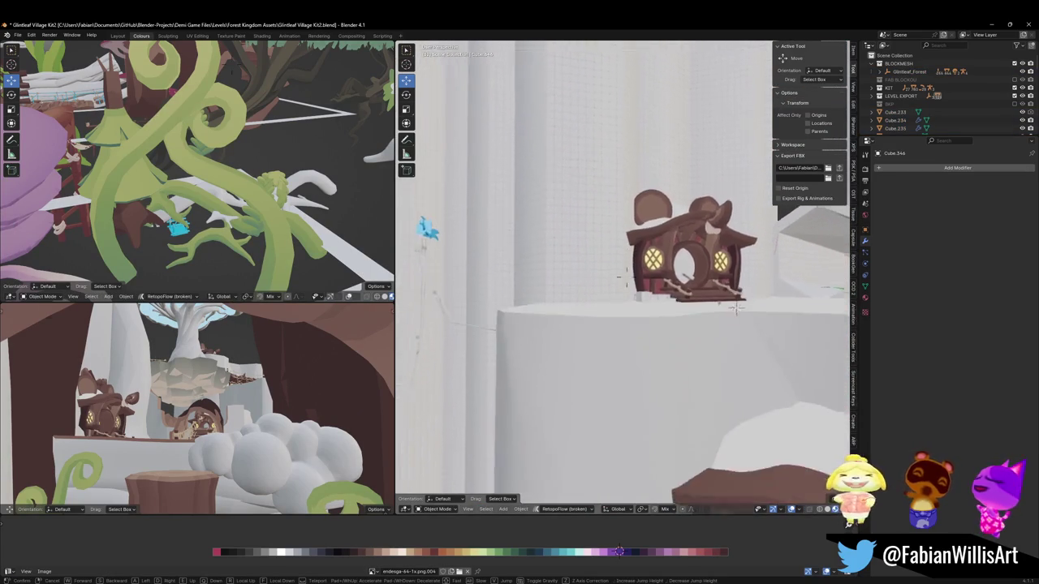
{"action": "key", "text": "s"}
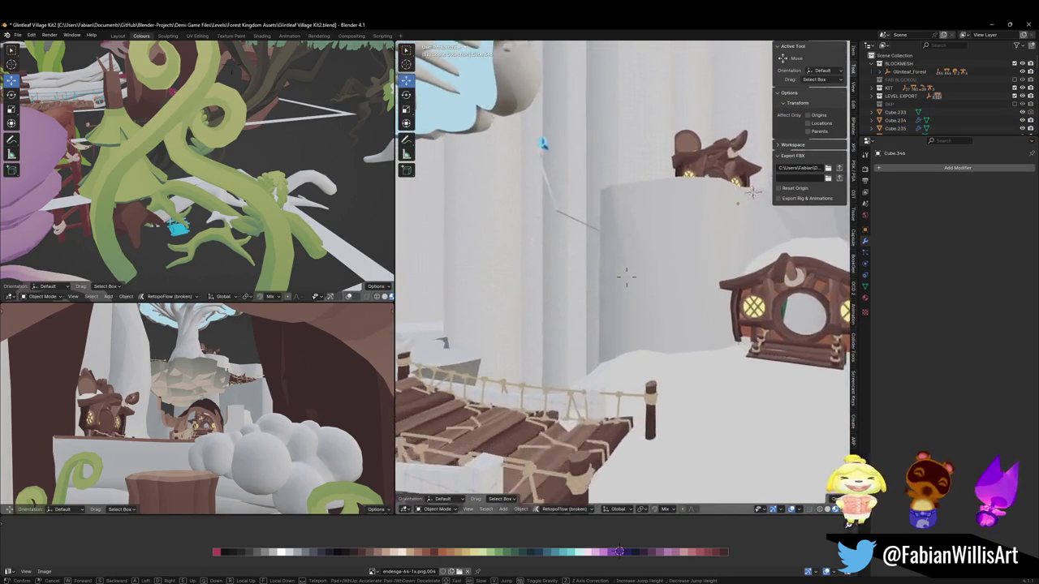
{"action": "key", "text": "w"}
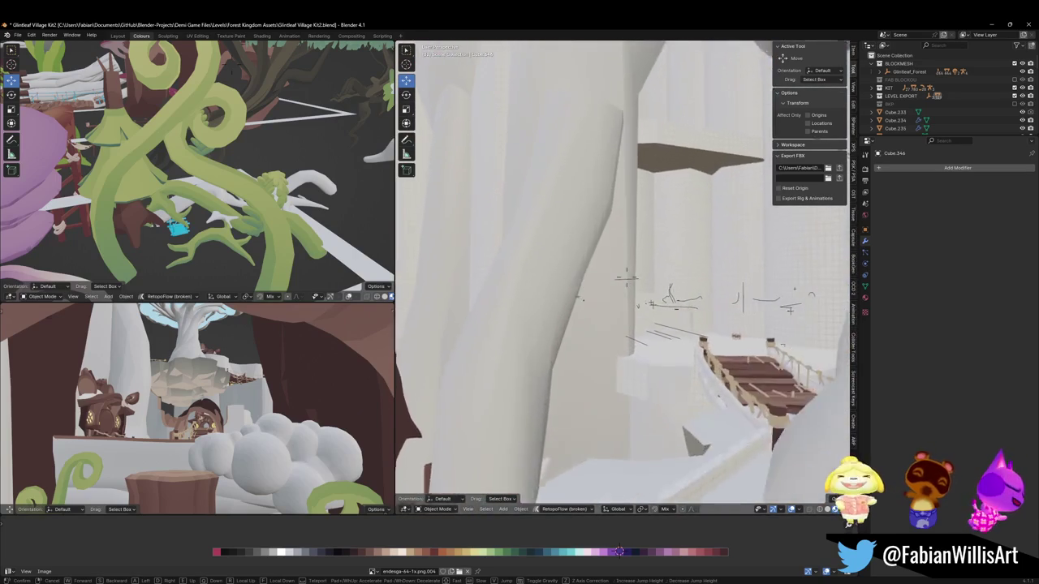
{"action": "key", "text": "s"}
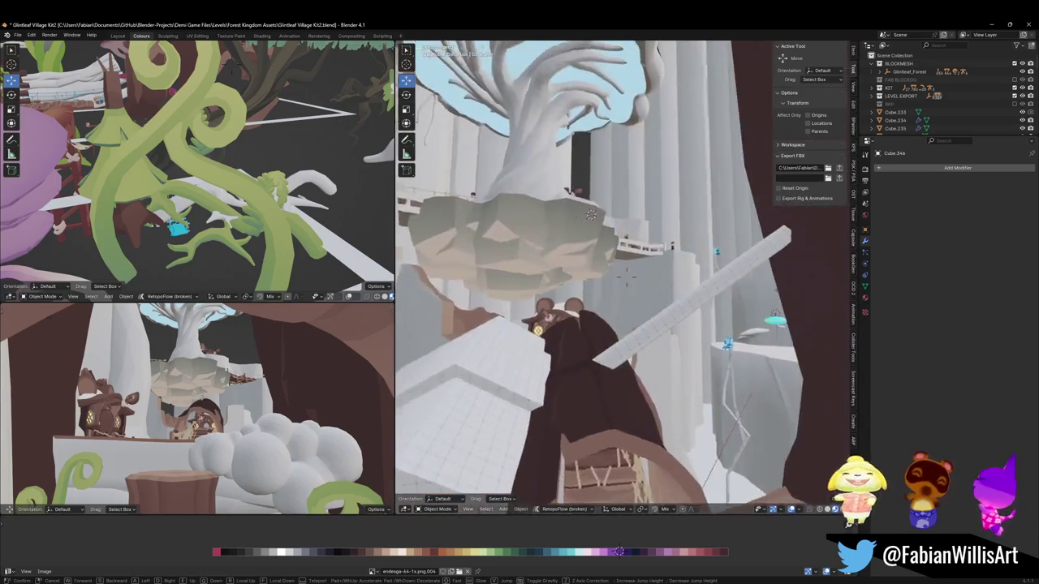
{"action": "key", "text": "w"}
{"action": "key", "text": "s"}
{"action": "left_click", "coordinate": [664, 312]}
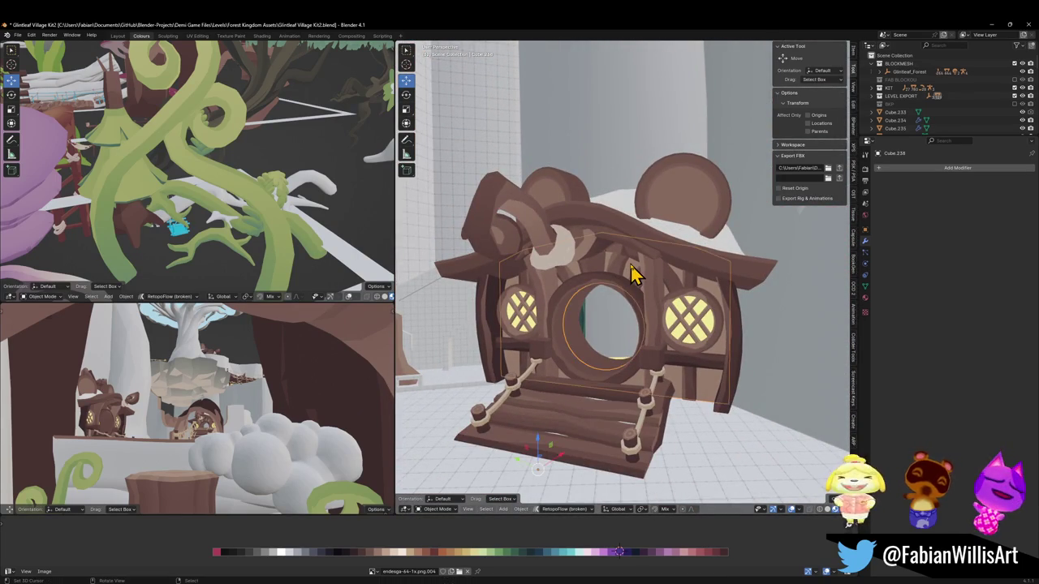
Nudge the window glass along X so a purple glow shows behind the frames.
{"action": "key", "text": "Tab"}
{"action": "key", "text": "g"}
{"action": "key", "text": "x"}
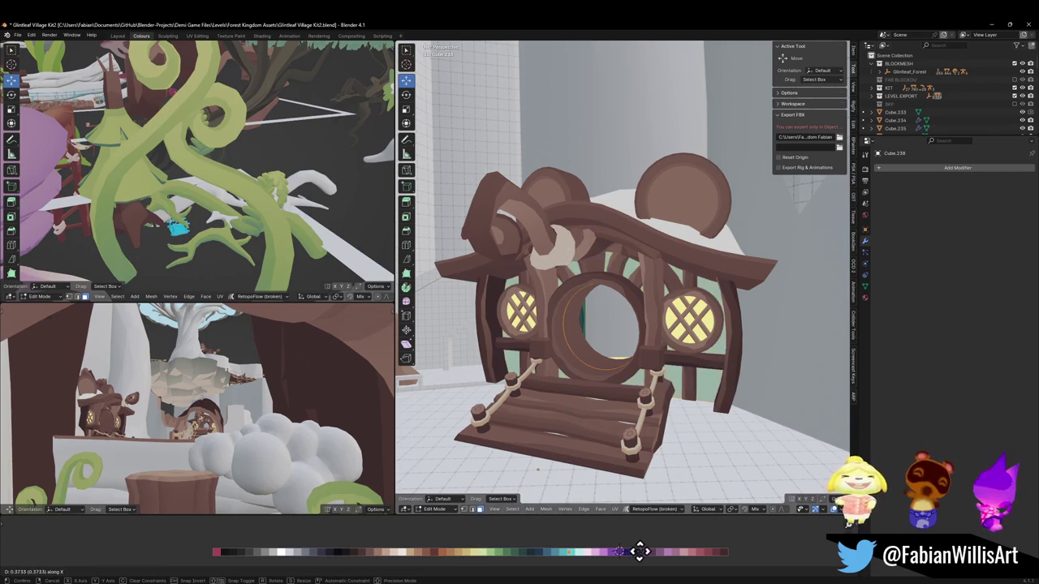
{"action": "left_click", "coordinate": [682, 550]}
{"action": "key", "text": "Tab"}
Walk backward away from the house to view it from a distance.
{"action": "key", "text": "Tab"}
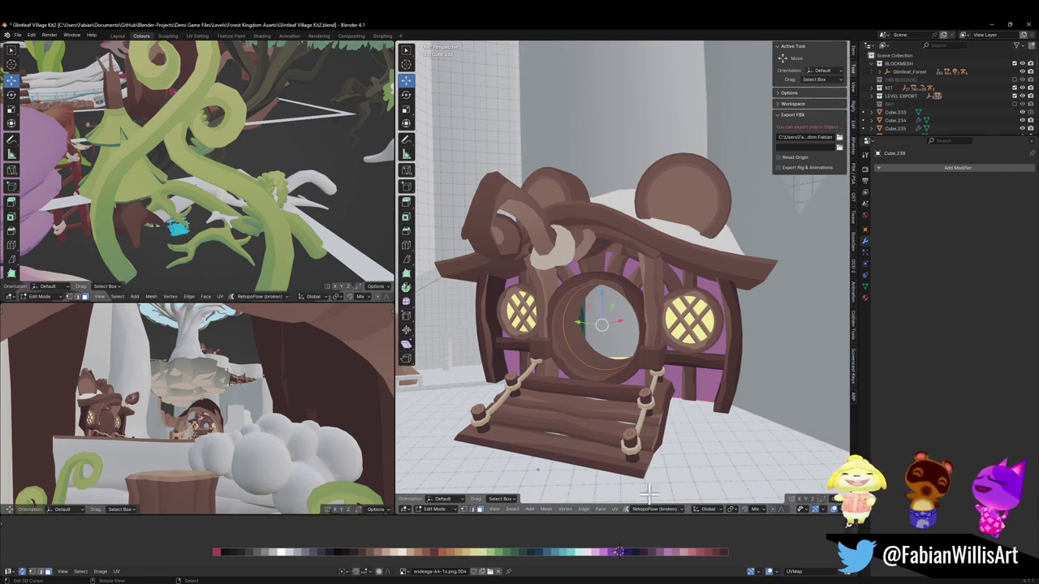
{"action": "key", "text": "Tab"}
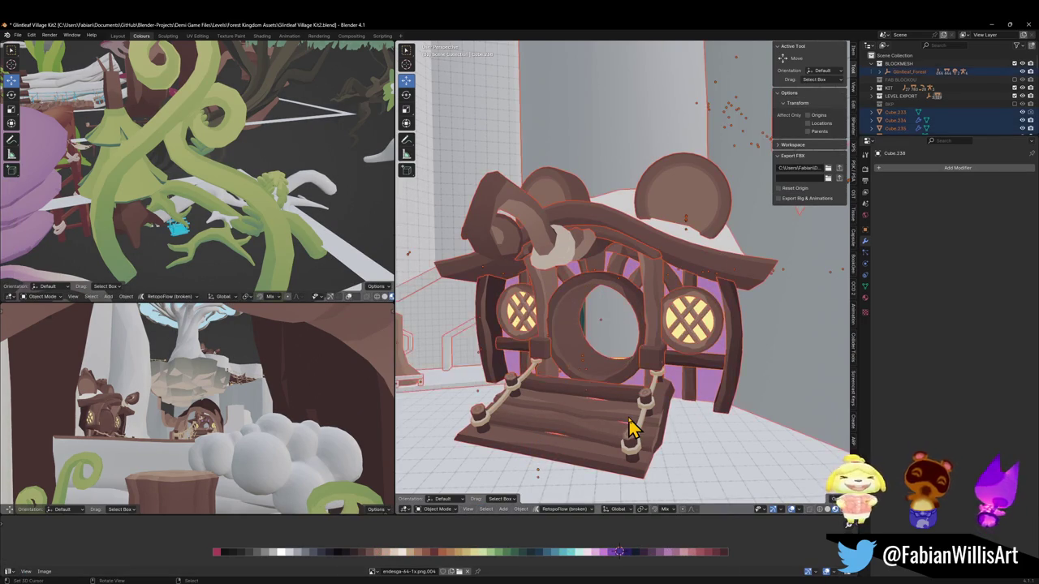
{"action": "key", "text": "shift+grave"}
{"action": "key", "text": "s"}
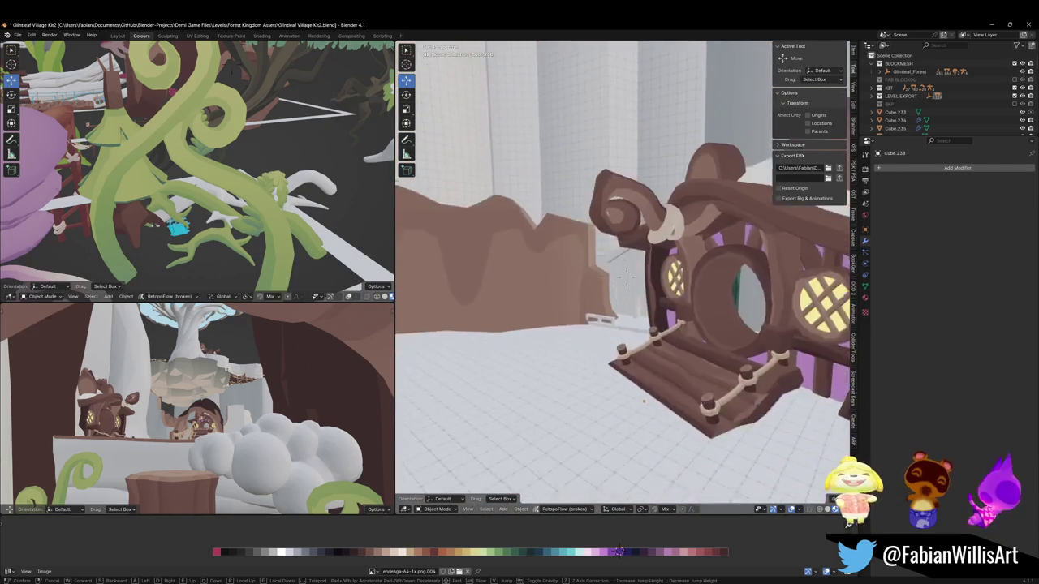
Finish walking and save the Glintleaf Village Kit2 file.
{"action": "left_click", "coordinate": [626, 276]}
{"action": "key", "text": "ctrl+s"}
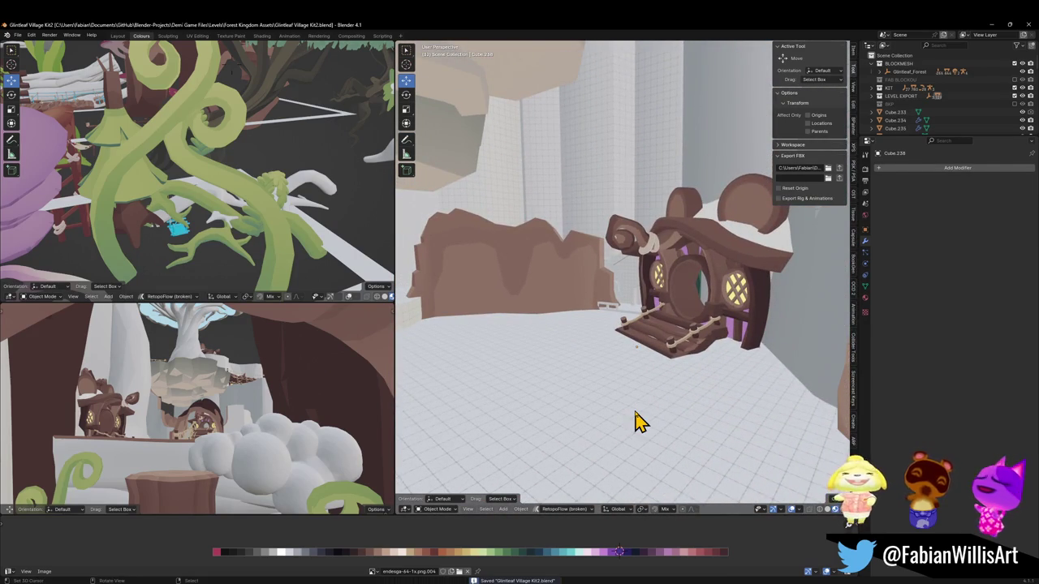
{"action": "key", "text": "shift+grave"}
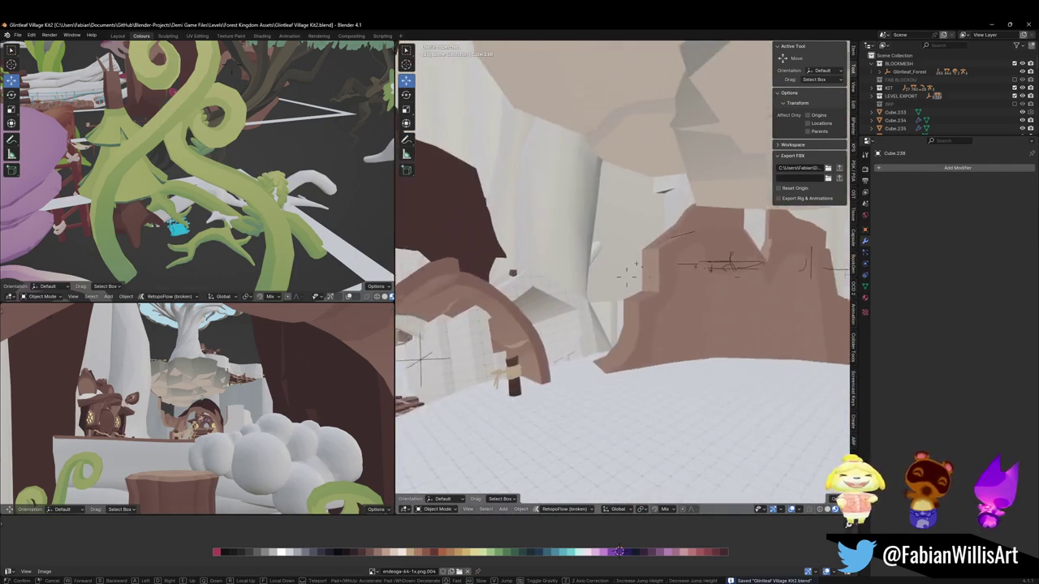
Fly past the snowy cliff house, rocks and rope bridge up to the white tower.
{"action": "key", "text": "w"}
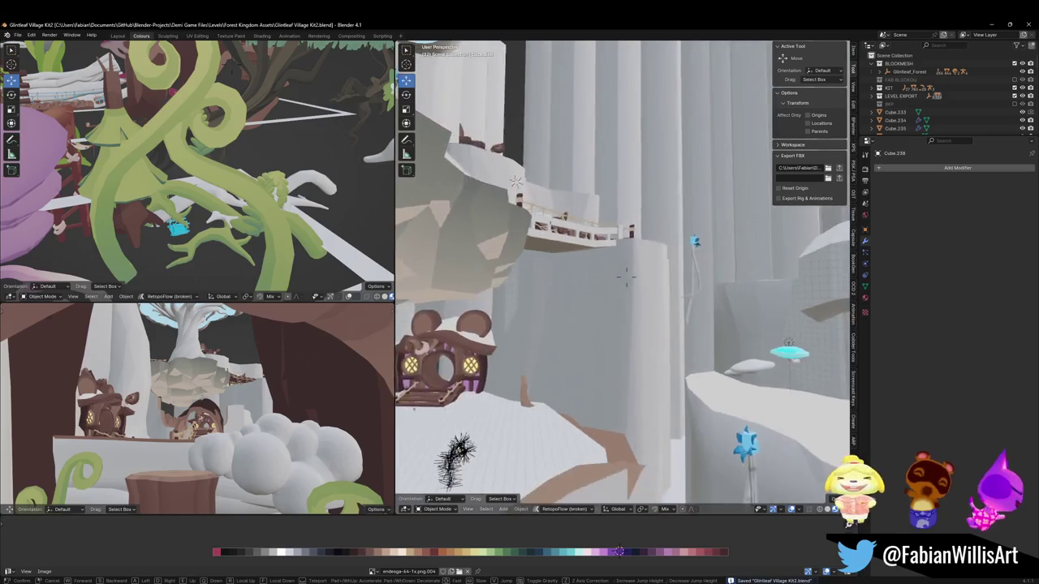
{"action": "key", "text": "w"}
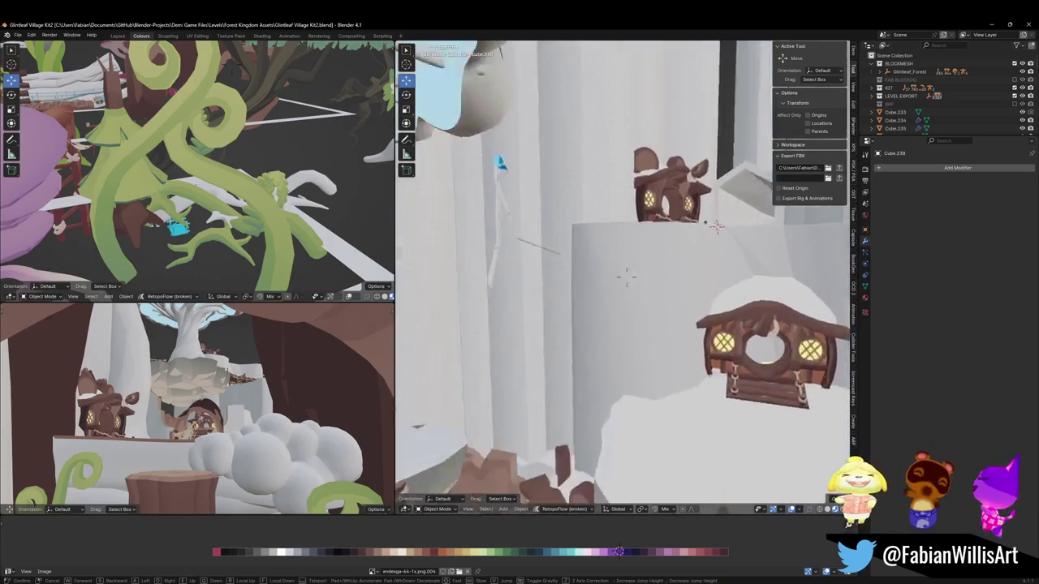
{"action": "key", "text": "w"}
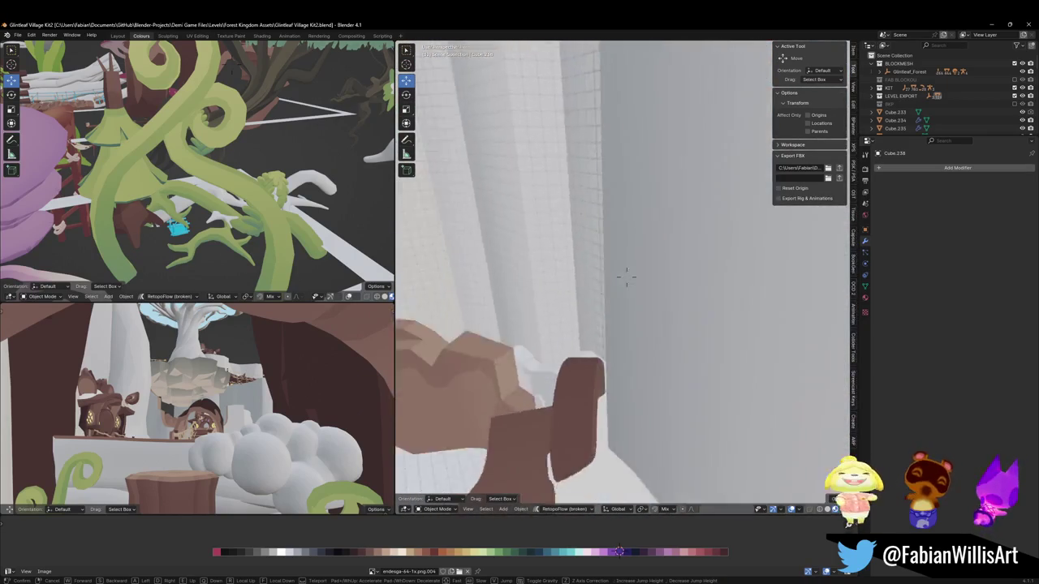
{"action": "key", "text": "w"}
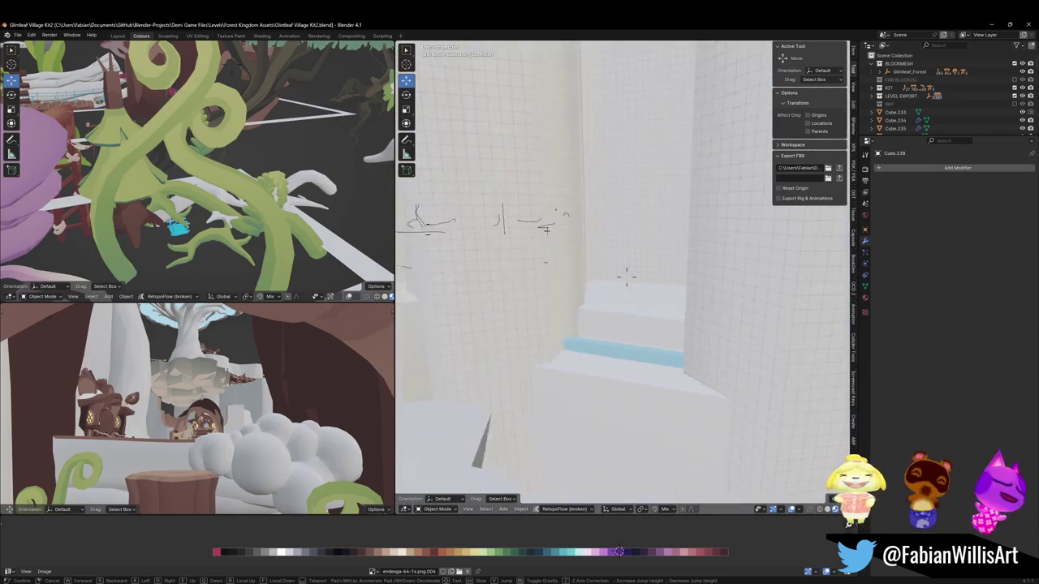
{"action": "key", "text": "w"}
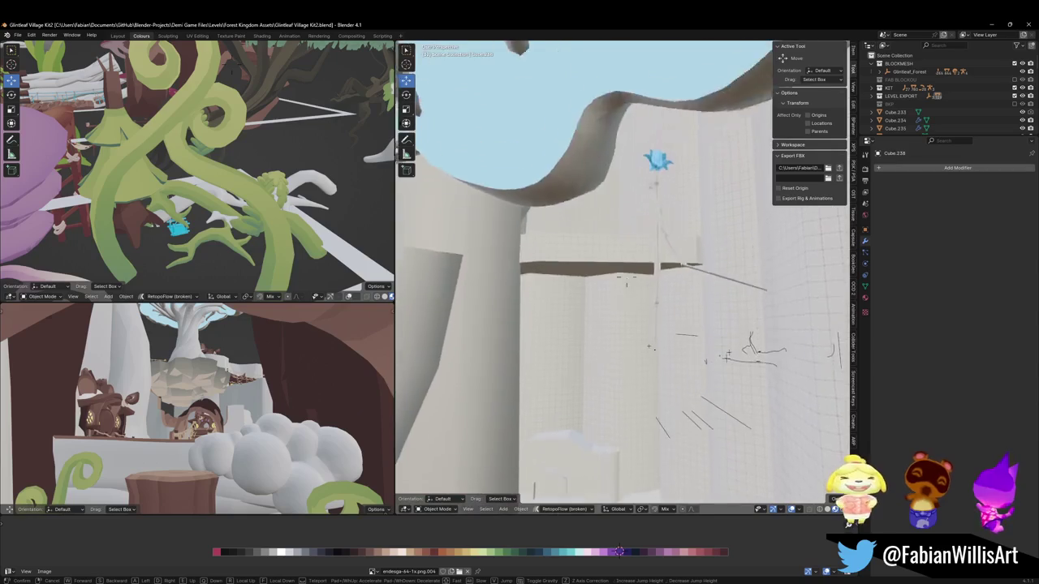
{"action": "key", "text": "w"}
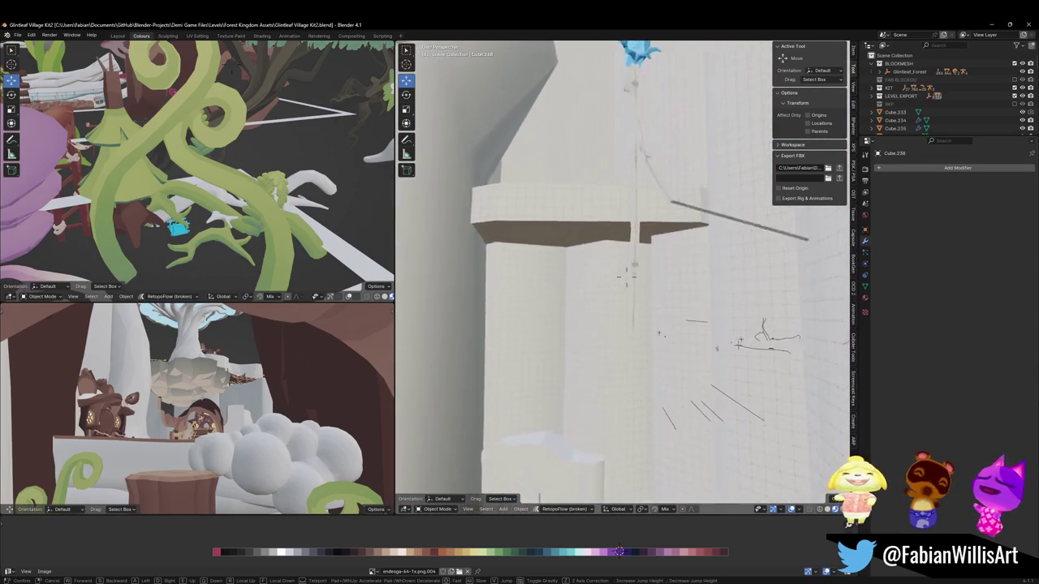
{"action": "key", "text": "w"}
{"action": "key", "text": "w"}
{"action": "left_click", "coordinate": [694, 410]}
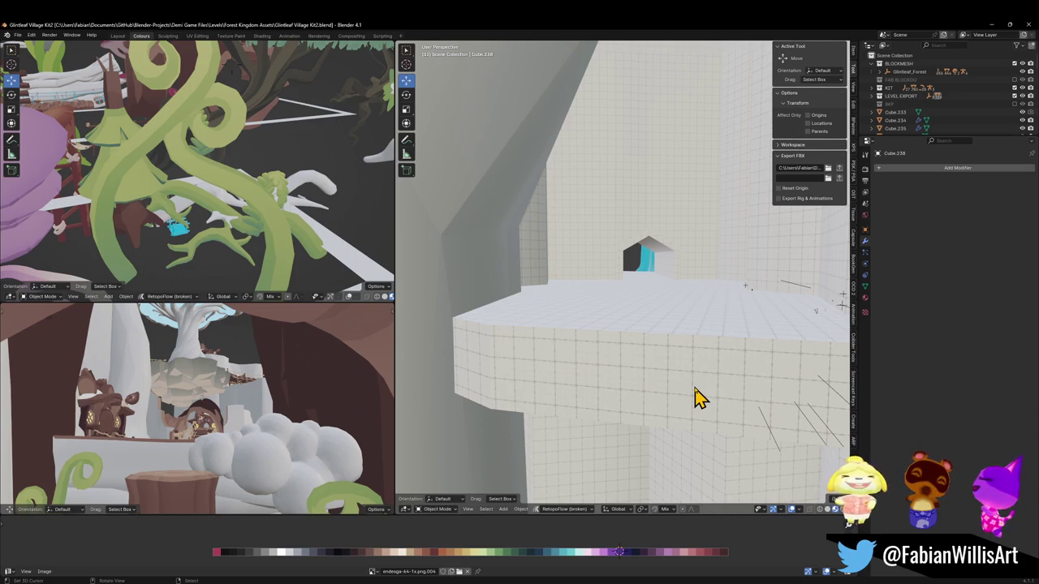
{"action": "key", "text": "shift+grave"}
Fly to the ledge logs among the brown rocks and select the Treelogs object.
{"action": "key", "text": "w"}
{"action": "left_click", "coordinate": [600, 301]}
{"action": "left_click", "coordinate": [626, 329]}
{"action": "key", "text": "g"}
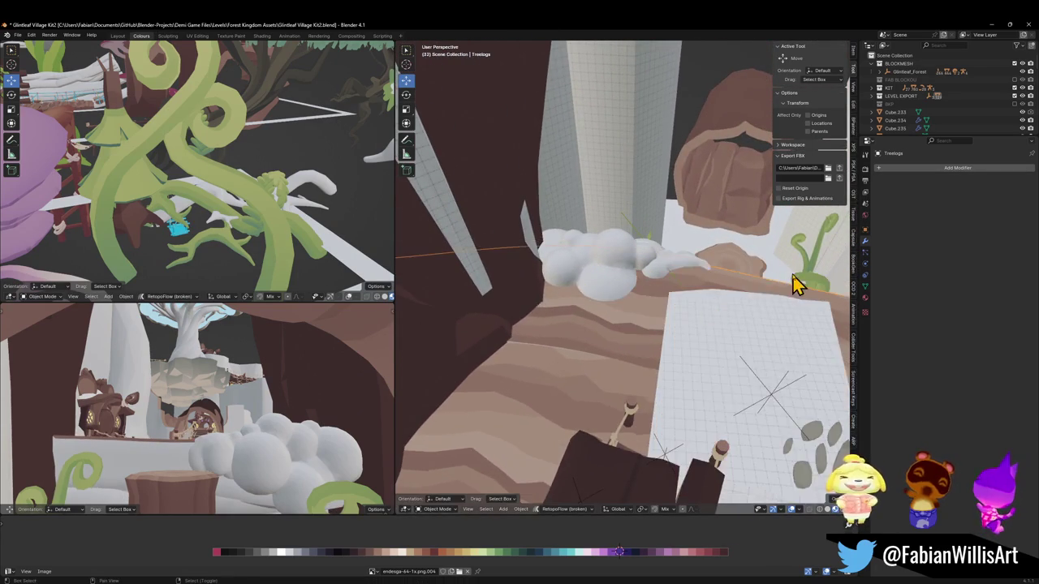
{"action": "left_click", "coordinate": [800, 279]}
Duplicate the Treelogs log along the ledge in place.
{"action": "key", "text": "shift+grave"}
{"action": "left_click", "coordinate": [623, 369]}
{"action": "left_click", "coordinate": [621, 422]}
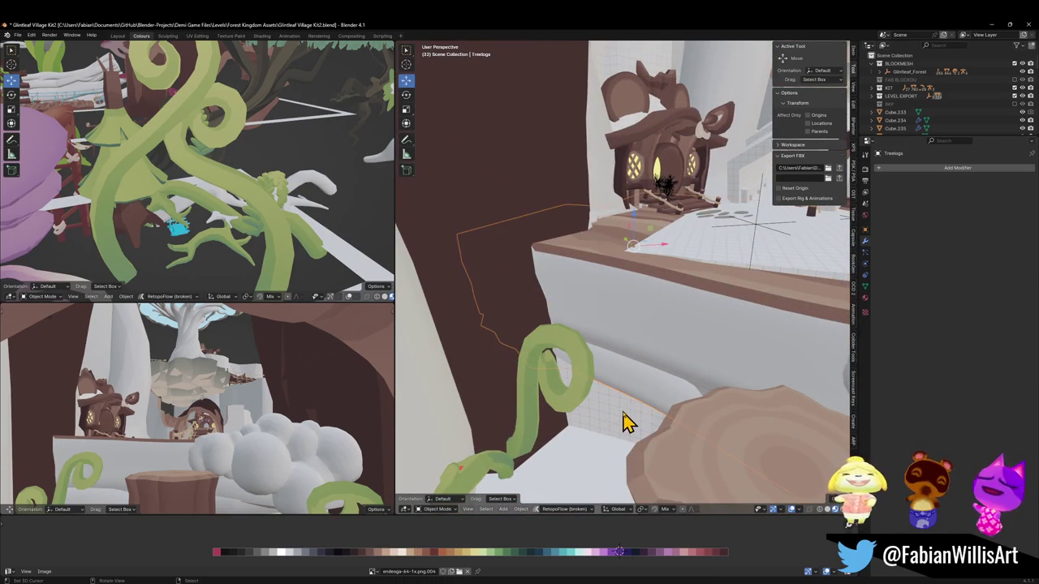
{"action": "mouse_move", "coordinate": [651, 399]}
{"action": "middle_mouse_down"}
{"action": "mouse_move", "coordinate": [712, 354]}
{"action": "mouse_move", "coordinate": [721, 303]}
{"action": "mouse_move", "coordinate": [761, 285]}
{"action": "mouse_move", "coordinate": [658, 417]}
{"action": "middle_mouse_up"}
{"action": "left_click", "coordinate": [687, 343]}
{"action": "key", "text": "shift+d"}
{"action": "right_click", "coordinate": [670, 424]}
Fly through the mushroom tree and snap the duplicated log to a point on the wall ledge.
{"action": "key", "text": "shift+grave"}
{"action": "key", "text": "w"}
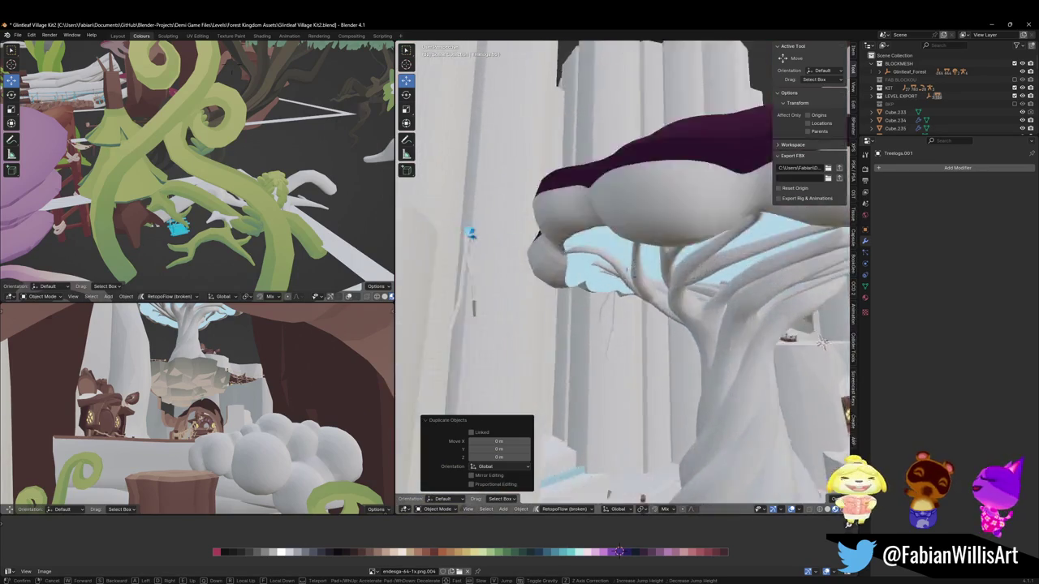
{"action": "key", "text": "w"}
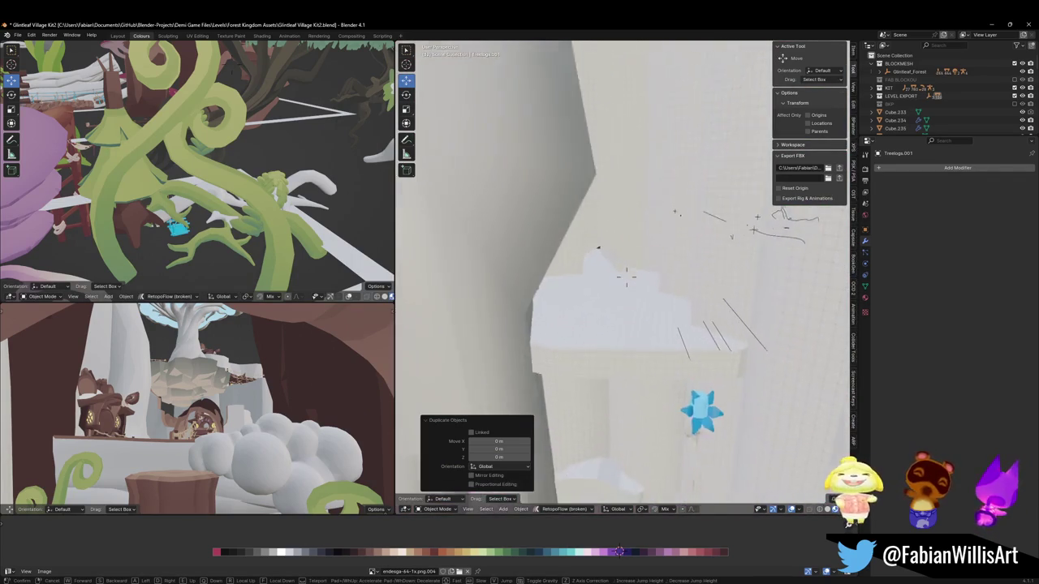
{"action": "left_click", "coordinate": [680, 435]}
{"action": "right_click", "coordinate": [634, 338], "text": "shift"}
{"action": "key", "text": "shift+s"}
{"action": "left_click", "coordinate": [658, 302]}
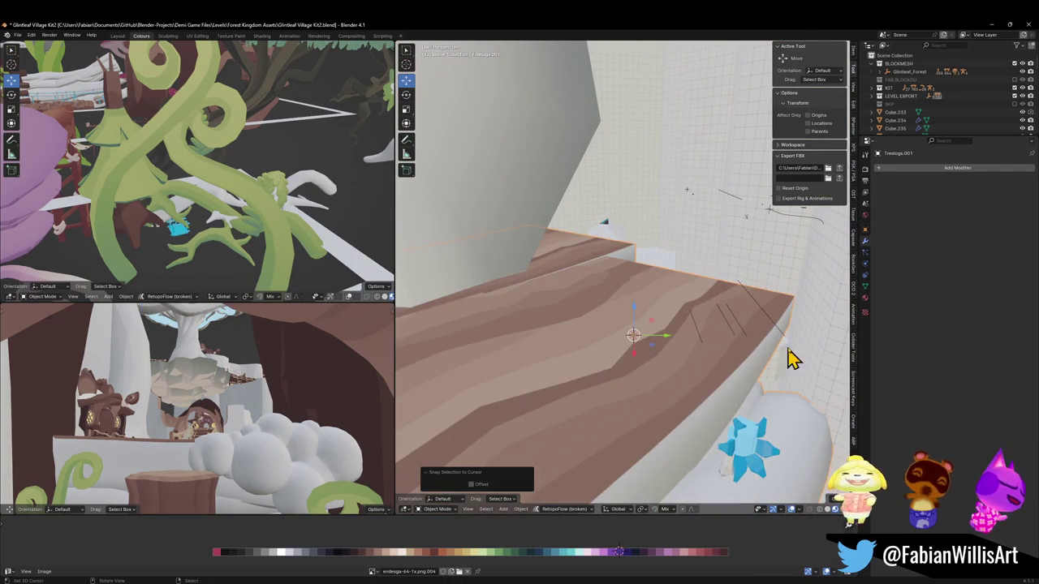
Turn the duplicated log 125° about Z, then slide it along Z and lower it against the ledge.
{"action": "key", "text": "r"}
{"action": "key", "text": "z"}
{"action": "key", "text": "Return"}
{"action": "key", "text": "g"}
{"action": "key", "text": "z"}
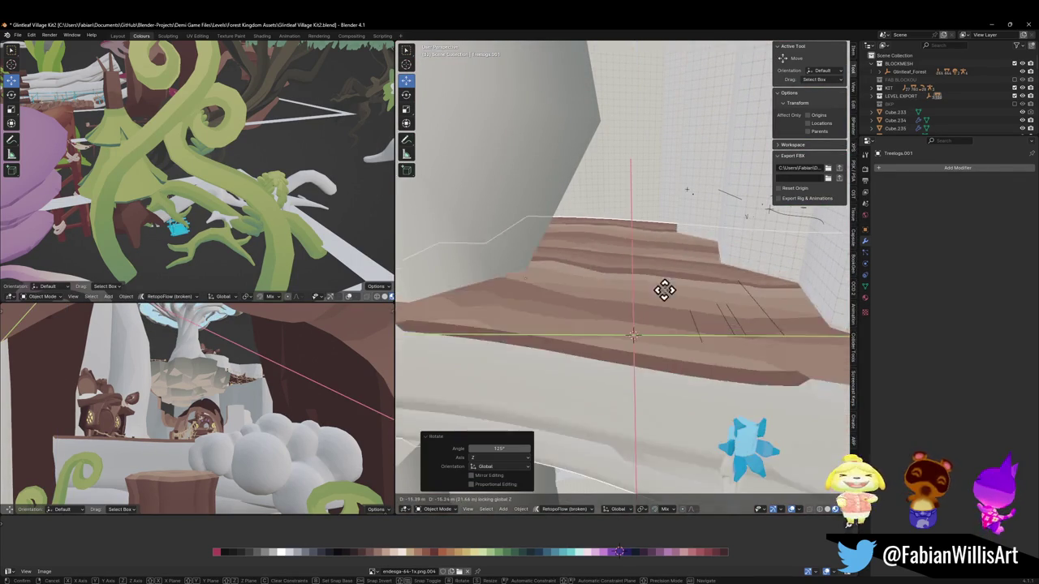
{"action": "left_click", "coordinate": [668, 262]}
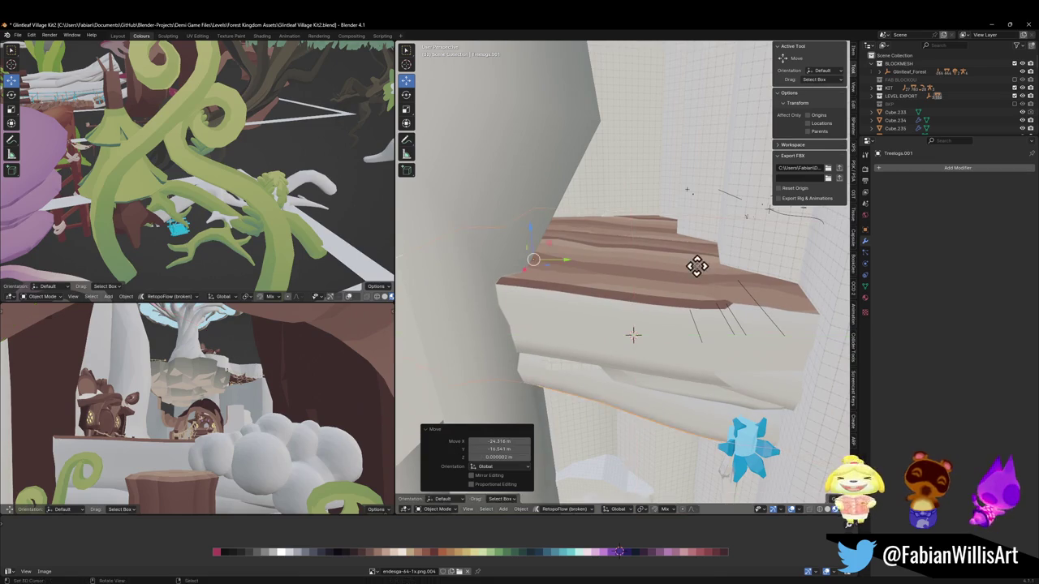
{"action": "key", "text": "g"}
{"action": "key", "text": "z"}
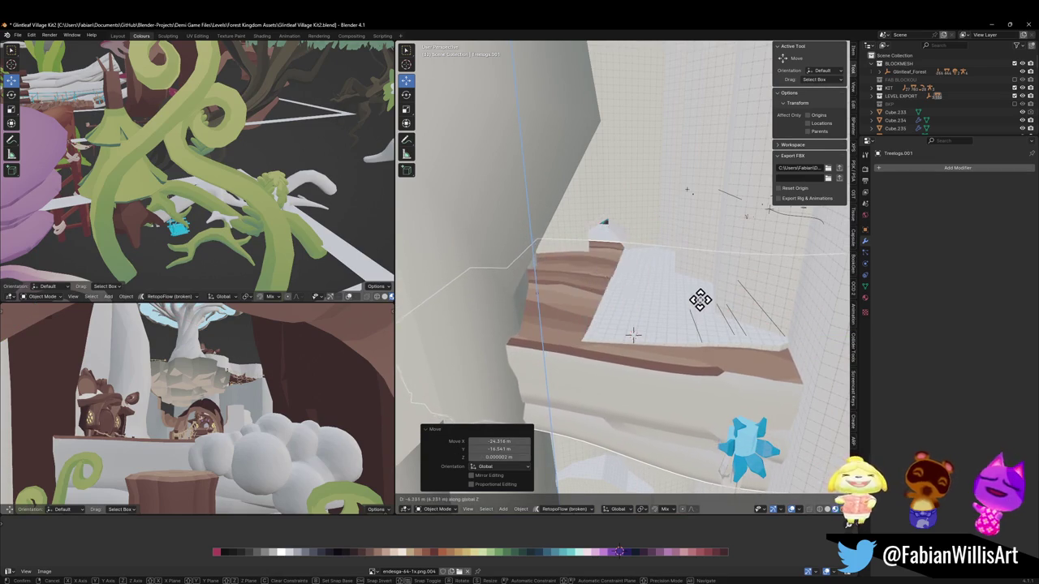
{"action": "left_click", "coordinate": [762, 321]}
Clear the log's rotation, turn it 133° about Z, and drop it slightly.
{"action": "key", "text": "alt+r"}
{"action": "key", "text": "r"}
{"action": "key", "text": "z"}
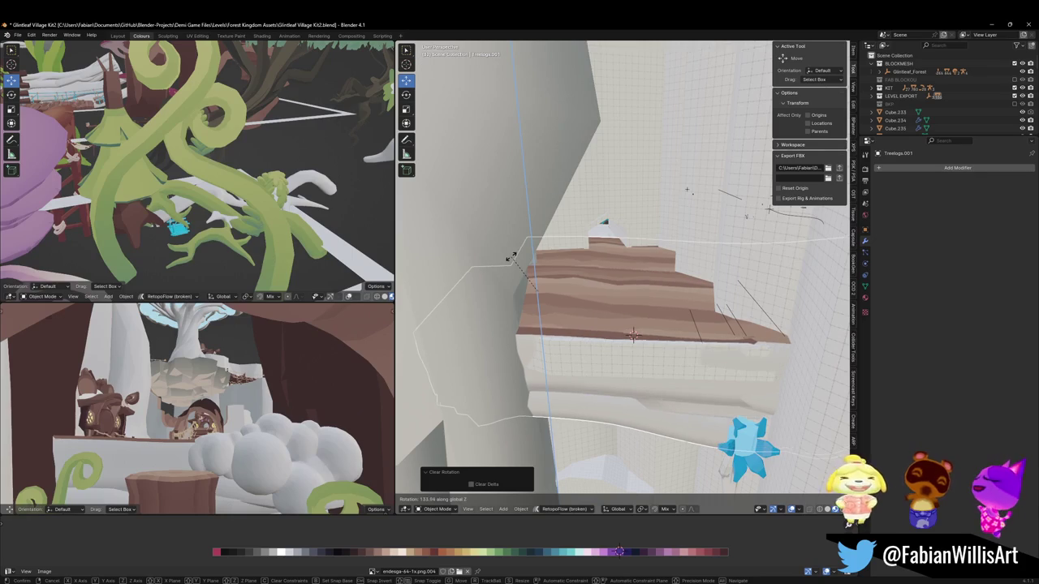
{"action": "left_click", "coordinate": [510, 257]}
{"action": "key", "text": "g"}
{"action": "key", "text": "z"}
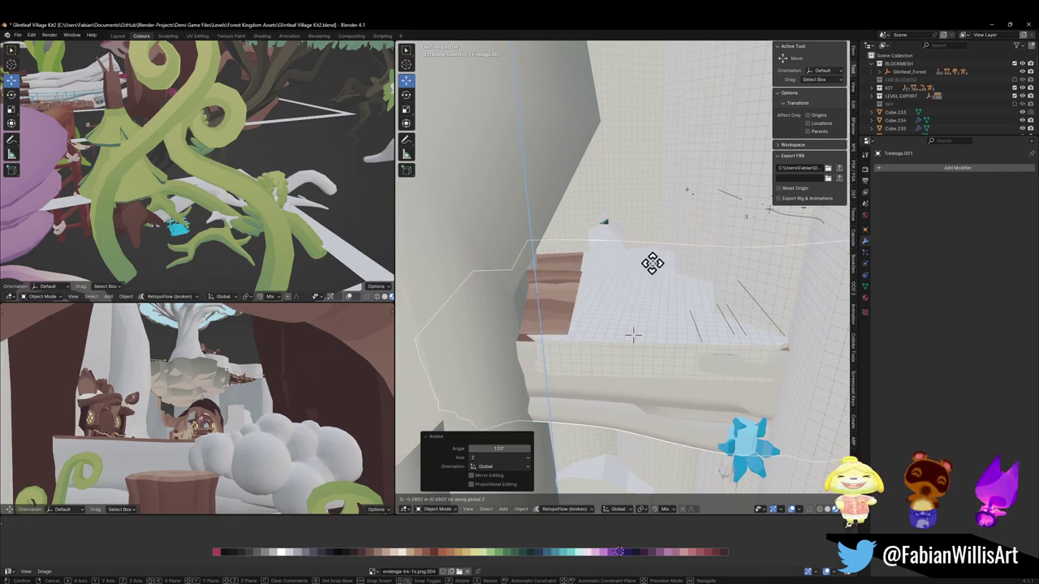
{"action": "left_click", "coordinate": [661, 253]}
Zoom in on the log and give it a slight extra turn about Z.
{"action": "scroll", "coordinate": [686, 338], "scroll_direction": "up", "scroll_amount": 3}
{"action": "scroll", "coordinate": [709, 317], "scroll_direction": "up", "scroll_amount": 3}
{"action": "scroll", "coordinate": [696, 301], "scroll_direction": "up", "scroll_amount": 3}
{"action": "scroll", "coordinate": [697, 292], "scroll_direction": "down", "scroll_amount": 5}
{"action": "scroll", "coordinate": [700, 276], "scroll_direction": "up", "scroll_amount": 3}
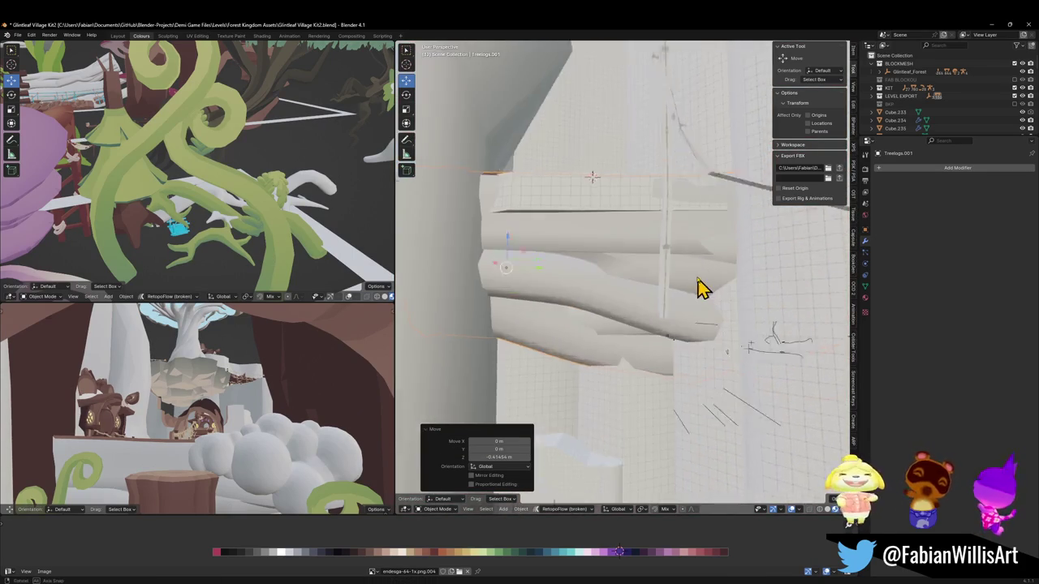
{"action": "middle_click_drag", "start_coordinate": [705, 293], "coordinate": [707, 317], "text": "shift"}
{"action": "scroll", "coordinate": [705, 314], "scroll_direction": "up", "scroll_amount": 2}
{"action": "scroll", "coordinate": [708, 312], "scroll_direction": "up", "scroll_amount": 1}
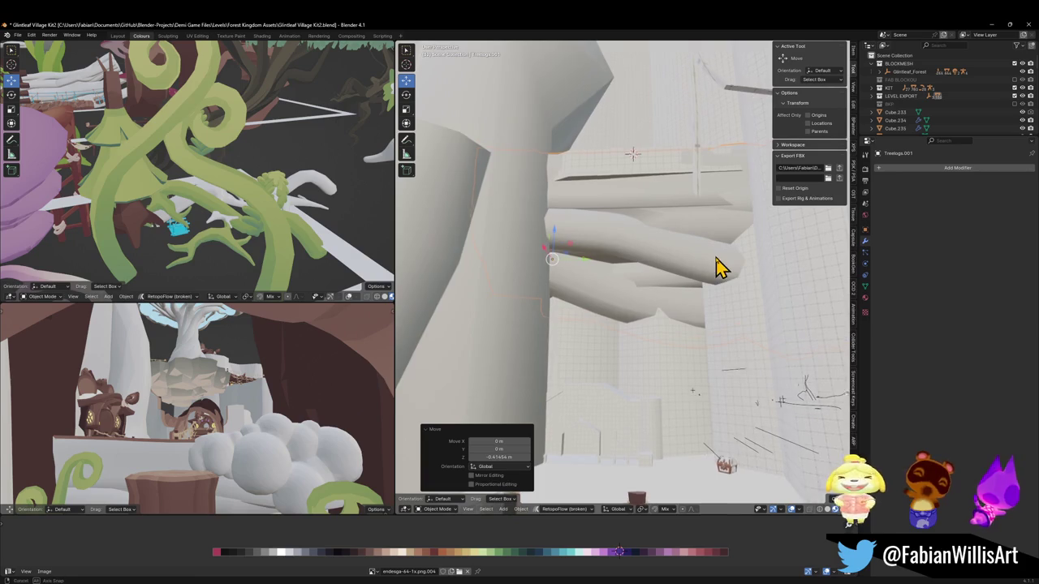
{"action": "scroll", "coordinate": [714, 308], "scroll_direction": "up", "scroll_amount": 3}
{"action": "scroll", "coordinate": [718, 309], "scroll_direction": "down", "scroll_amount": 5}
{"action": "key", "text": "r"}
{"action": "key", "text": "z"}
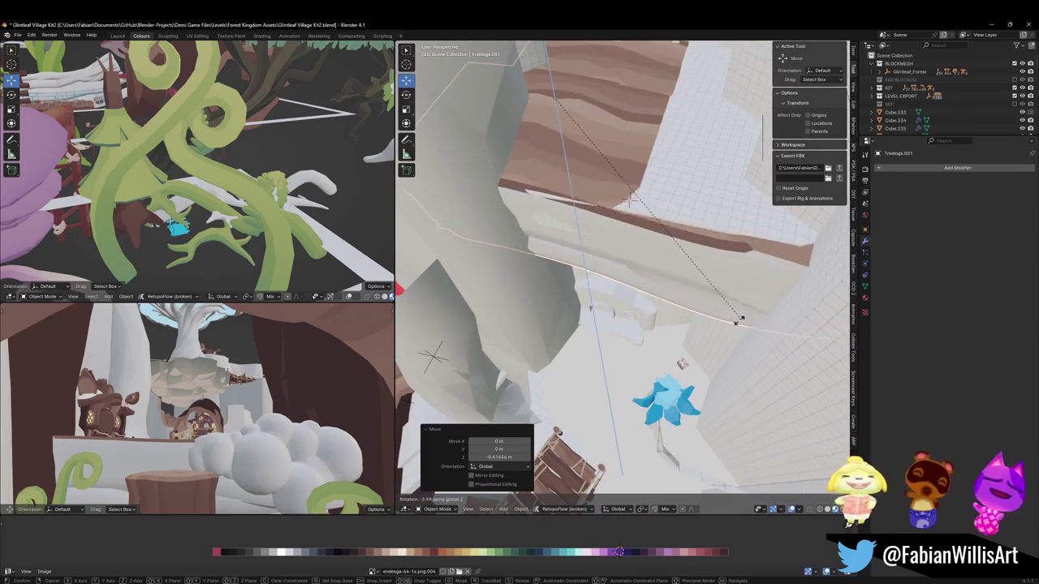
{"action": "left_click", "coordinate": [747, 325]}
Move the log platform in the XY plane with its height locked (Shift+Z).
{"action": "key", "text": "g"}
{"action": "key", "text": "shift+z"}
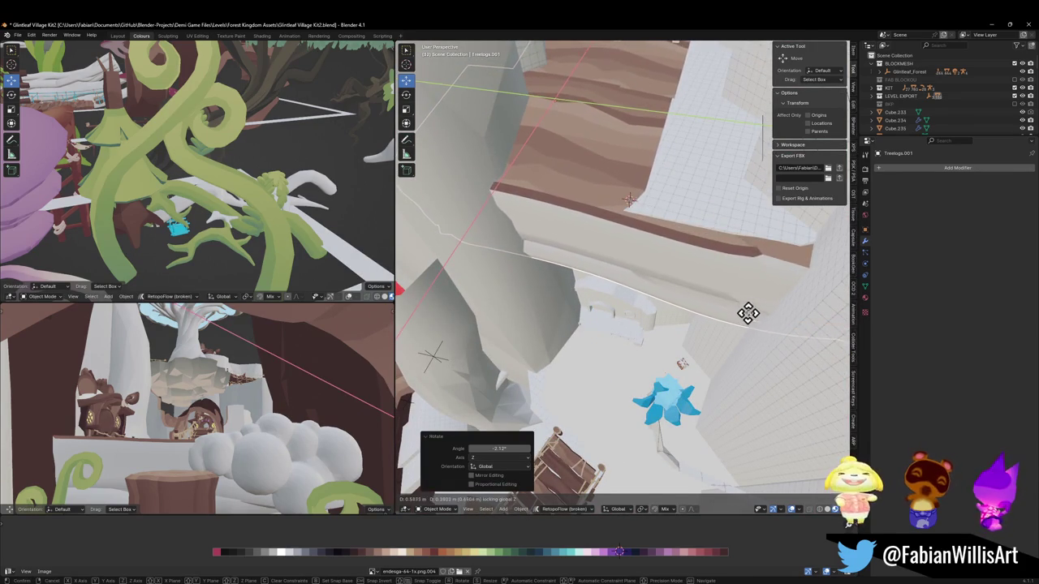
{"action": "left_click", "coordinate": [773, 301]}
{"action": "mouse_move", "coordinate": [772, 306]}
{"action": "middle_mouse_down"}
{"action": "mouse_move", "coordinate": [756, 274]}
{"action": "mouse_move", "coordinate": [767, 289]}
{"action": "middle_mouse_up"}
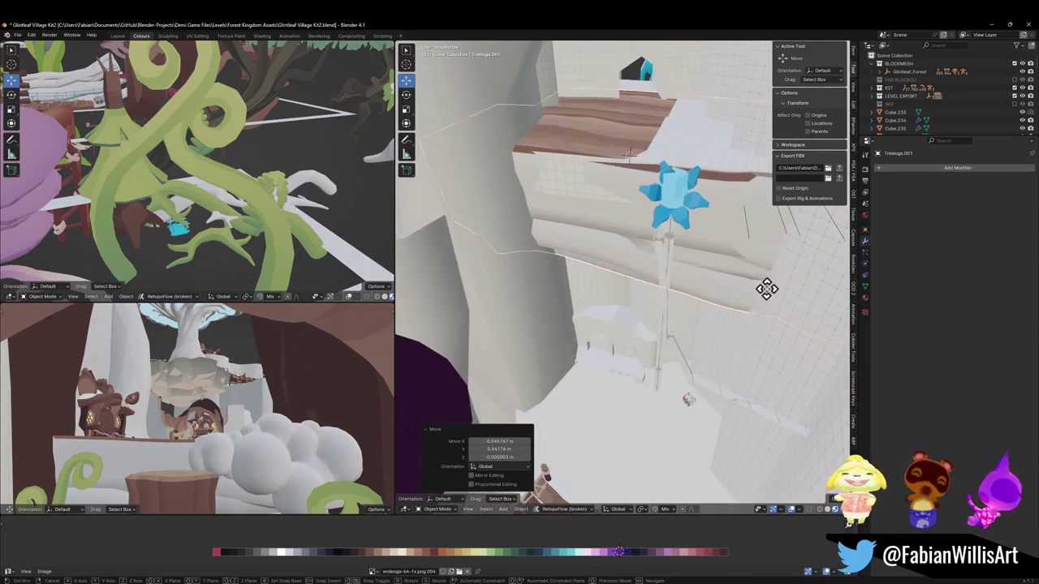
{"action": "key", "text": "g"}
{"action": "key", "text": "shift+z"}
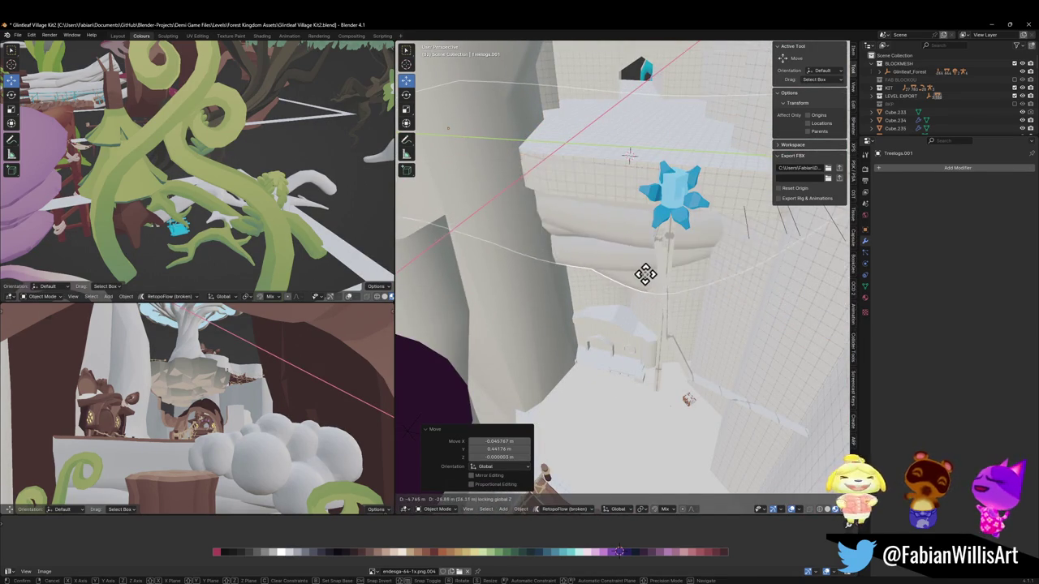
{"action": "left_click", "coordinate": [641, 278]}
Keep shifting the log in XY with height fixed until it sits under the blue flower.
{"action": "middle_click_drag", "start_coordinate": [661, 262], "coordinate": [656, 238]}
{"action": "key", "text": "g"}
{"action": "key", "text": "shift+z"}
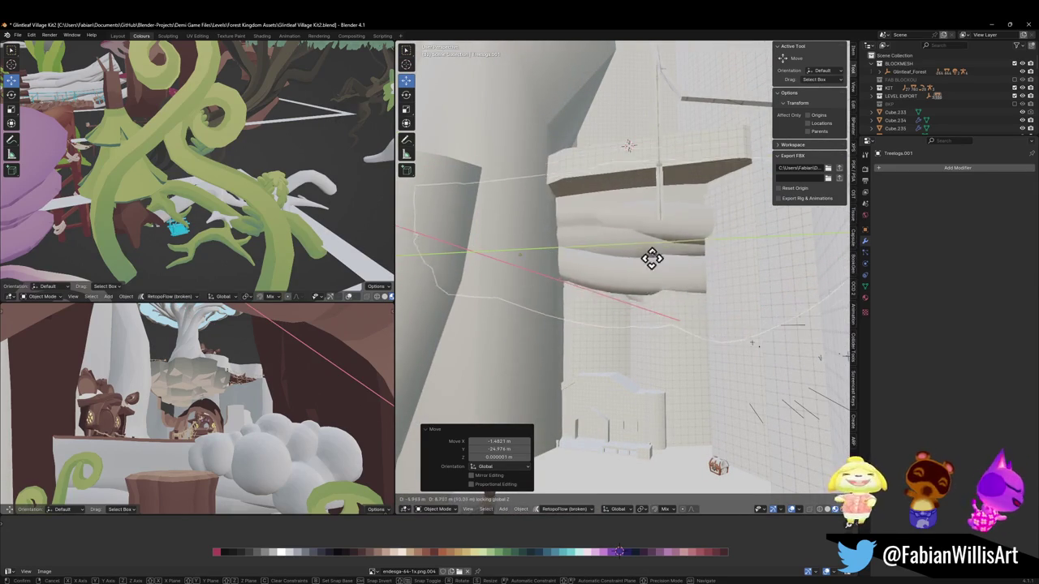
{"action": "left_click", "coordinate": [577, 166]}
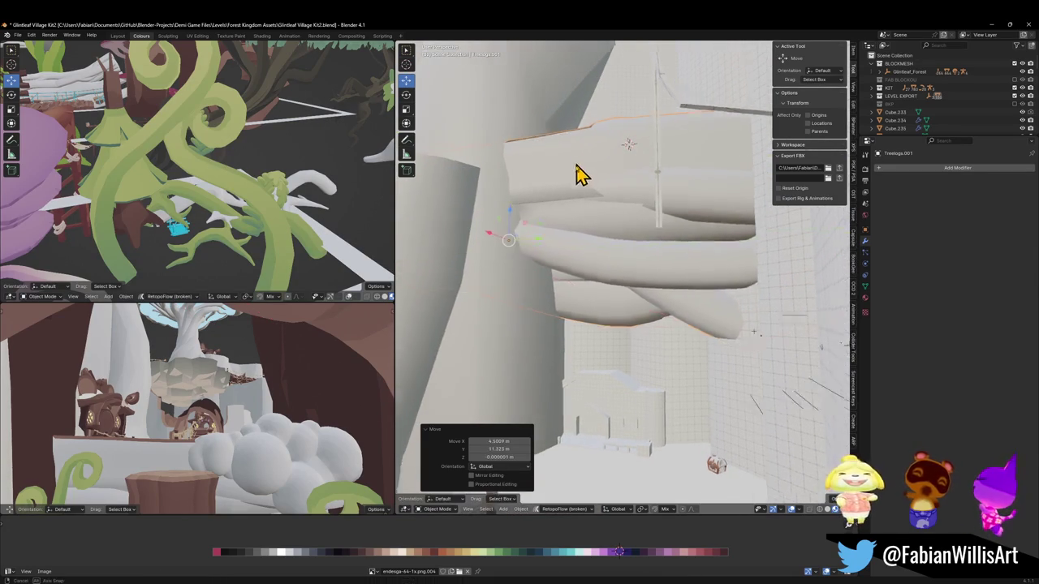
{"action": "middle_click_drag", "start_coordinate": [577, 166], "coordinate": [565, 229]}
{"action": "key", "text": "g"}
{"action": "key", "text": "shift+z"}
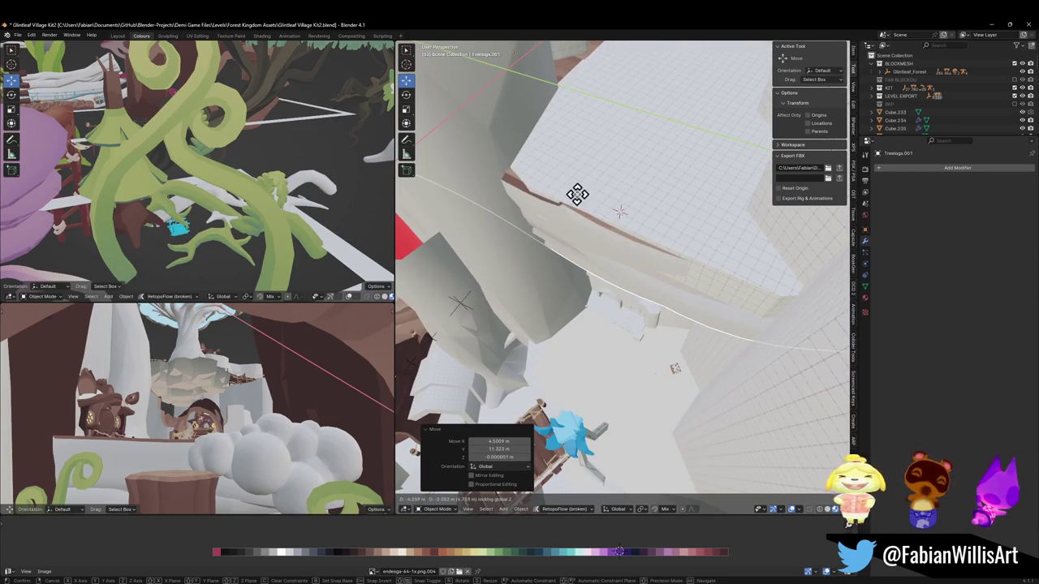
{"action": "left_click", "coordinate": [581, 205]}
Cancel the Z rotation, undo the last move, and save Glintleaf Village Kit2.blend.
{"action": "key", "text": "r"}
{"action": "key", "text": "z"}
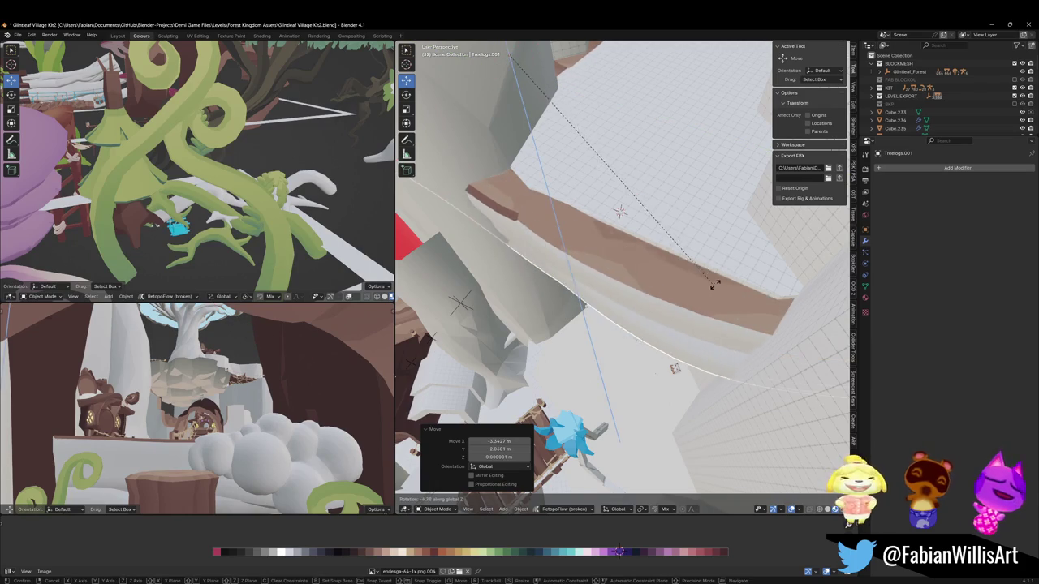
{"action": "right_click", "coordinate": [714, 283]}
{"action": "key", "text": "ctrl+z"}
{"action": "mouse_move", "coordinate": [687, 283]}
{"action": "middle_mouse_down"}
{"action": "mouse_move", "coordinate": [686, 220]}
{"action": "mouse_move", "coordinate": [717, 225]}
{"action": "mouse_move", "coordinate": [708, 264]}
{"action": "mouse_move", "coordinate": [656, 243]}
{"action": "middle_mouse_up"}
{"action": "key", "text": "ctrl+s"}
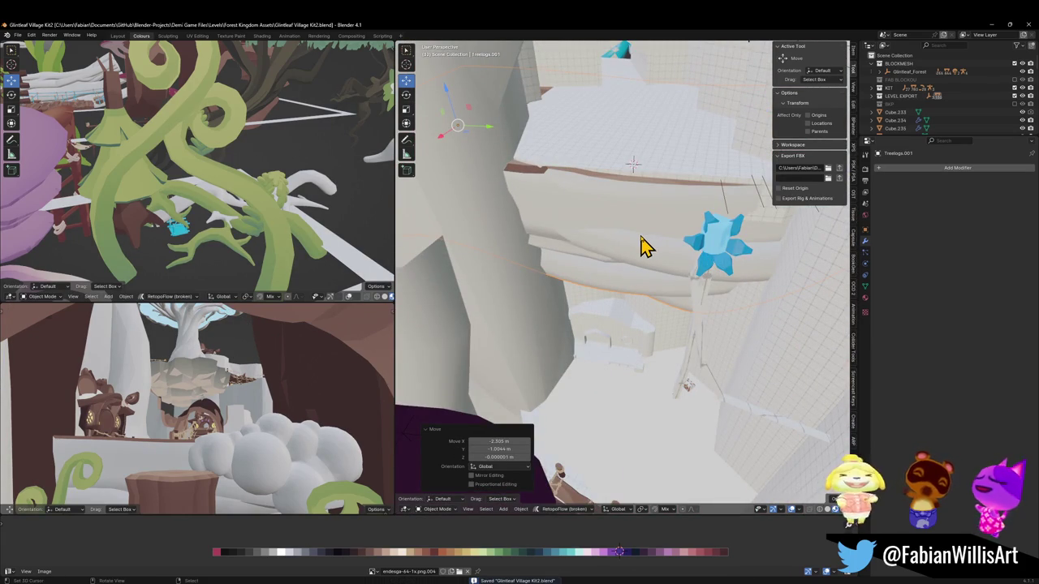
{"action": "mouse_move", "coordinate": [649, 209]}
{"action": "middle_mouse_down"}
{"action": "mouse_move", "coordinate": [620, 253]}
{"action": "mouse_move", "coordinate": [627, 184]}
{"action": "mouse_move", "coordinate": [626, 216]}
{"action": "mouse_move", "coordinate": [651, 232]}
{"action": "mouse_move", "coordinate": [647, 251]}
{"action": "mouse_move", "coordinate": [602, 237]}
{"action": "mouse_move", "coordinate": [621, 232]}
{"action": "middle_mouse_up"}
{"action": "key", "text": "ctrl+s"}
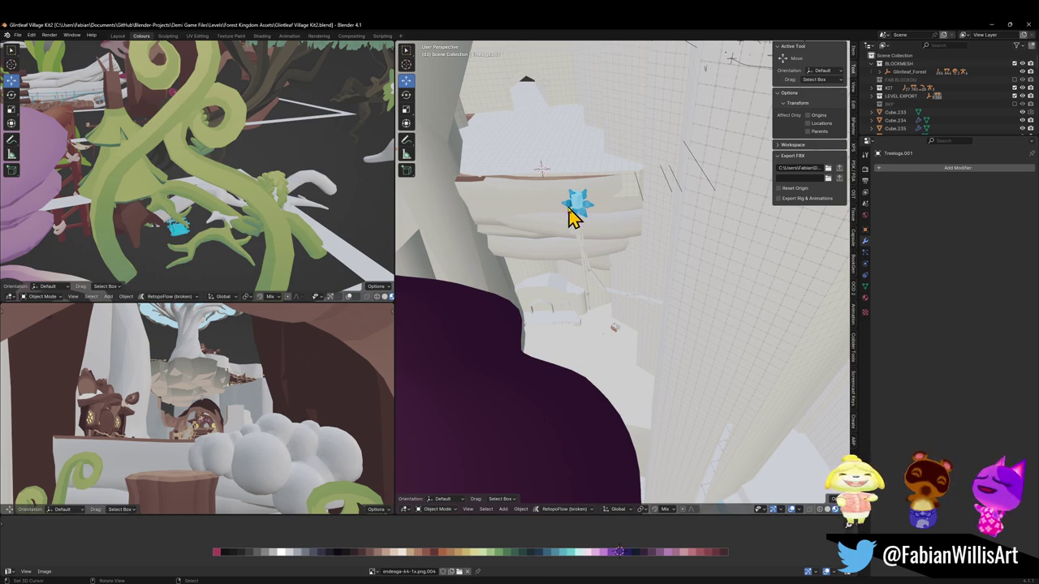
{"action": "mouse_move", "coordinate": [581, 217]}
{"action": "middle_mouse_down"}
{"action": "mouse_move", "coordinate": [631, 261]}
{"action": "mouse_move", "coordinate": [719, 273]}
{"action": "mouse_move", "coordinate": [714, 262]}
{"action": "mouse_move", "coordinate": [800, 260]}
{"action": "mouse_move", "coordinate": [736, 251]}
{"action": "mouse_move", "coordinate": [610, 271]}
{"action": "mouse_move", "coordinate": [625, 241]}
{"action": "mouse_move", "coordinate": [663, 275]}
{"action": "mouse_move", "coordinate": [645, 262]}
{"action": "mouse_move", "coordinate": [665, 295]}
{"action": "mouse_move", "coordinate": [719, 295]}
{"action": "mouse_move", "coordinate": [672, 317]}
{"action": "mouse_move", "coordinate": [681, 299]}
{"action": "mouse_move", "coordinate": [644, 262]}
{"action": "mouse_move", "coordinate": [656, 249]}
{"action": "middle_mouse_up"}
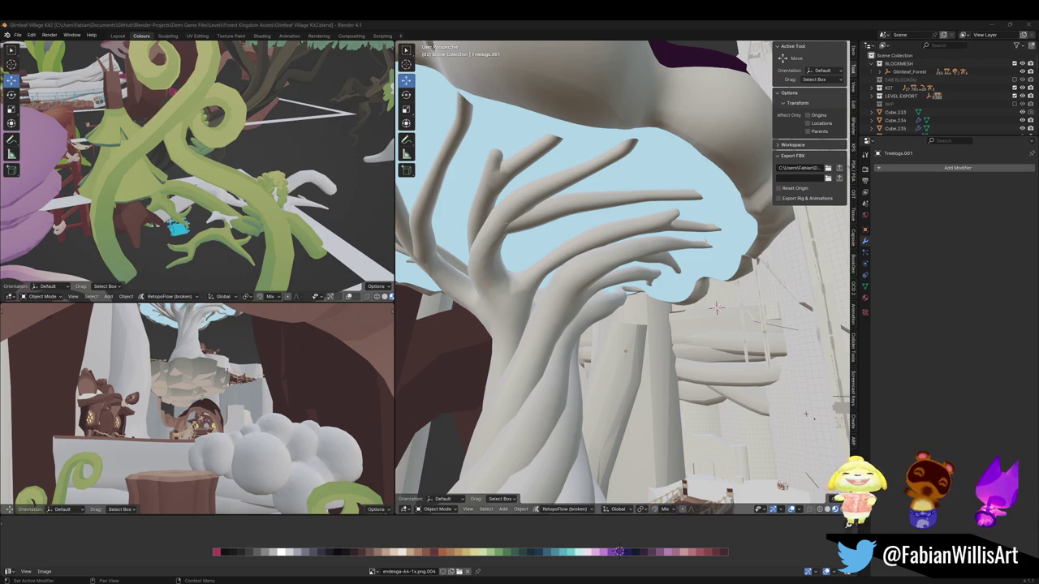
{"action": "left_click", "coordinate": [637, 31]}
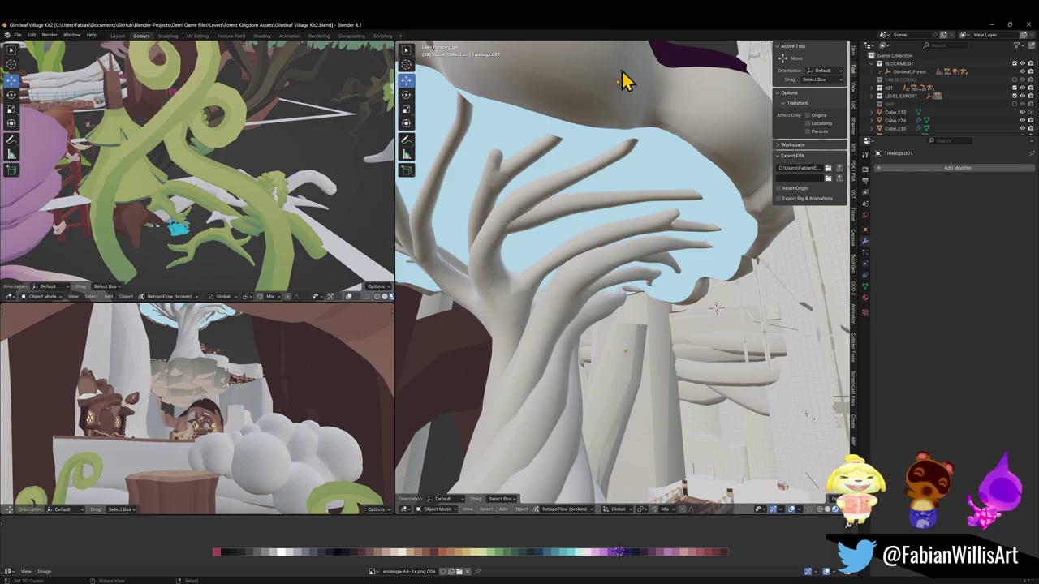
Save the kit, walk up to the log house, and select FOREST_GLINTLEAFVILLAGE_00.
{"action": "key", "text": "ctrl+s"}
{"action": "key", "text": "shift+grave"}
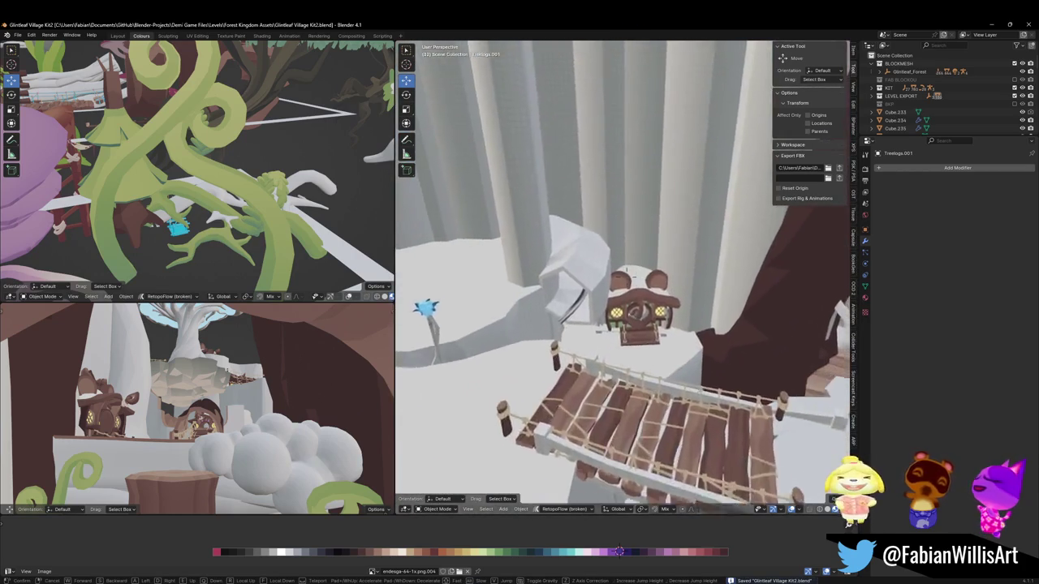
{"action": "key", "text": "w"}
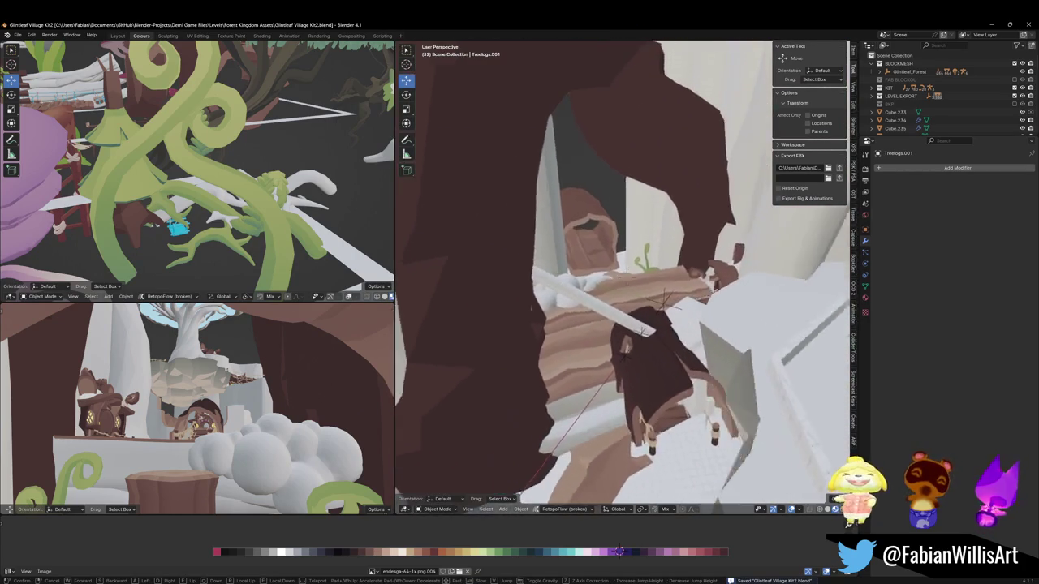
{"action": "left_click", "coordinate": [590, 344]}
{"action": "left_click", "coordinate": [610, 336]}
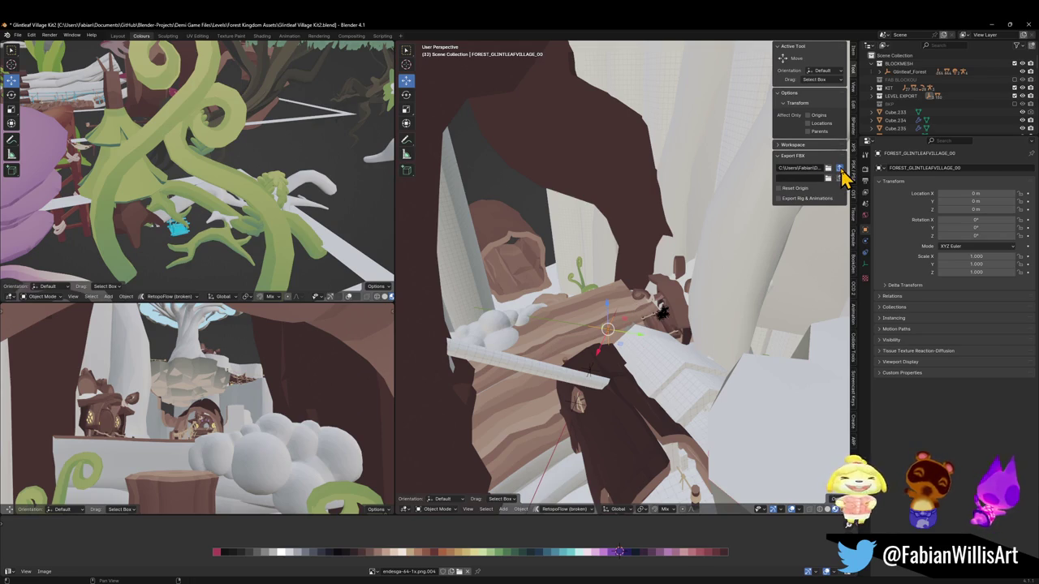
Select all the level's child objects for FBX export, then view the reimported village.
{"action": "key", "text": "a"}
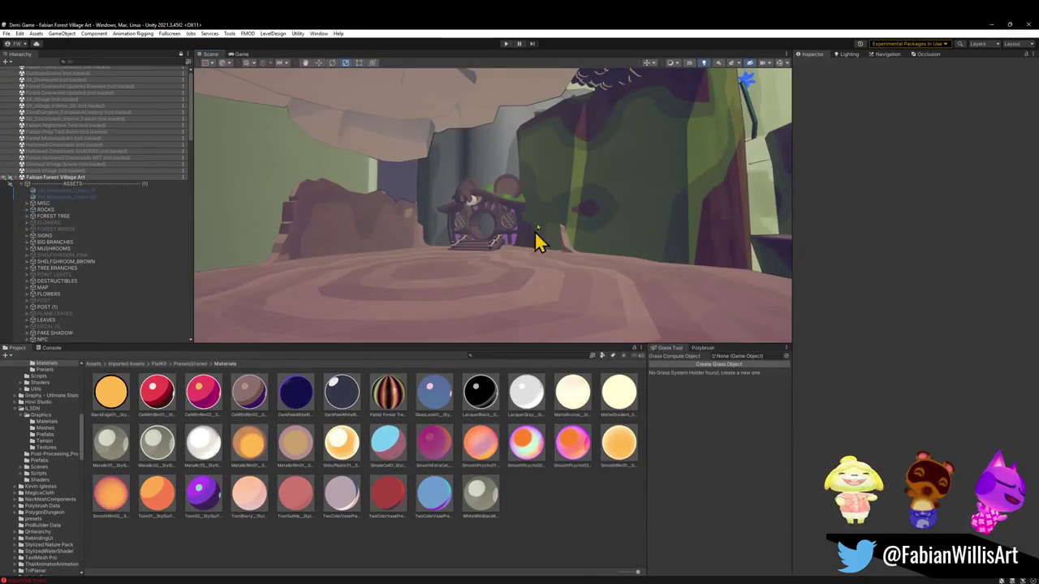
{"action": "mouse_move", "coordinate": [536, 238]}
{"action": "right_mouse_down"}
{"action": "mouse_move", "coordinate": [517, 207]}
{"action": "mouse_move", "coordinate": [551, 220]}
{"action": "mouse_move", "coordinate": [532, 184]}
{"action": "mouse_move", "coordinate": [524, 226]}
{"action": "mouse_move", "coordinate": [549, 213]}
{"action": "mouse_move", "coordinate": [543, 204]}
{"action": "mouse_move", "coordinate": [545, 221]}
{"action": "right_mouse_up"}
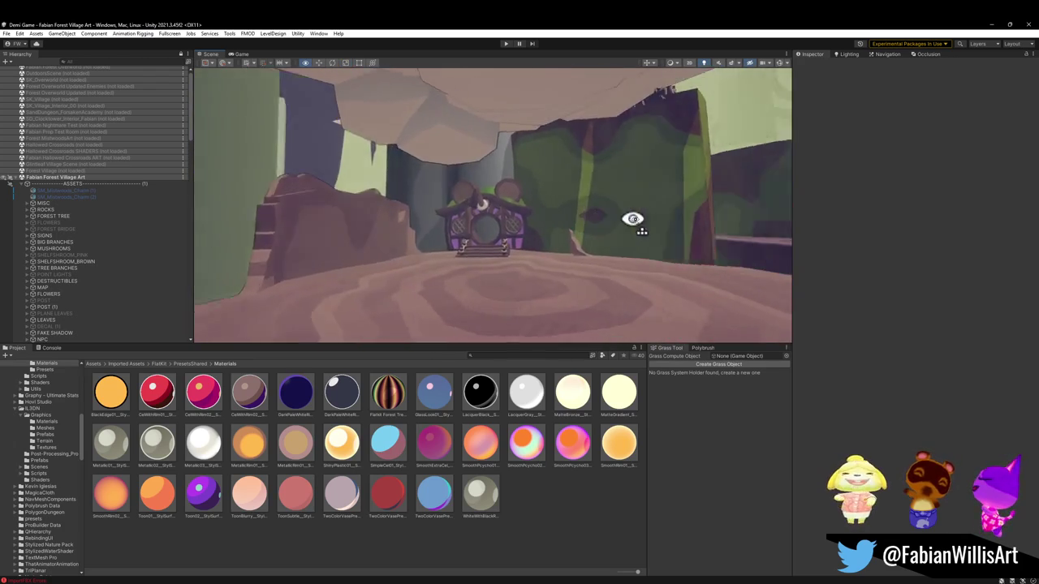
Fly past the bridge and huts to the green rock wall and select the tree platform.
{"action": "mouse_move", "coordinate": [518, 217]}
{"action": "right_mouse_down"}
{"action": "mouse_move", "coordinate": [598, 220]}
{"action": "mouse_move", "coordinate": [638, 200]}
{"action": "mouse_move", "coordinate": [384, 215]}
{"action": "mouse_move", "coordinate": [436, 232]}
{"action": "mouse_move", "coordinate": [462, 225]}
{"action": "mouse_move", "coordinate": [431, 204]}
{"action": "mouse_move", "coordinate": [493, 204]}
{"action": "mouse_move", "coordinate": [483, 245]}
{"action": "mouse_move", "coordinate": [365, 267]}
{"action": "mouse_move", "coordinate": [288, 246]}
{"action": "mouse_move", "coordinate": [280, 231]}
{"action": "mouse_move", "coordinate": [301, 192]}
{"action": "mouse_move", "coordinate": [510, 148]}
{"action": "mouse_move", "coordinate": [614, 148]}
{"action": "mouse_move", "coordinate": [649, 167]}
{"action": "mouse_move", "coordinate": [627, 158]}
{"action": "mouse_move", "coordinate": [629, 135]}
{"action": "right_mouse_up"}
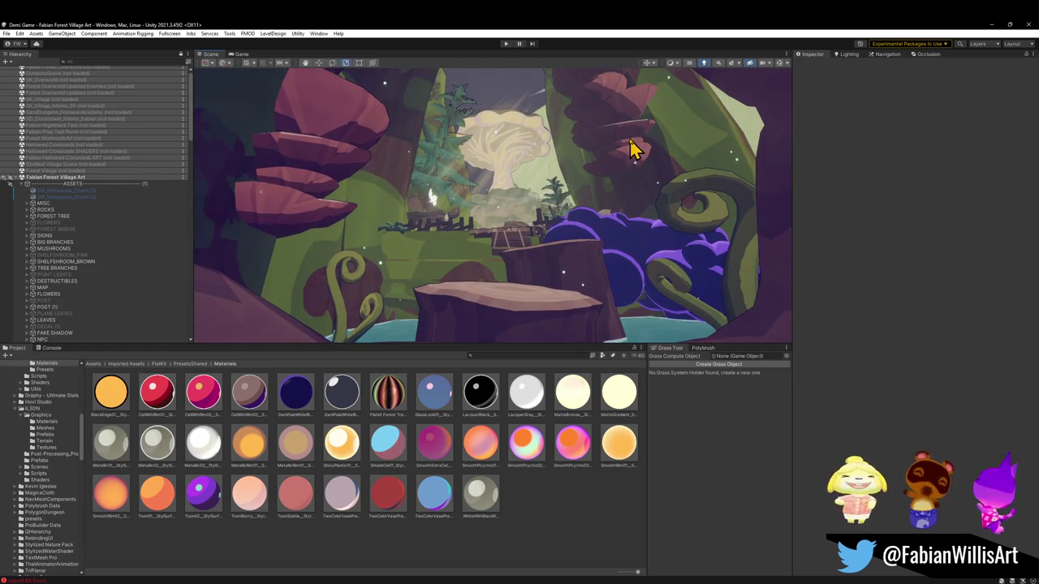
{"action": "mouse_move", "coordinate": [619, 152]}
{"action": "right_mouse_down"}
{"action": "mouse_move", "coordinate": [598, 202]}
{"action": "mouse_move", "coordinate": [614, 220]}
{"action": "mouse_move", "coordinate": [636, 202]}
{"action": "mouse_move", "coordinate": [624, 225]}
{"action": "mouse_move", "coordinate": [661, 215]}
{"action": "mouse_move", "coordinate": [733, 224]}
{"action": "mouse_move", "coordinate": [816, 255]}
{"action": "right_mouse_up"}
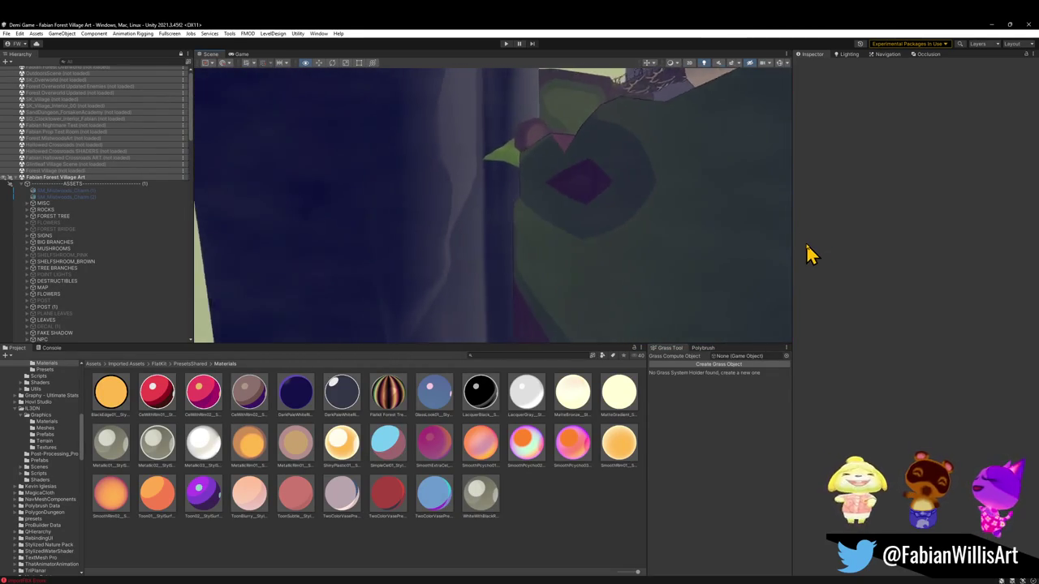
{"action": "mouse_move", "coordinate": [811, 255]}
{"action": "right_mouse_down"}
{"action": "mouse_move", "coordinate": [637, 190]}
{"action": "mouse_move", "coordinate": [592, 151]}
{"action": "mouse_move", "coordinate": [614, 220]}
{"action": "mouse_move", "coordinate": [556, 155]}
{"action": "mouse_move", "coordinate": [582, 240]}
{"action": "mouse_move", "coordinate": [656, 206]}
{"action": "mouse_move", "coordinate": [643, 210]}
{"action": "right_mouse_up"}
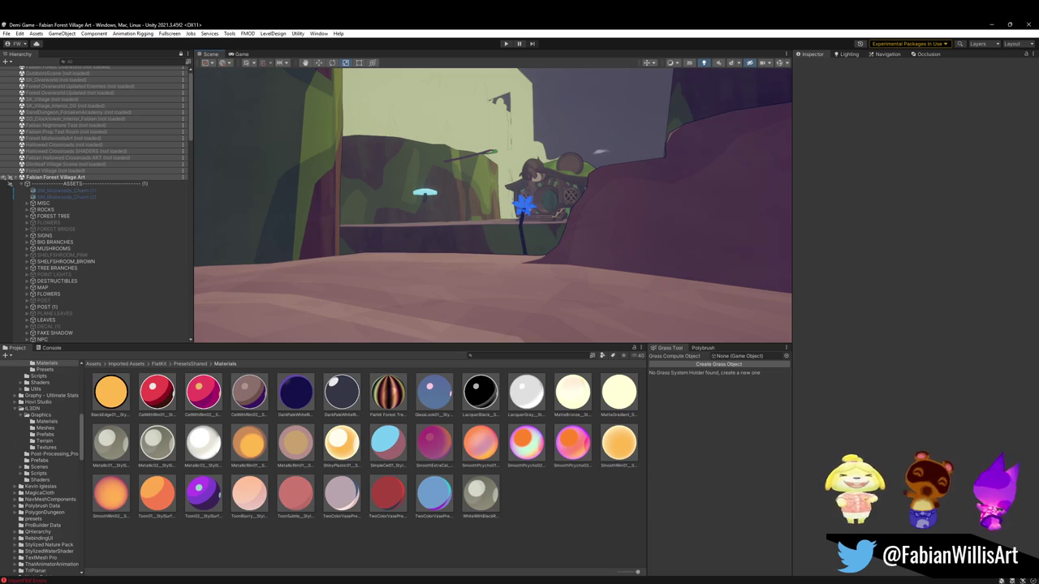
{"action": "mouse_move", "coordinate": [644, 210]}
{"action": "right_mouse_down"}
{"action": "mouse_move", "coordinate": [491, 225]}
{"action": "mouse_move", "coordinate": [371, 200]}
{"action": "mouse_move", "coordinate": [359, 204]}
{"action": "mouse_move", "coordinate": [429, 227]}
{"action": "mouse_move", "coordinate": [295, 238]}
{"action": "mouse_move", "coordinate": [357, 229]}
{"action": "mouse_move", "coordinate": [354, 162]}
{"action": "mouse_move", "coordinate": [323, 139]}
{"action": "mouse_move", "coordinate": [529, 236]}
{"action": "right_mouse_up"}
{"action": "left_click", "coordinate": [535, 278]}
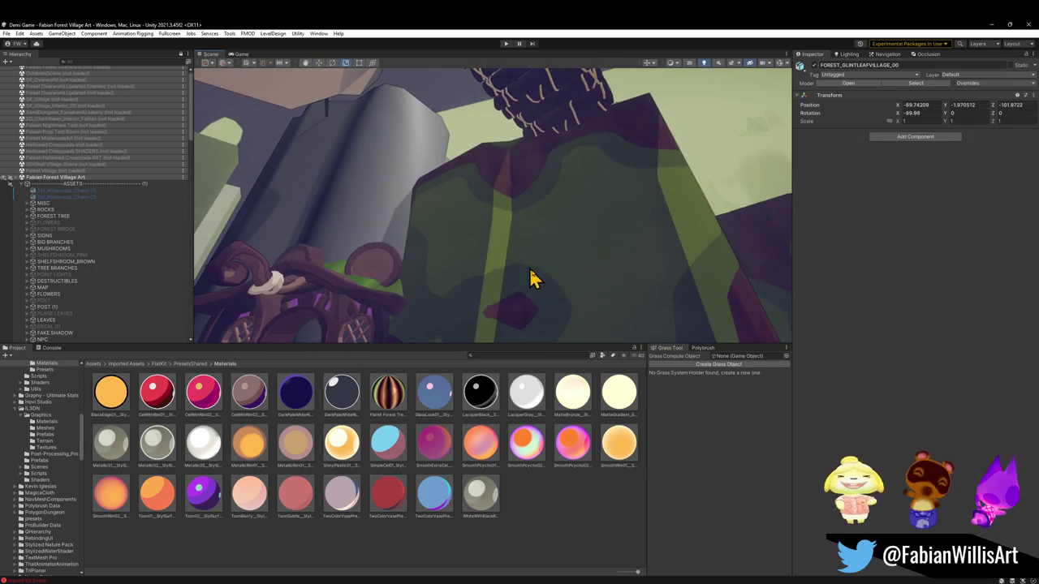
Frame the tree platform and drag the green camo material onto the grey pillar.
{"action": "key", "text": "f"}
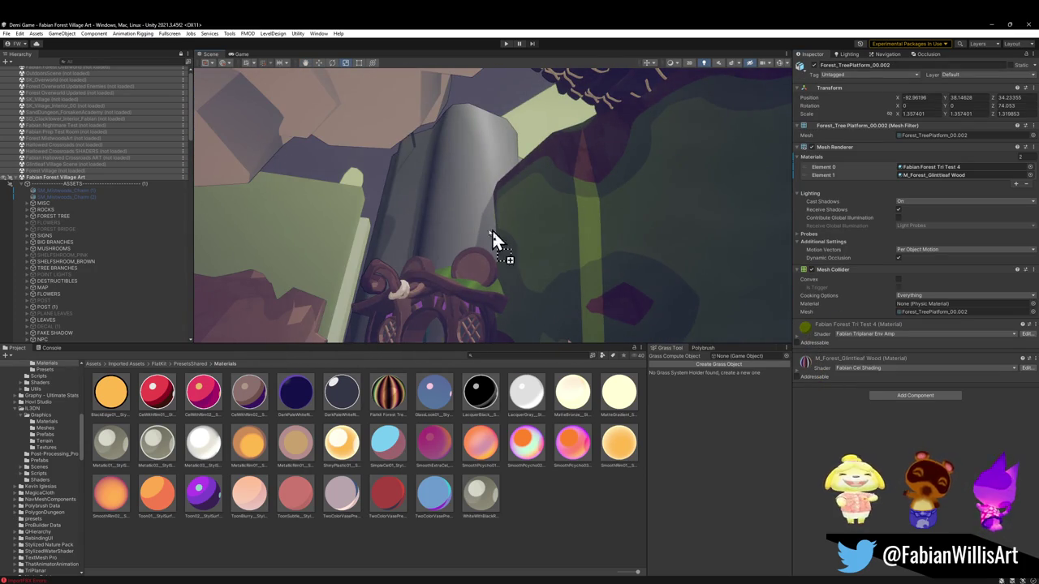
{"action": "left_click_drag", "start_coordinate": [512, 233], "coordinate": [460, 234]}
{"action": "mouse_move", "coordinate": [512, 239]}
{"action": "right_mouse_down"}
{"action": "mouse_move", "coordinate": [456, 278]}
{"action": "mouse_move", "coordinate": [612, 306]}
{"action": "mouse_move", "coordinate": [394, 271]}
{"action": "mouse_move", "coordinate": [559, 268]}
{"action": "right_mouse_up"}
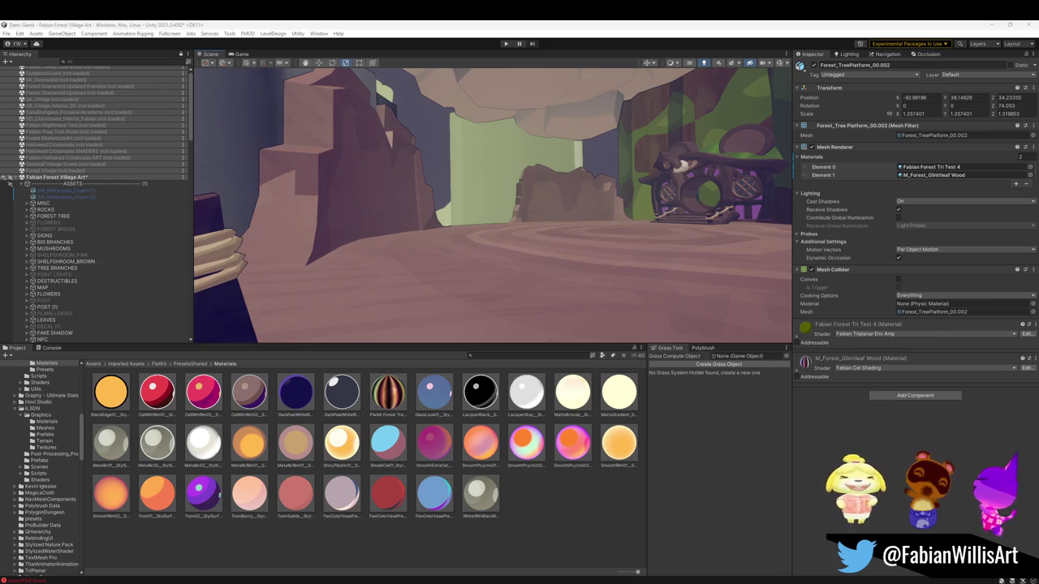
Apply the M_Forest_GlintleafWood material to the hut mesh.
{"action": "mouse_move", "coordinate": [528, 297]}
{"action": "right_mouse_down"}
{"action": "mouse_move", "coordinate": [563, 262]}
{"action": "mouse_move", "coordinate": [649, 249]}
{"action": "right_mouse_up"}
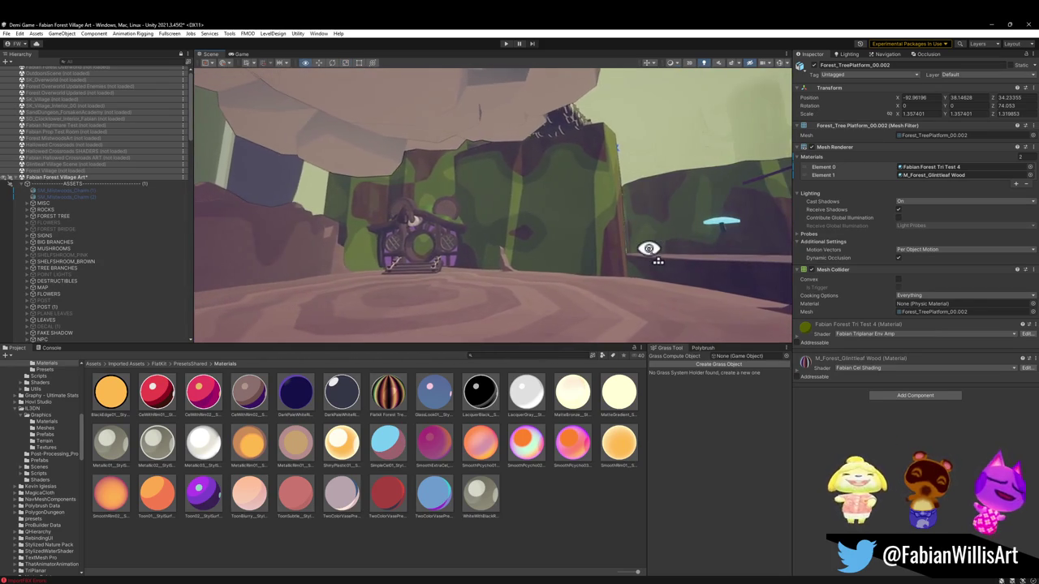
{"action": "mouse_move", "coordinate": [822, 368]}
{"action": "left_mouse_down"}
{"action": "mouse_move", "coordinate": [409, 204]}
{"action": "mouse_move", "coordinate": [445, 213]}
{"action": "mouse_move", "coordinate": [458, 302]}
{"action": "left_mouse_up"}
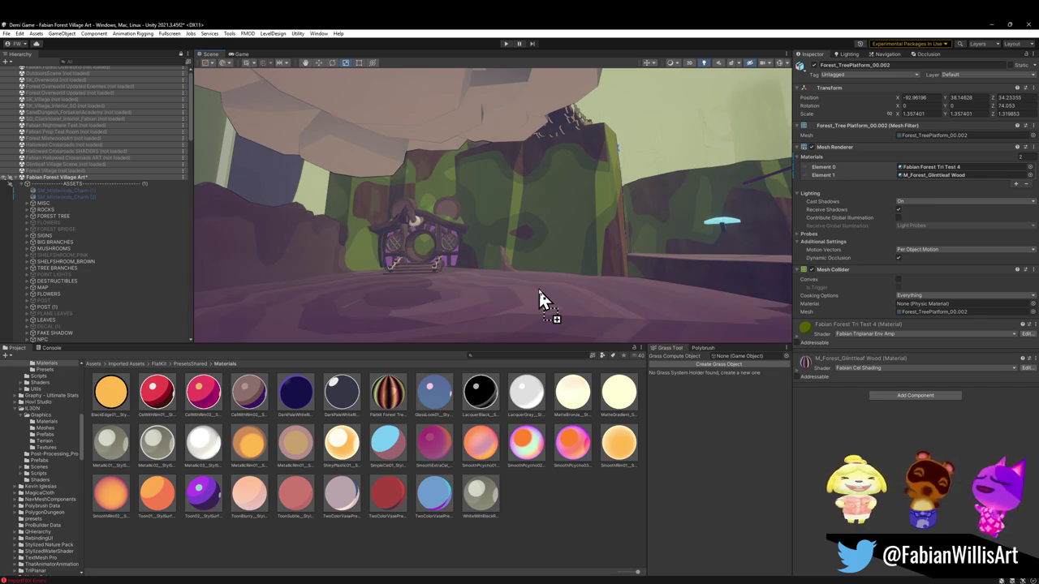
{"action": "left_click_drag", "start_coordinate": [516, 233], "coordinate": [419, 192]}
{"action": "mouse_move", "coordinate": [519, 224]}
{"action": "right_mouse_down"}
{"action": "mouse_move", "coordinate": [492, 215]}
{"action": "mouse_move", "coordinate": [426, 254]}
{"action": "mouse_move", "coordinate": [473, 271]}
{"action": "mouse_move", "coordinate": [435, 267]}
{"action": "mouse_move", "coordinate": [484, 292]}
{"action": "mouse_move", "coordinate": [490, 227]}
{"action": "mouse_move", "coordinate": [509, 219]}
{"action": "right_mouse_up"}
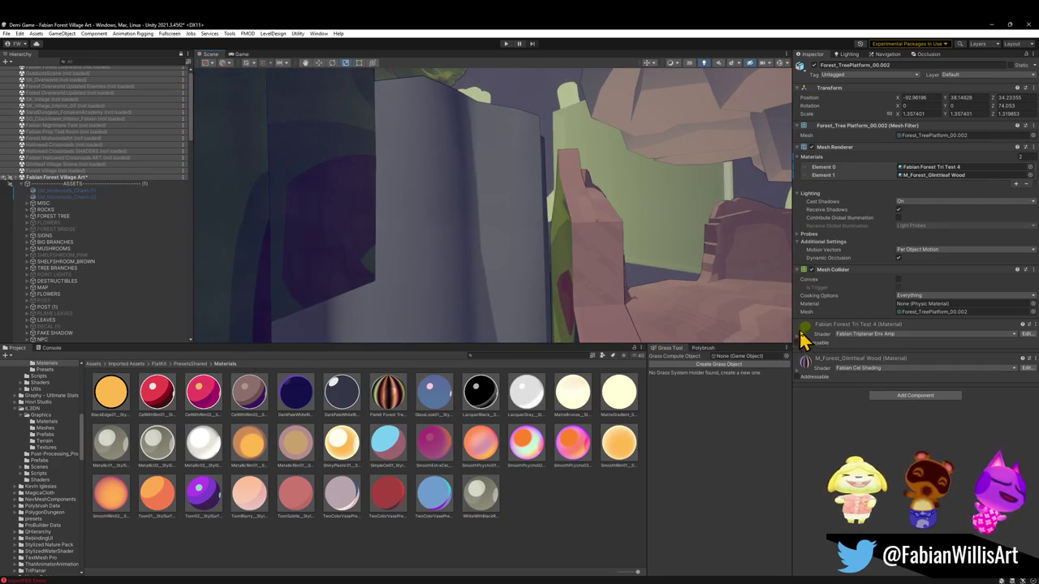
{"action": "mouse_move", "coordinate": [512, 264]}
{"action": "right_mouse_down"}
{"action": "mouse_move", "coordinate": [452, 254]}
{"action": "mouse_move", "coordinate": [405, 281]}
{"action": "mouse_move", "coordinate": [389, 225]}
{"action": "mouse_move", "coordinate": [327, 295]}
{"action": "mouse_move", "coordinate": [433, 181]}
{"action": "mouse_move", "coordinate": [424, 260]}
{"action": "mouse_move", "coordinate": [494, 273]}
{"action": "mouse_move", "coordinate": [350, 273]}
{"action": "mouse_move", "coordinate": [443, 260]}
{"action": "mouse_move", "coordinate": [559, 209]}
{"action": "mouse_move", "coordinate": [506, 287]}
{"action": "mouse_move", "coordinate": [470, 299]}
{"action": "mouse_move", "coordinate": [408, 301]}
{"action": "mouse_move", "coordinate": [393, 272]}
{"action": "mouse_move", "coordinate": [457, 265]}
{"action": "mouse_move", "coordinate": [518, 223]}
{"action": "right_mouse_up"}
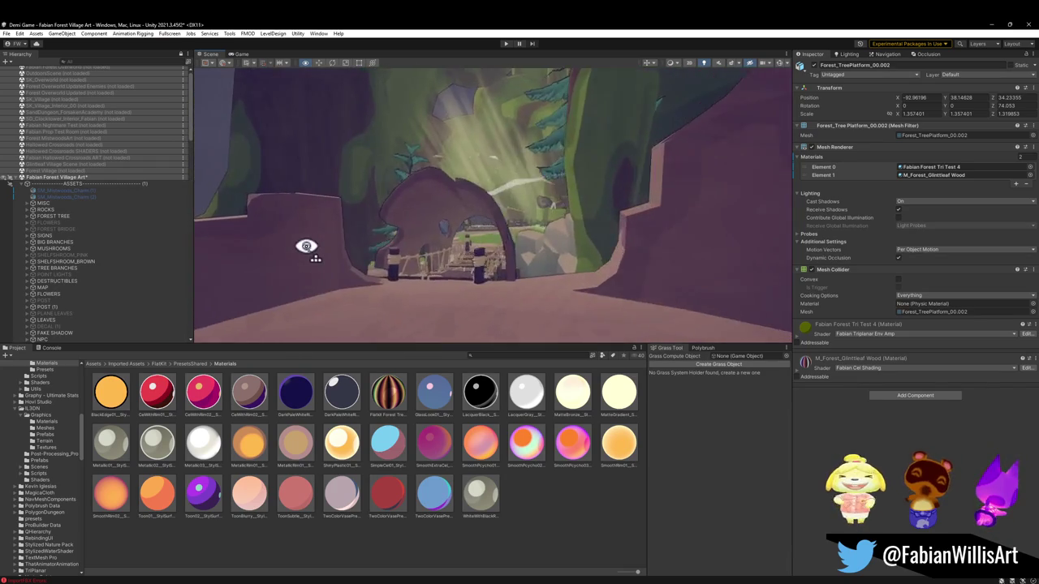
Fly across the rope bridge into the forest and select the ProBuilder Cube beneath the blue flower.
{"action": "right_click_drag", "start_coordinate": [316, 247], "coordinate": [745, 217]}
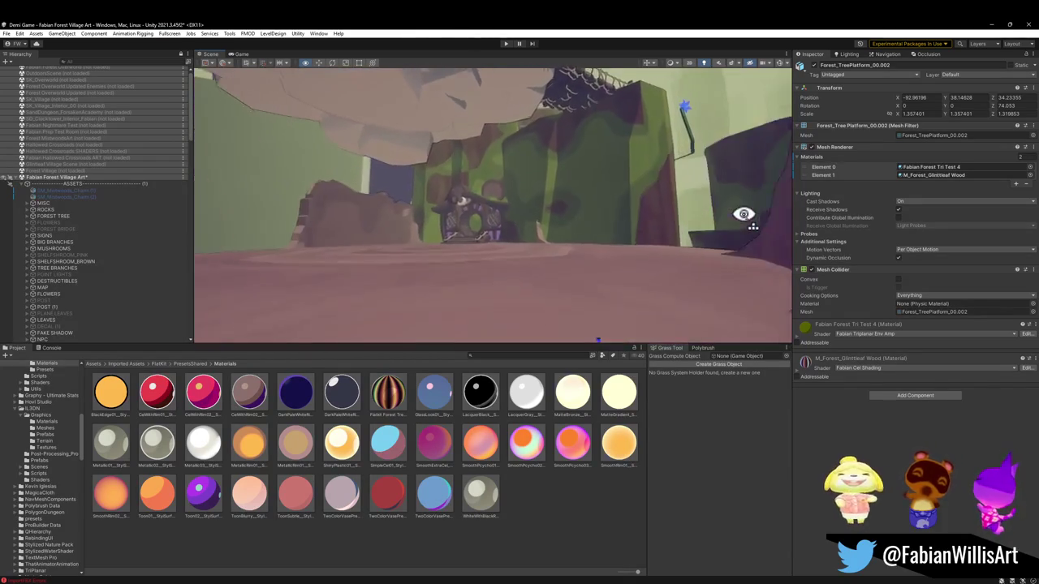
{"action": "mouse_move", "coordinate": [745, 217]}
{"action": "right_mouse_down"}
{"action": "mouse_move", "coordinate": [654, 211]}
{"action": "mouse_move", "coordinate": [653, 258]}
{"action": "right_mouse_up"}
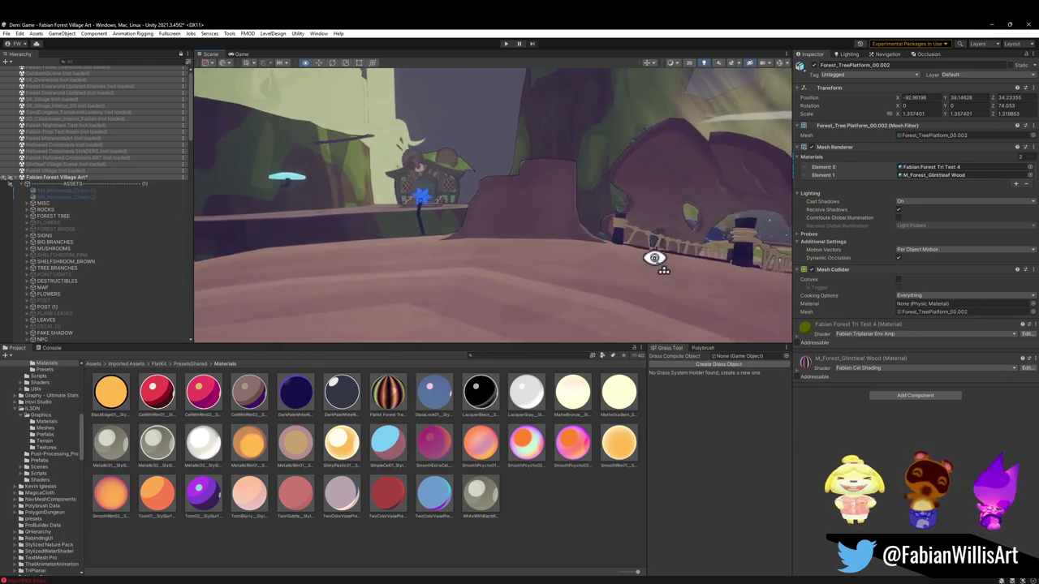
{"action": "right_click_drag", "start_coordinate": [653, 258], "coordinate": [576, 264]}
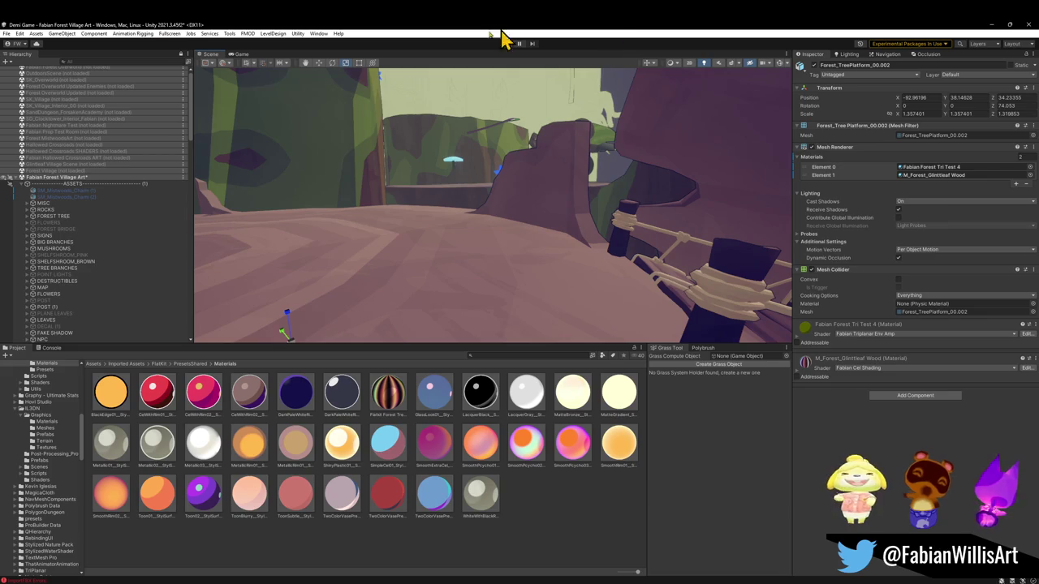
{"action": "mouse_move", "coordinate": [554, 234]}
{"action": "right_mouse_down"}
{"action": "mouse_move", "coordinate": [536, 250]}
{"action": "mouse_move", "coordinate": [649, 235]}
{"action": "mouse_move", "coordinate": [494, 262]}
{"action": "mouse_move", "coordinate": [541, 278]}
{"action": "mouse_move", "coordinate": [544, 326]}
{"action": "mouse_move", "coordinate": [547, 308]}
{"action": "mouse_move", "coordinate": [522, 317]}
{"action": "mouse_move", "coordinate": [471, 290]}
{"action": "mouse_move", "coordinate": [549, 258]}
{"action": "right_mouse_up"}
{"action": "left_click", "coordinate": [564, 270]}
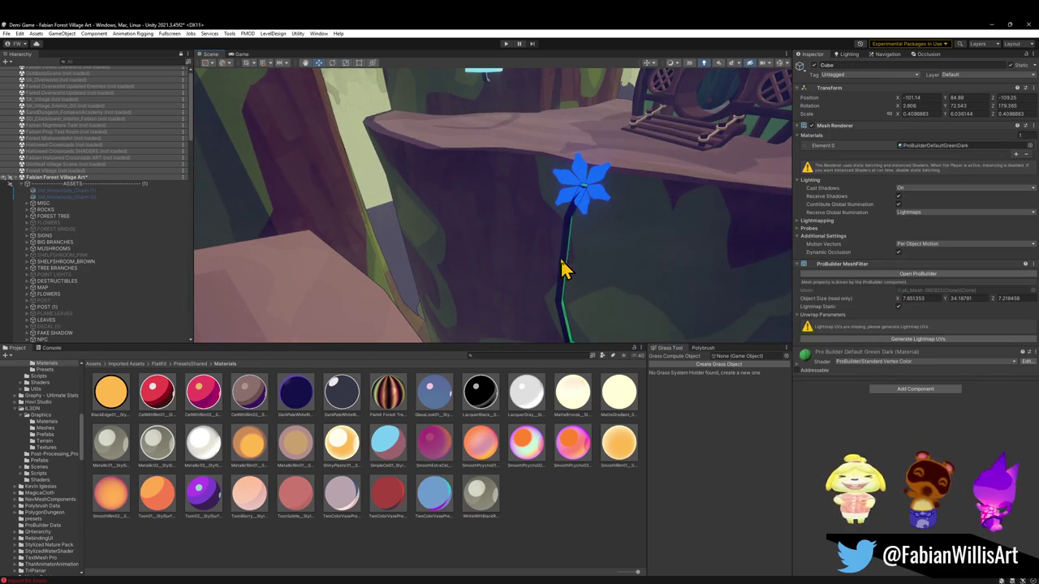
Cycle through the Bellflowers group to select Bellflower (17), then orbit around flower and hut.
{"action": "left_click", "coordinate": [579, 205]}
{"action": "left_click", "coordinate": [581, 202]}
{"action": "left_click", "coordinate": [579, 231]}
{"action": "left_click", "coordinate": [578, 231]}
{"action": "left_click", "coordinate": [578, 232]}
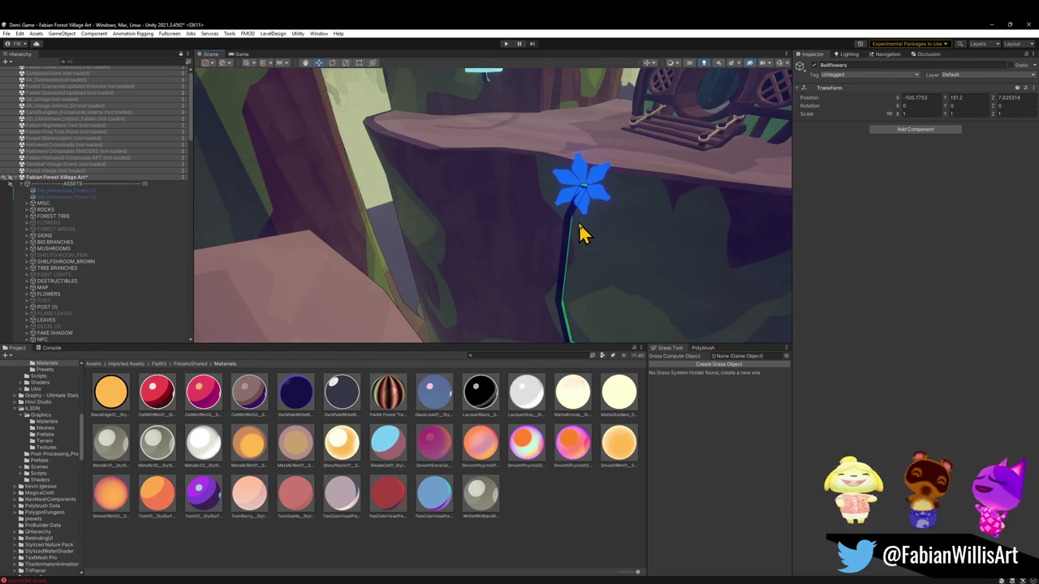
{"action": "left_click", "coordinate": [577, 222]}
{"action": "mouse_move", "coordinate": [573, 235]}
{"action": "left_mouse_down", "text": "alt"}
{"action": "mouse_move", "coordinate": [442, 255]}
{"action": "mouse_move", "coordinate": [469, 171]}
{"action": "mouse_move", "coordinate": [441, 155]}
{"action": "mouse_move", "coordinate": [271, 135]}
{"action": "mouse_move", "coordinate": [283, 133]}
{"action": "left_mouse_up", "text": "alt"}
{"action": "left_click_drag", "start_coordinate": [435, 179], "coordinate": [482, 183], "text": "alt"}
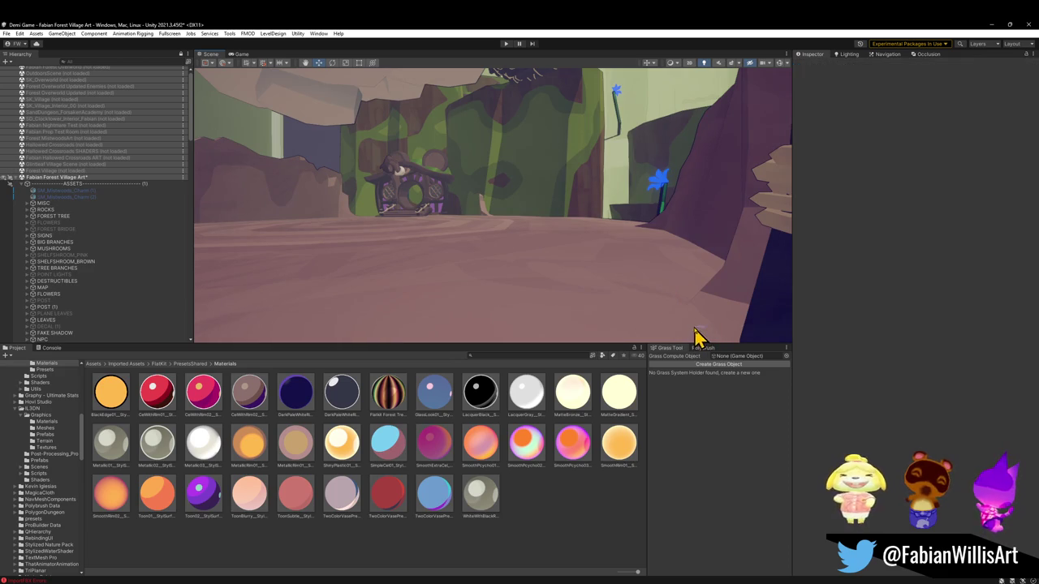
{"action": "mouse_move", "coordinate": [661, 302]}
{"action": "left_mouse_down", "text": "alt"}
{"action": "mouse_move", "coordinate": [737, 319]}
{"action": "mouse_move", "coordinate": [749, 347]}
{"action": "mouse_move", "coordinate": [595, 290]}
{"action": "mouse_move", "coordinate": [621, 299]}
{"action": "mouse_move", "coordinate": [538, 321]}
{"action": "left_mouse_up", "text": "alt"}
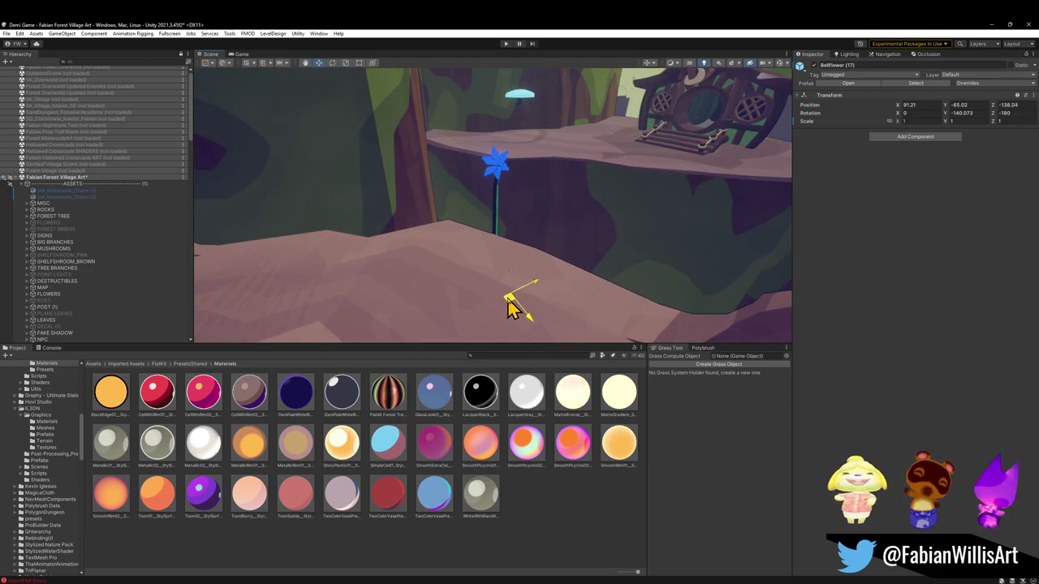
{"action": "mouse_move", "coordinate": [593, 267]}
{"action": "left_mouse_down", "text": "alt"}
{"action": "mouse_move", "coordinate": [561, 238]}
{"action": "mouse_move", "coordinate": [475, 219]}
{"action": "mouse_move", "coordinate": [520, 190]}
{"action": "mouse_move", "coordinate": [447, 174]}
{"action": "mouse_move", "coordinate": [504, 188]}
{"action": "left_mouse_up", "text": "alt"}
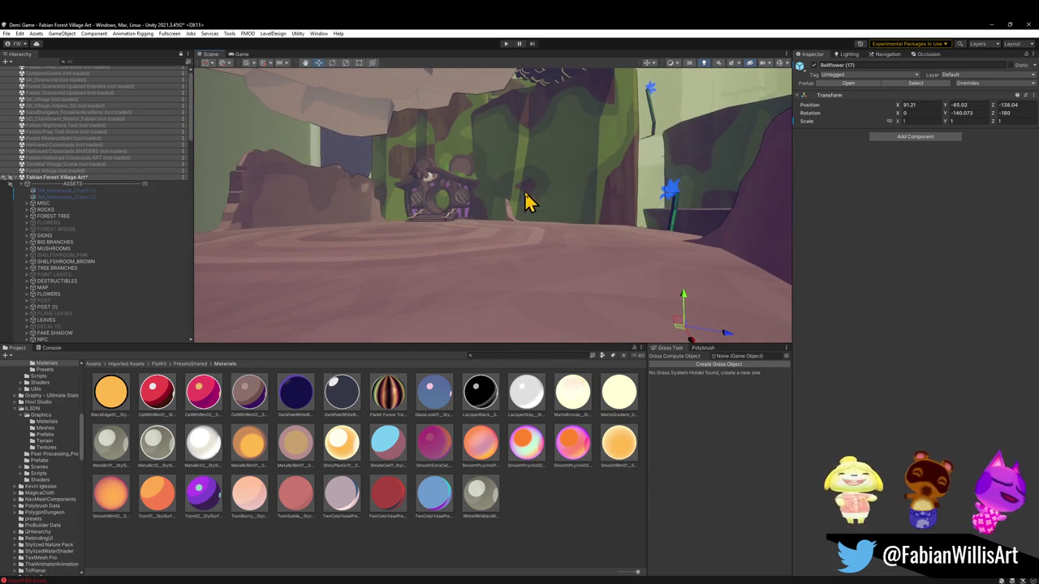
{"action": "mouse_move", "coordinate": [566, 218]}
{"action": "right_mouse_down"}
{"action": "mouse_move", "coordinate": [609, 211]}
{"action": "mouse_move", "coordinate": [708, 242]}
{"action": "mouse_move", "coordinate": [712, 254]}
{"action": "mouse_move", "coordinate": [594, 255]}
{"action": "mouse_move", "coordinate": [851, 317]}
{"action": "mouse_move", "coordinate": [684, 281]}
{"action": "mouse_move", "coordinate": [559, 273]}
{"action": "mouse_move", "coordinate": [595, 306]}
{"action": "mouse_move", "coordinate": [689, 268]}
{"action": "mouse_move", "coordinate": [771, 327]}
{"action": "mouse_move", "coordinate": [848, 283]}
{"action": "right_mouse_up"}
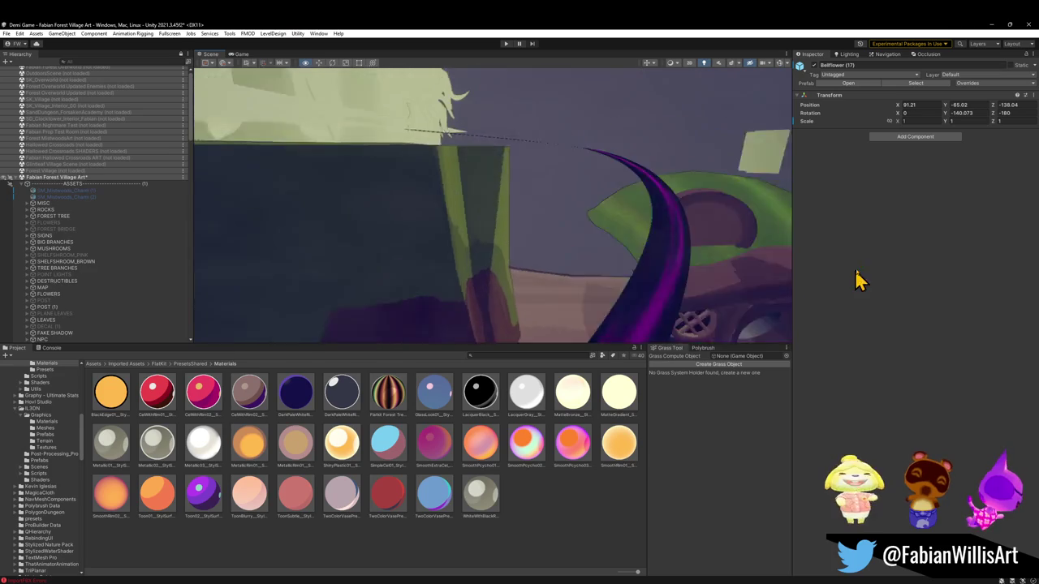
{"action": "mouse_move", "coordinate": [779, 247]}
{"action": "right_mouse_down"}
{"action": "mouse_move", "coordinate": [521, 269]}
{"action": "mouse_move", "coordinate": [510, 287]}
{"action": "mouse_move", "coordinate": [521, 301]}
{"action": "mouse_move", "coordinate": [673, 281]}
{"action": "mouse_move", "coordinate": [582, 260]}
{"action": "mouse_move", "coordinate": [611, 259]}
{"action": "mouse_move", "coordinate": [519, 163]}
{"action": "mouse_move", "coordinate": [536, 215]}
{"action": "mouse_move", "coordinate": [462, 230]}
{"action": "right_mouse_up"}
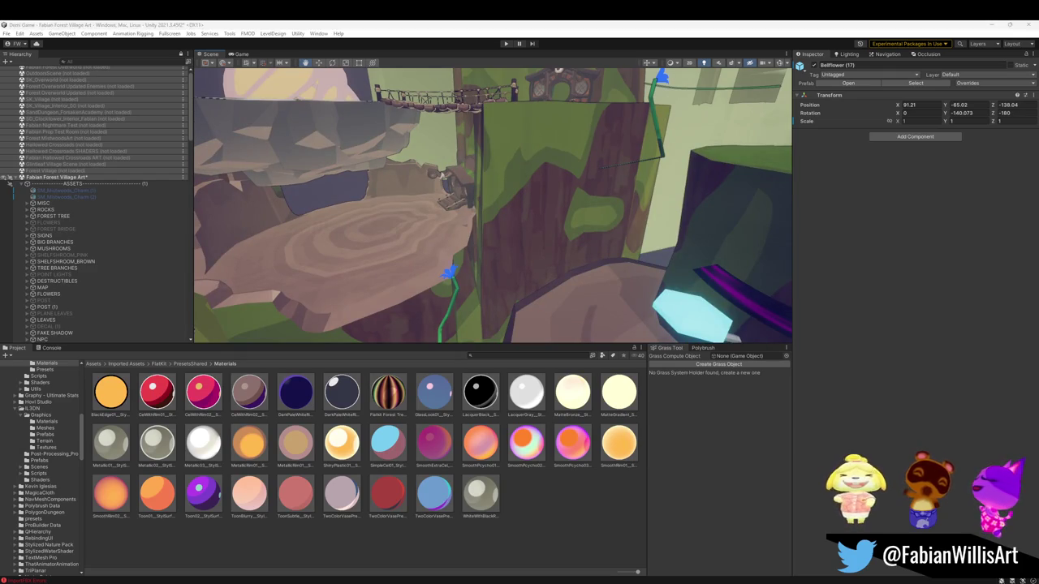
{"action": "right_click_drag", "start_coordinate": [533, 208], "coordinate": [465, 246]}
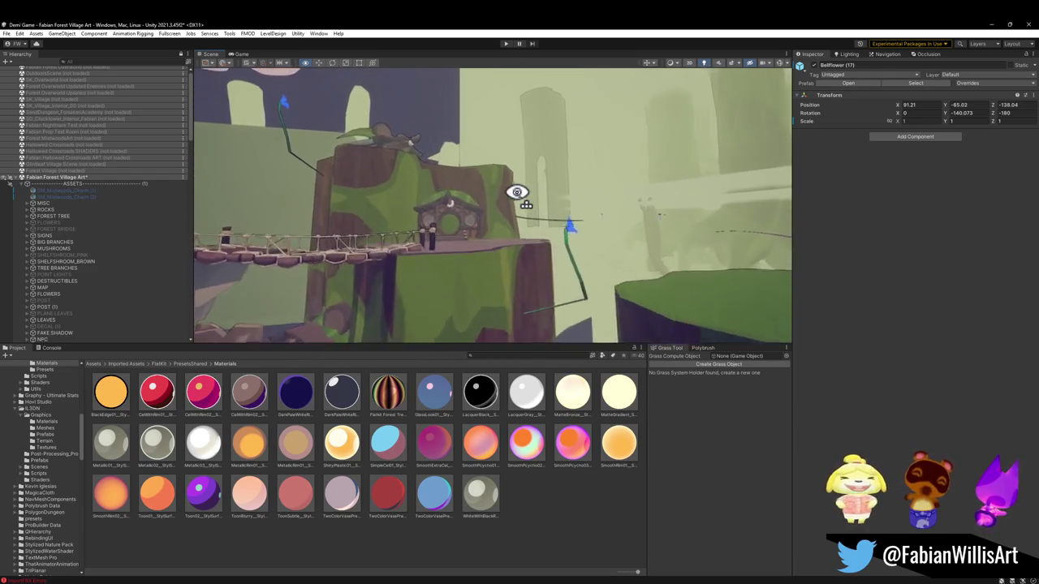
{"action": "mouse_move", "coordinate": [517, 192]}
{"action": "right_mouse_down"}
{"action": "mouse_move", "coordinate": [487, 195]}
{"action": "mouse_move", "coordinate": [463, 243]}
{"action": "mouse_move", "coordinate": [285, 258]}
{"action": "mouse_move", "coordinate": [303, 276]}
{"action": "mouse_move", "coordinate": [375, 288]}
{"action": "mouse_move", "coordinate": [473, 259]}
{"action": "mouse_move", "coordinate": [490, 235]}
{"action": "mouse_move", "coordinate": [520, 238]}
{"action": "mouse_move", "coordinate": [398, 221]}
{"action": "mouse_move", "coordinate": [524, 229]}
{"action": "mouse_move", "coordinate": [565, 218]}
{"action": "mouse_move", "coordinate": [568, 232]}
{"action": "mouse_move", "coordinate": [614, 232]}
{"action": "mouse_move", "coordinate": [799, 315]}
{"action": "mouse_move", "coordinate": [610, 246]}
{"action": "mouse_move", "coordinate": [897, 325]}
{"action": "mouse_move", "coordinate": [884, 313]}
{"action": "mouse_move", "coordinate": [829, 316]}
{"action": "right_mouse_up"}
Select Plane.243, fly back to the mushroom house, and select PREFAB_Forest_Rock_00 (6).
{"action": "left_click", "coordinate": [391, 234]}
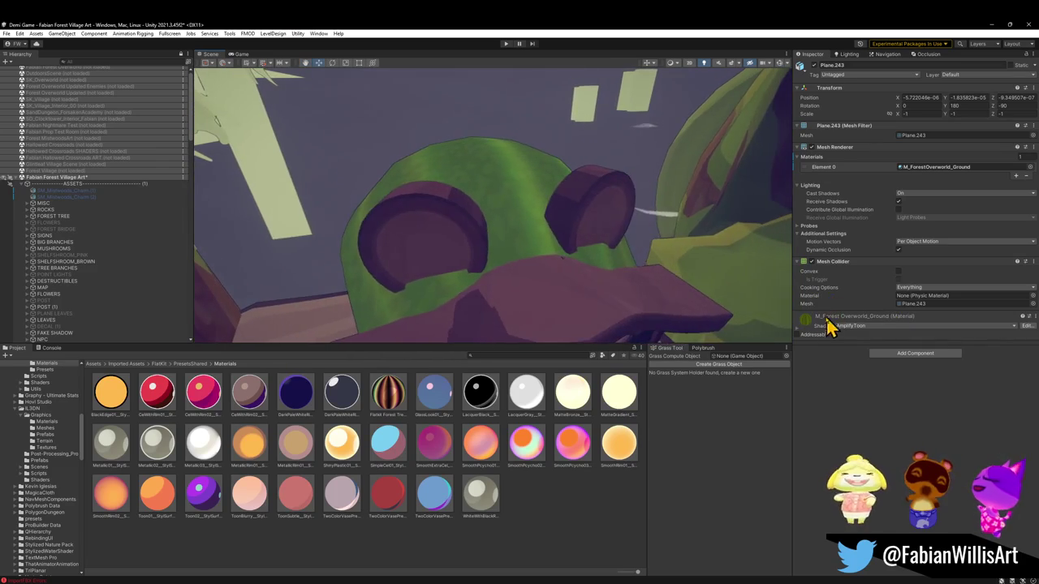
{"action": "mouse_move", "coordinate": [500, 216]}
{"action": "right_mouse_down"}
{"action": "mouse_move", "coordinate": [433, 256]}
{"action": "mouse_move", "coordinate": [487, 225]}
{"action": "mouse_move", "coordinate": [447, 225]}
{"action": "mouse_move", "coordinate": [552, 250]}
{"action": "mouse_move", "coordinate": [524, 258]}
{"action": "mouse_move", "coordinate": [568, 281]}
{"action": "mouse_move", "coordinate": [396, 236]}
{"action": "mouse_move", "coordinate": [365, 254]}
{"action": "mouse_move", "coordinate": [447, 257]}
{"action": "mouse_move", "coordinate": [473, 294]}
{"action": "mouse_move", "coordinate": [684, 224]}
{"action": "mouse_move", "coordinate": [712, 232]}
{"action": "mouse_move", "coordinate": [448, 239]}
{"action": "mouse_move", "coordinate": [749, 230]}
{"action": "mouse_move", "coordinate": [718, 214]}
{"action": "mouse_move", "coordinate": [717, 183]}
{"action": "mouse_move", "coordinate": [723, 241]}
{"action": "mouse_move", "coordinate": [711, 200]}
{"action": "mouse_move", "coordinate": [574, 204]}
{"action": "mouse_move", "coordinate": [614, 220]}
{"action": "mouse_move", "coordinate": [565, 252]}
{"action": "right_mouse_up"}
{"action": "left_click", "coordinate": [466, 294]}
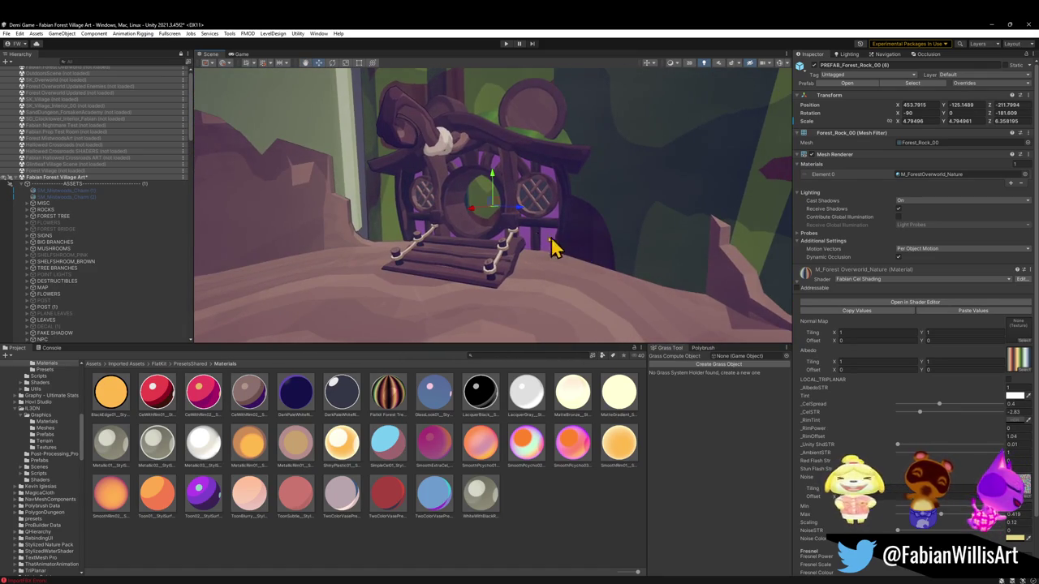
Move the rock in front of the house, sink it into the ground, and squash it to half height.
{"action": "mouse_move", "coordinate": [493, 215]}
{"action": "left_mouse_down"}
{"action": "mouse_move", "coordinate": [563, 254]}
{"action": "mouse_move", "coordinate": [605, 307]}
{"action": "left_mouse_up"}
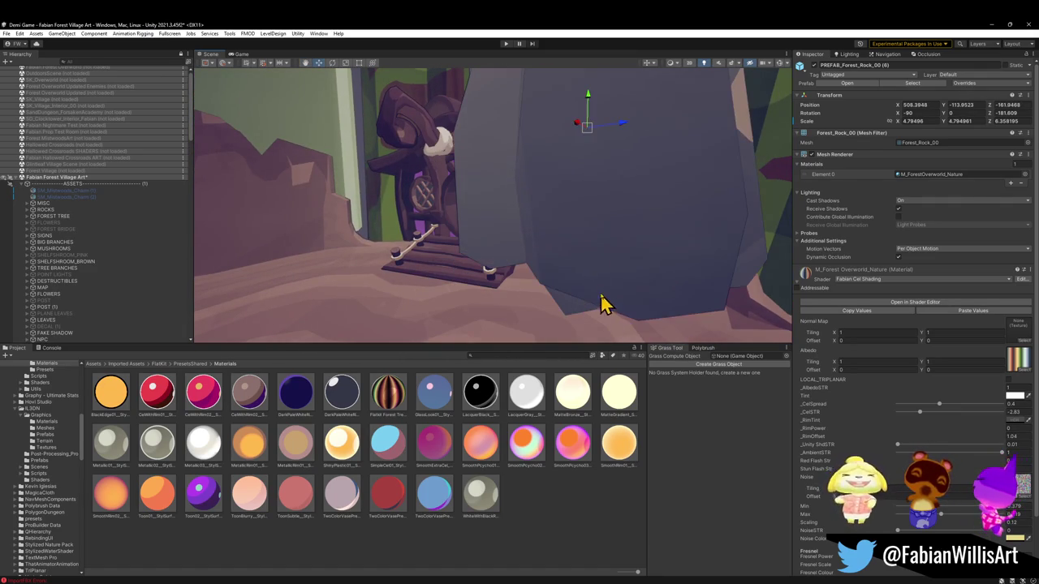
{"action": "mouse_move", "coordinate": [588, 120]}
{"action": "left_mouse_down"}
{"action": "mouse_move", "coordinate": [589, 290]}
{"action": "mouse_move", "coordinate": [605, 312]}
{"action": "mouse_move", "coordinate": [571, 331]}
{"action": "mouse_move", "coordinate": [566, 271]}
{"action": "mouse_move", "coordinate": [616, 291]}
{"action": "left_mouse_up"}
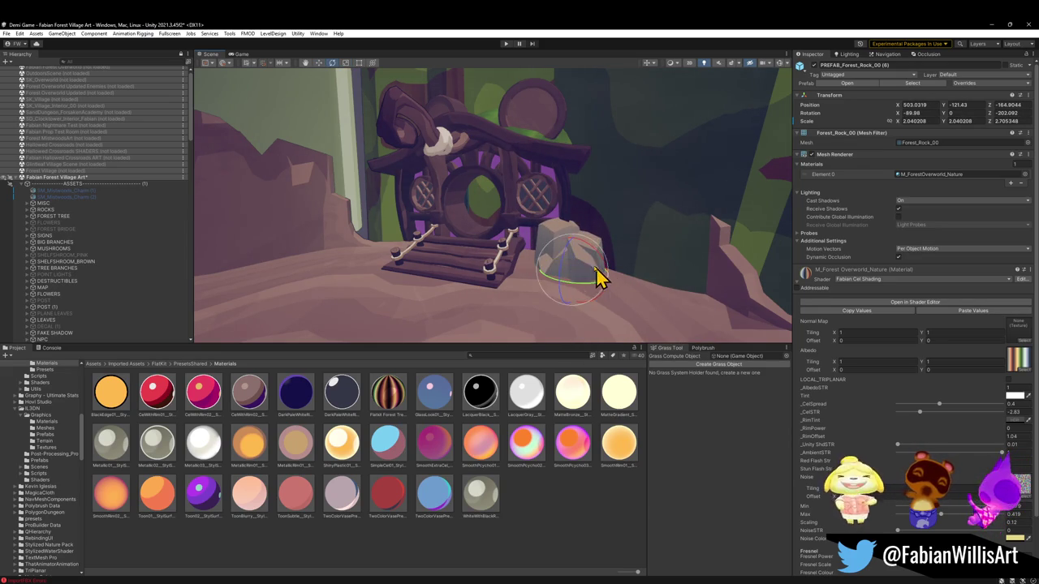
{"action": "left_click_drag", "start_coordinate": [576, 241], "coordinate": [572, 255]}
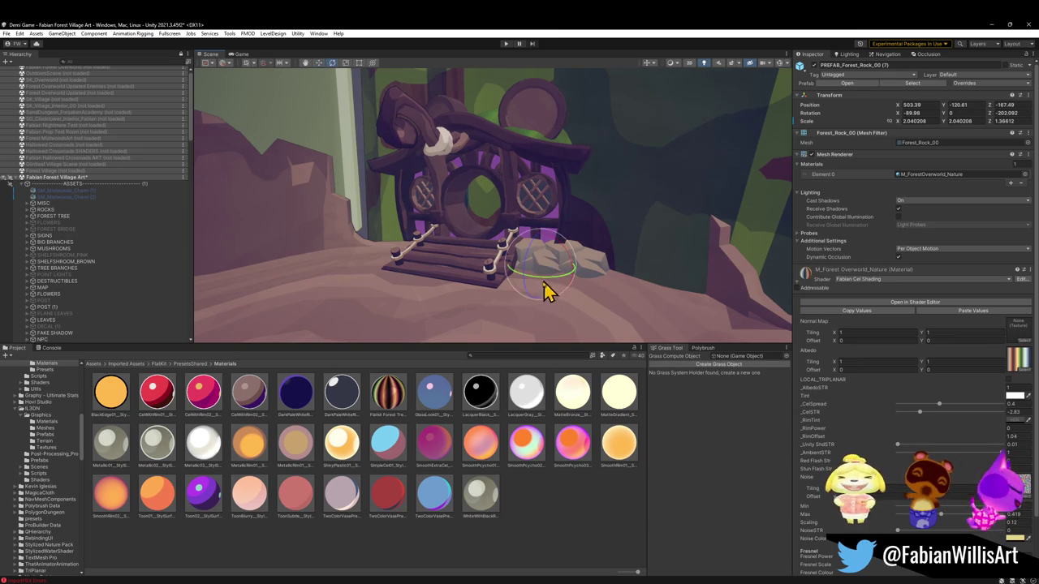
{"action": "left_click_drag", "start_coordinate": [500, 294], "coordinate": [598, 284], "text": "alt"}
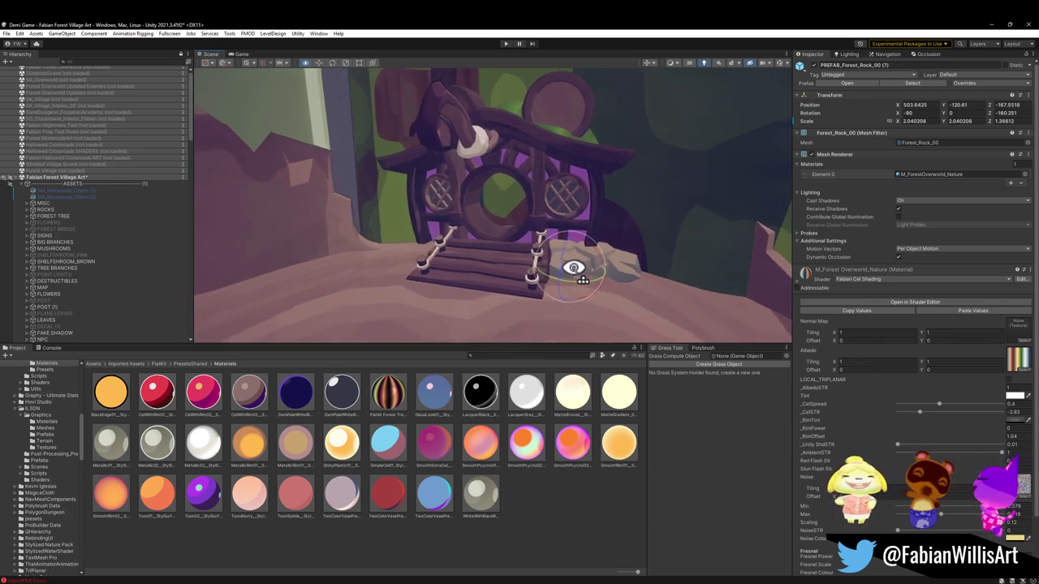
{"action": "key", "text": "w"}
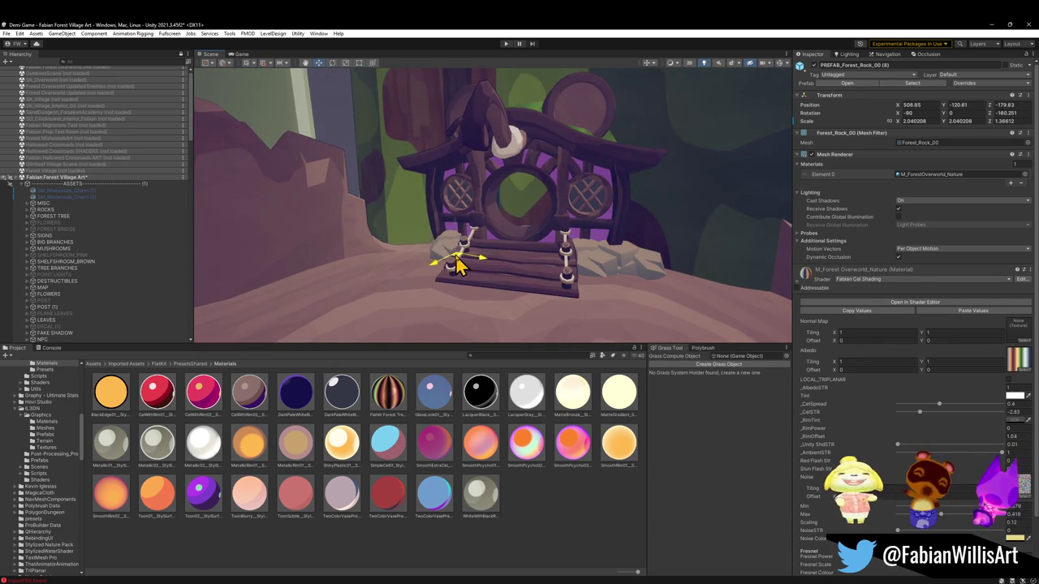
Stretch a rock much taller, push it left against the wall, and raise it slightly.
{"action": "left_click_drag", "start_coordinate": [457, 268], "coordinate": [529, 275], "text": "alt"}
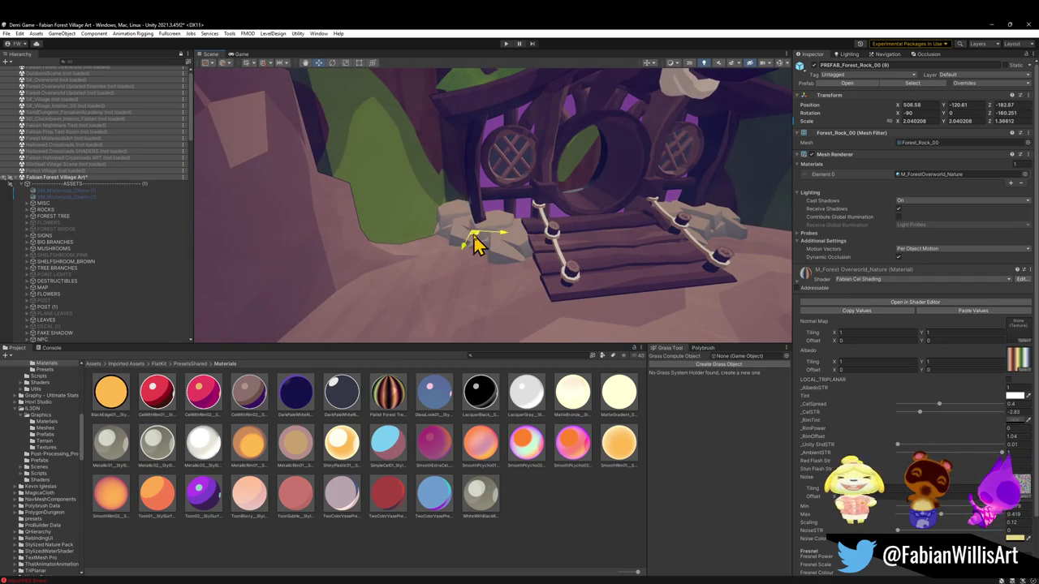
{"action": "mouse_move", "coordinate": [473, 244]}
{"action": "left_mouse_down", "text": "alt"}
{"action": "mouse_move", "coordinate": [545, 276]}
{"action": "mouse_move", "coordinate": [430, 261]}
{"action": "left_mouse_up", "text": "alt"}
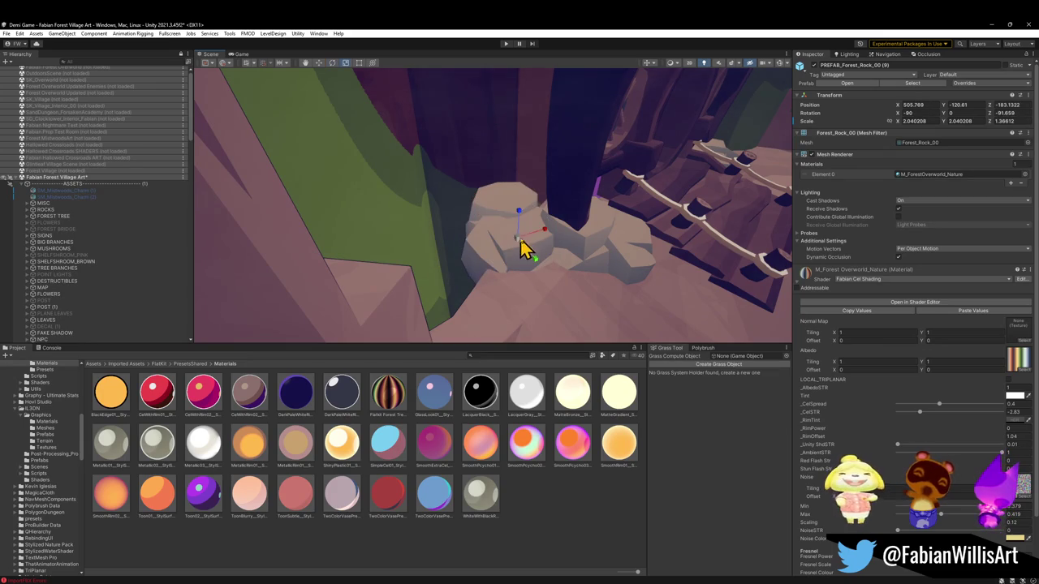
{"action": "mouse_move", "coordinate": [518, 214]}
{"action": "left_mouse_down"}
{"action": "mouse_move", "coordinate": [531, 256]}
{"action": "mouse_move", "coordinate": [531, 159]}
{"action": "mouse_move", "coordinate": [519, 237]}
{"action": "left_mouse_up"}
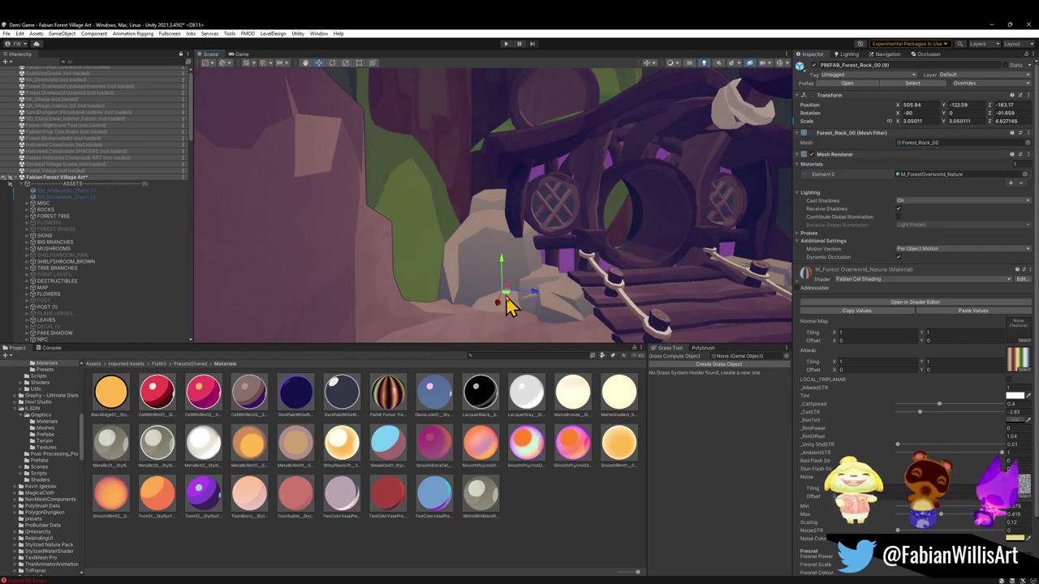
{"action": "left_click_drag", "start_coordinate": [506, 300], "coordinate": [491, 294]}
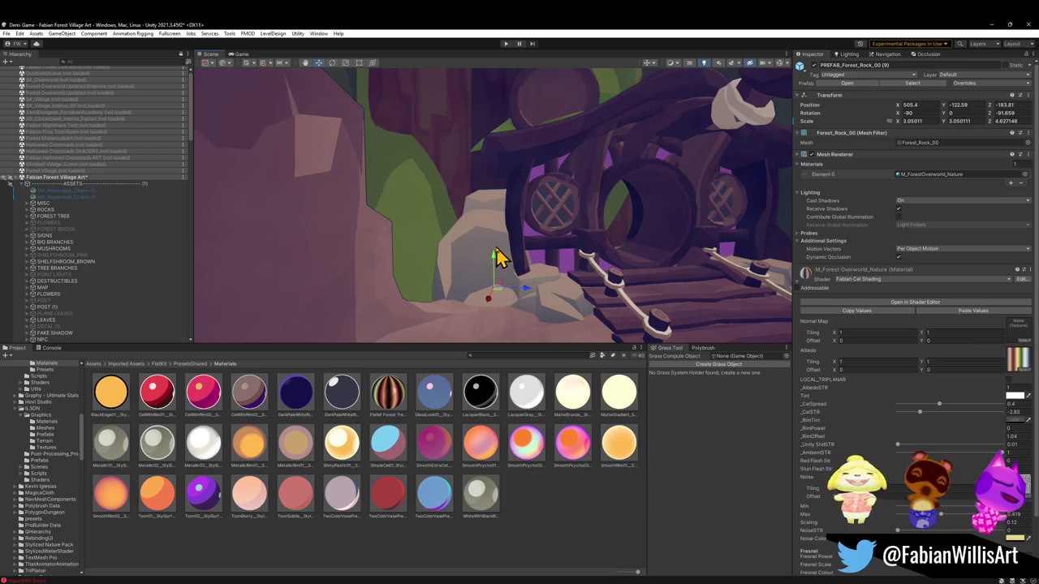
{"action": "left_click_drag", "start_coordinate": [494, 257], "coordinate": [497, 251]}
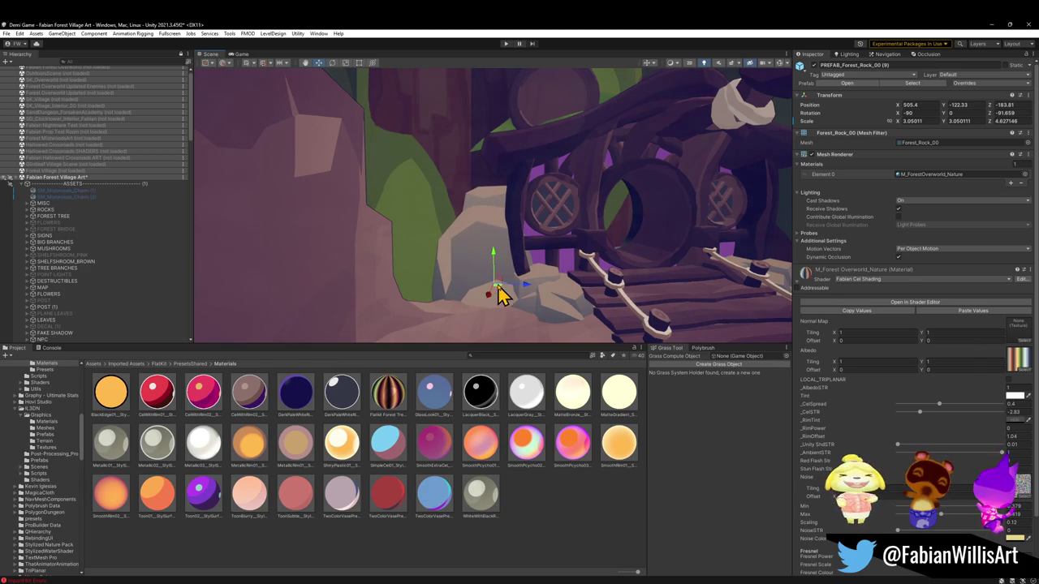
{"action": "mouse_move", "coordinate": [536, 290]}
{"action": "left_mouse_down", "text": "alt"}
{"action": "mouse_move", "coordinate": [527, 276]}
{"action": "mouse_move", "coordinate": [510, 283]}
{"action": "mouse_move", "coordinate": [519, 331]}
{"action": "mouse_move", "coordinate": [496, 307]}
{"action": "left_mouse_up", "text": "alt"}
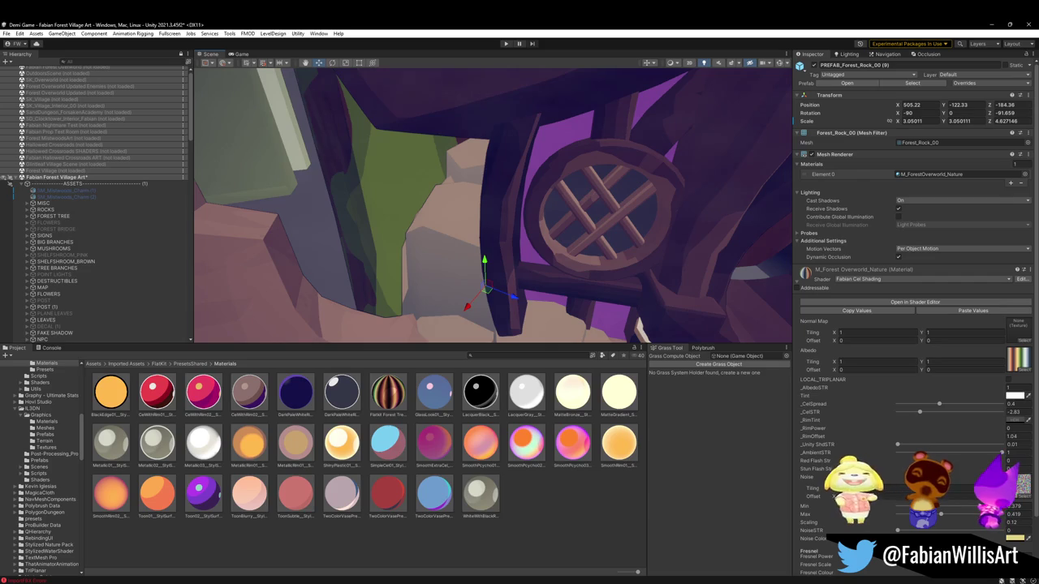
{"action": "mouse_move", "coordinate": [543, 333]}
{"action": "left_mouse_down", "text": "alt"}
{"action": "mouse_move", "coordinate": [521, 287]}
{"action": "mouse_move", "coordinate": [528, 246]}
{"action": "left_mouse_up", "text": "alt"}
{"action": "left_click_drag", "start_coordinate": [600, 241], "coordinate": [602, 246], "text": "alt"}
{"action": "scroll", "coordinate": [527, 273], "scroll_direction": "down", "scroll_amount": 5}
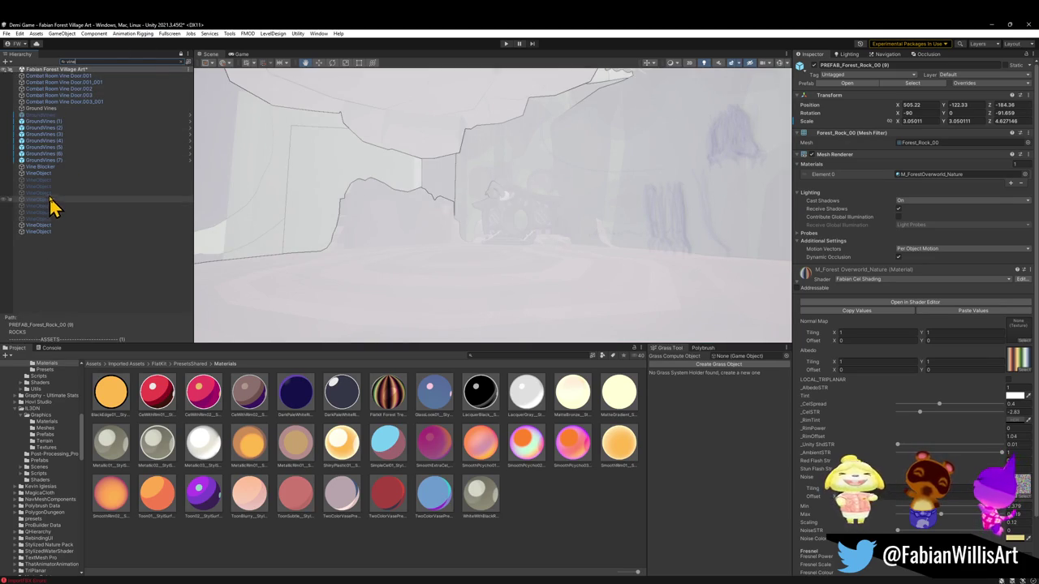
Select a VineObject from the filtered Hierarchy list, then clear the search filter.
{"action": "left_click", "coordinate": [53, 199]}
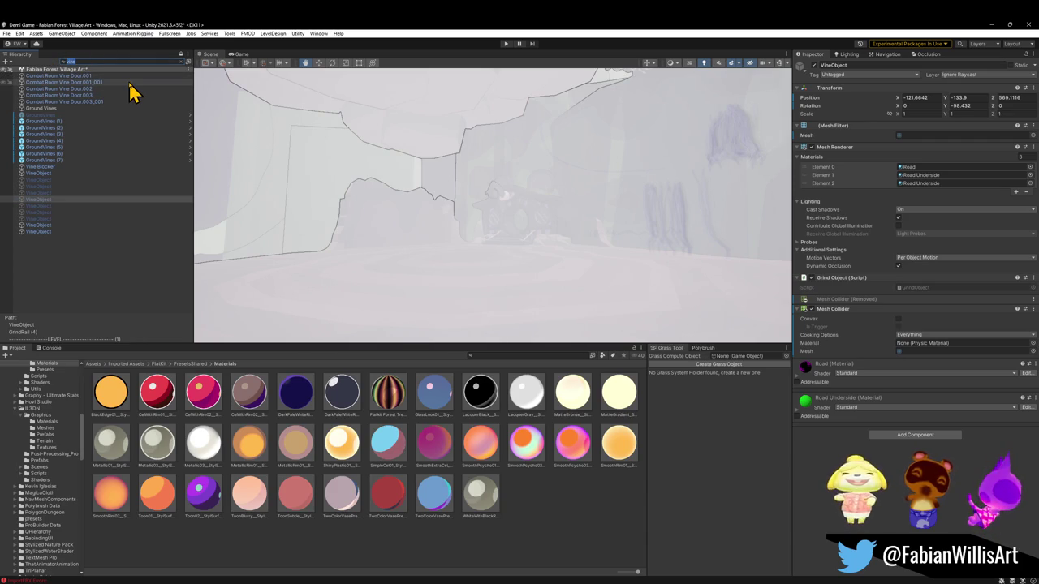
{"action": "type", "text": "road"}
{"action": "key", "text": "BackSpace"}
{"action": "key", "text": "BackSpace"}
{"action": "key", "text": "BackSpace"}
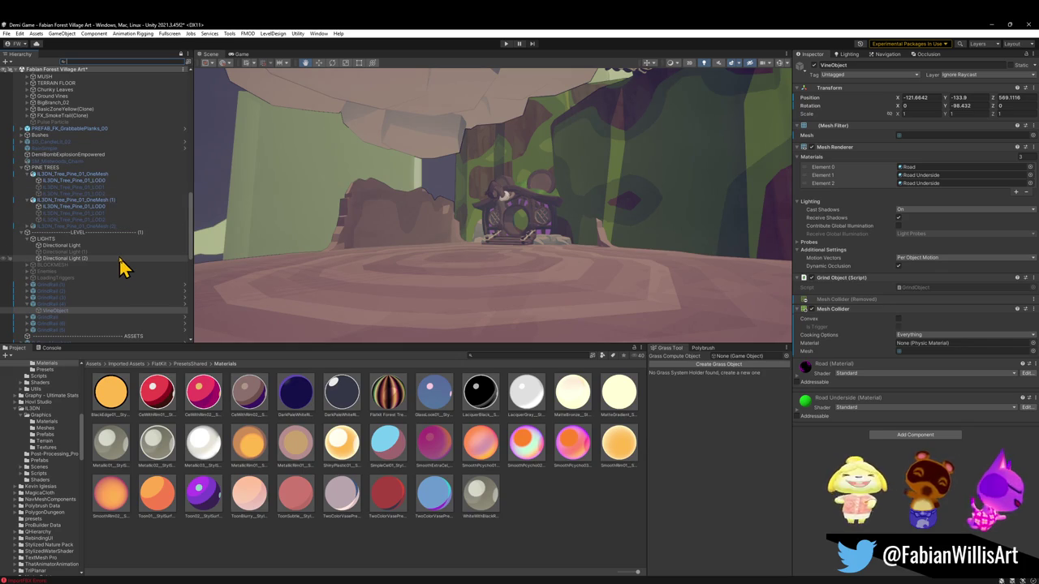
Clear the selection, fly down to the round-doored house, and select FOREST_GLINTLEAFVILLAGE_00.
{"action": "left_click", "coordinate": [578, 521]}
{"action": "mouse_move", "coordinate": [519, 225]}
{"action": "right_mouse_down"}
{"action": "mouse_move", "coordinate": [497, 254]}
{"action": "mouse_move", "coordinate": [516, 249]}
{"action": "mouse_move", "coordinate": [492, 254]}
{"action": "mouse_move", "coordinate": [621, 264]}
{"action": "mouse_move", "coordinate": [600, 246]}
{"action": "mouse_move", "coordinate": [459, 239]}
{"action": "mouse_move", "coordinate": [552, 235]}
{"action": "right_mouse_up"}
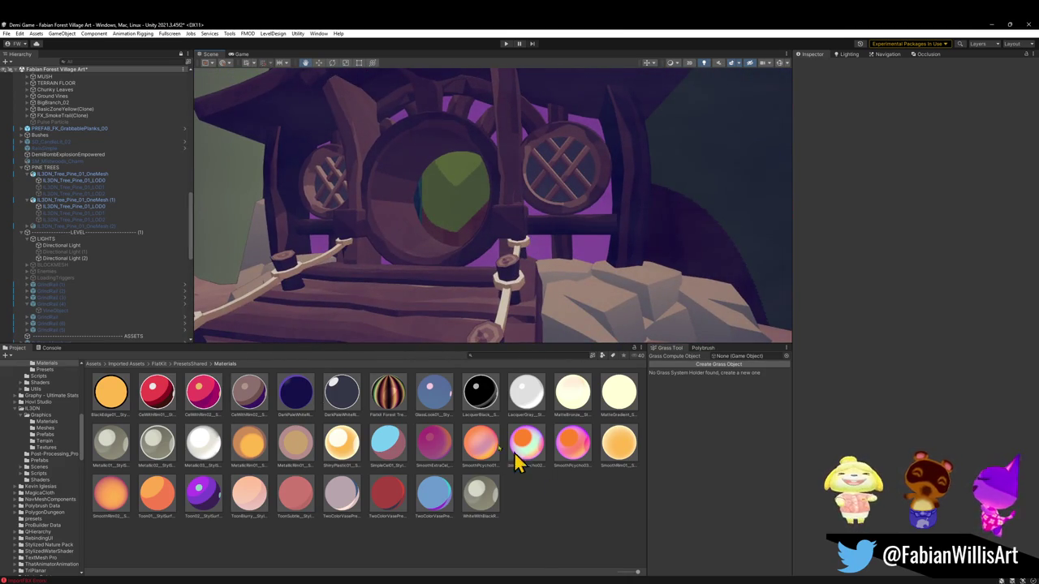
{"action": "mouse_move", "coordinate": [262, 271]}
{"action": "right_mouse_down"}
{"action": "mouse_move", "coordinate": [401, 297]}
{"action": "mouse_move", "coordinate": [457, 322]}
{"action": "mouse_move", "coordinate": [440, 308]}
{"action": "mouse_move", "coordinate": [621, 314]}
{"action": "mouse_move", "coordinate": [398, 227]}
{"action": "right_mouse_up"}
{"action": "left_click", "coordinate": [394, 240]}
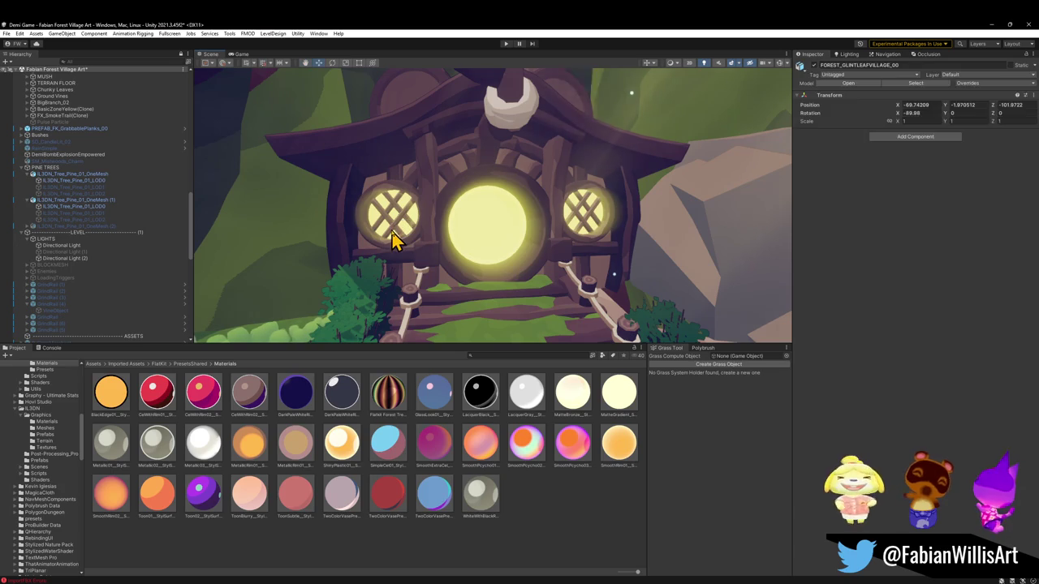
Apply M_MOUSEHOME EMISSION to both lattice windows so they glow yellow.
{"action": "left_click", "coordinate": [393, 239]}
{"action": "left_click", "coordinate": [400, 239]}
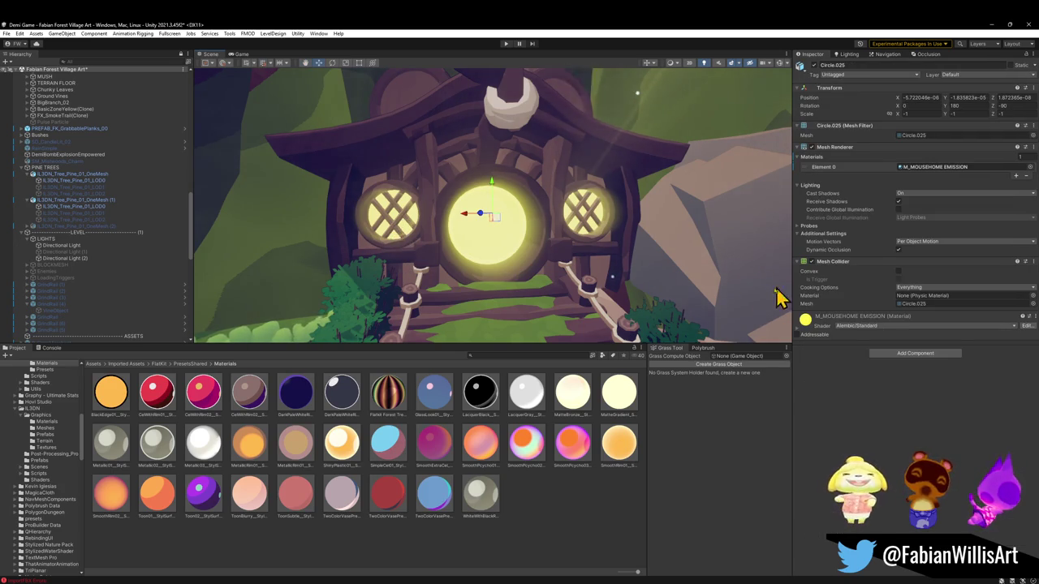
{"action": "right_click_drag", "start_coordinate": [399, 239], "coordinate": [701, 317]}
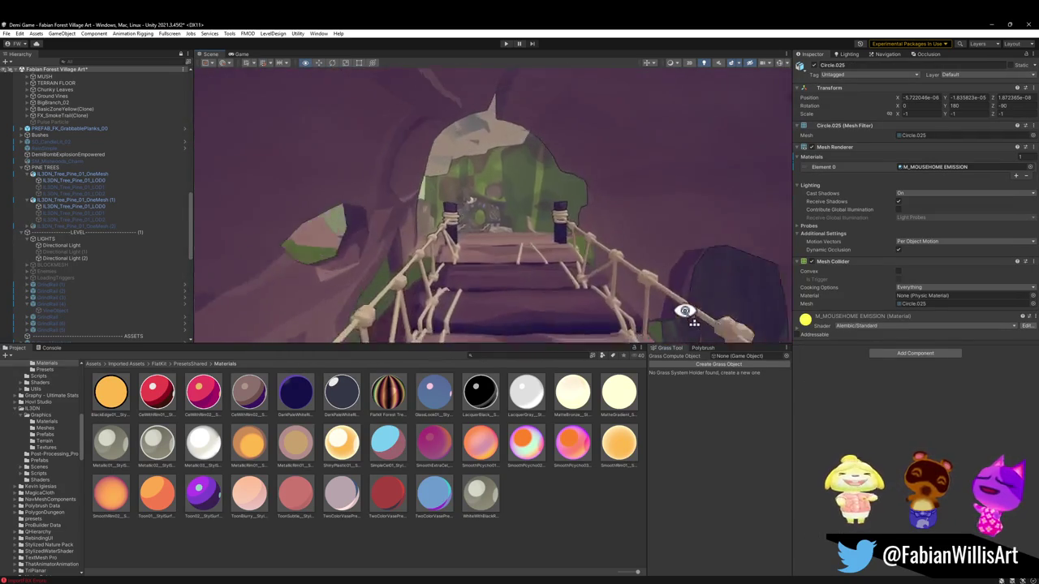
{"action": "right_click_drag", "start_coordinate": [701, 317], "coordinate": [698, 320]}
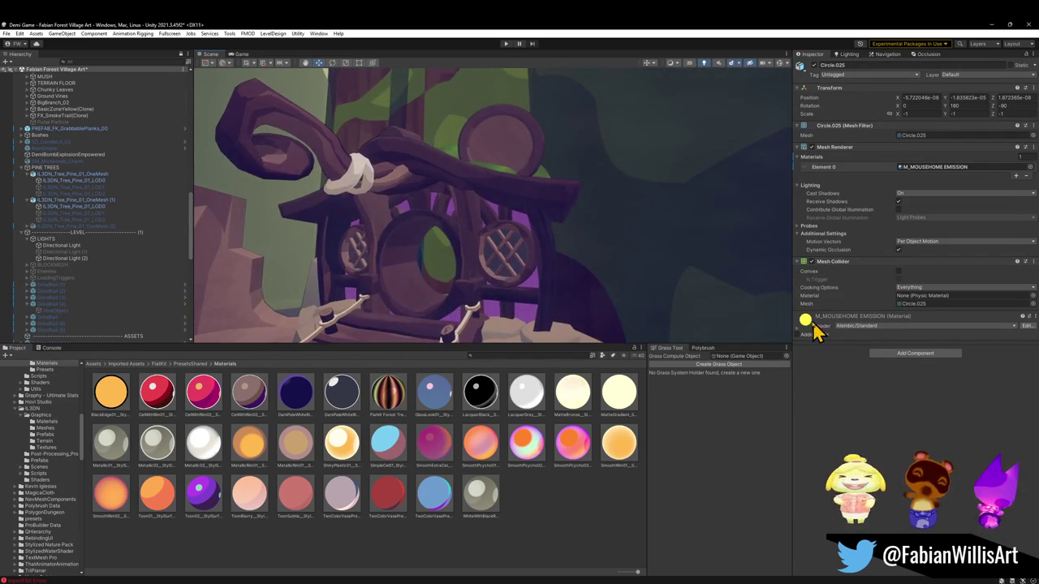
{"action": "left_click_drag", "start_coordinate": [807, 323], "coordinate": [511, 280]}
{"action": "mouse_move", "coordinate": [505, 284]}
{"action": "right_mouse_down"}
{"action": "mouse_move", "coordinate": [524, 320]}
{"action": "mouse_move", "coordinate": [481, 272]}
{"action": "mouse_move", "coordinate": [724, 271]}
{"action": "mouse_move", "coordinate": [754, 262]}
{"action": "right_mouse_up"}
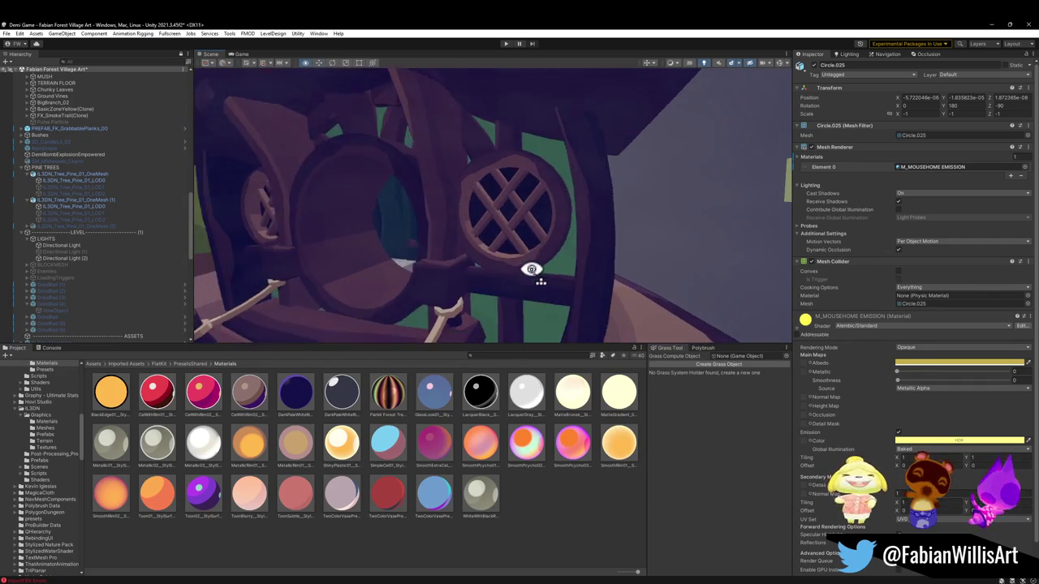
{"action": "right_click_drag", "start_coordinate": [530, 266], "coordinate": [665, 319]}
{"action": "left_click_drag", "start_coordinate": [805, 327], "coordinate": [542, 257]}
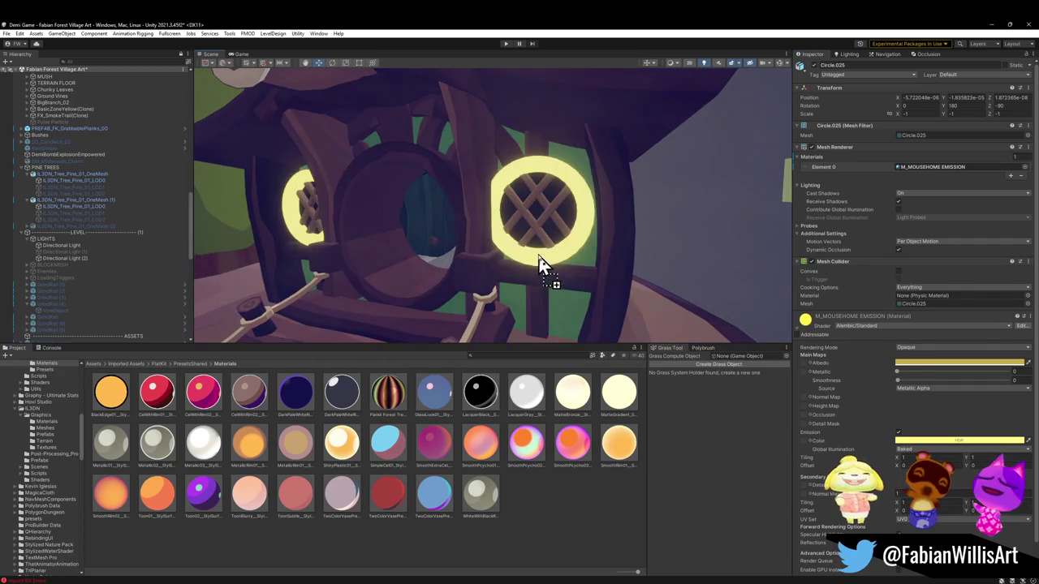
Give the round door a glowing yellow crescent with M_MOUSEHOME EMISSION, then view the house front.
{"action": "left_click_drag", "start_coordinate": [805, 327], "coordinate": [452, 280]}
{"action": "right_click_drag", "start_coordinate": [452, 280], "coordinate": [585, 283]}
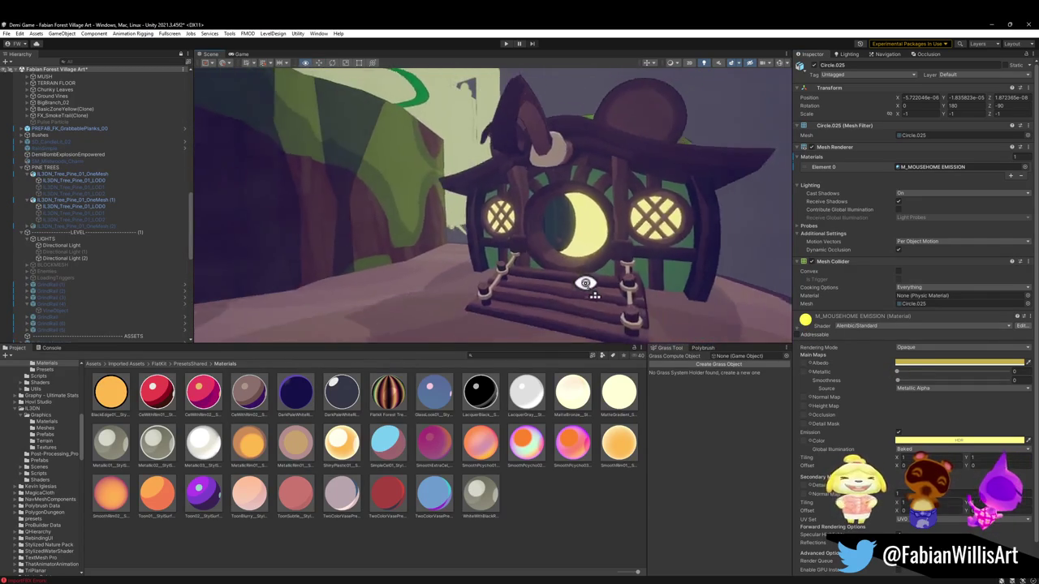
{"action": "right_click_drag", "start_coordinate": [585, 283], "coordinate": [566, 277]}
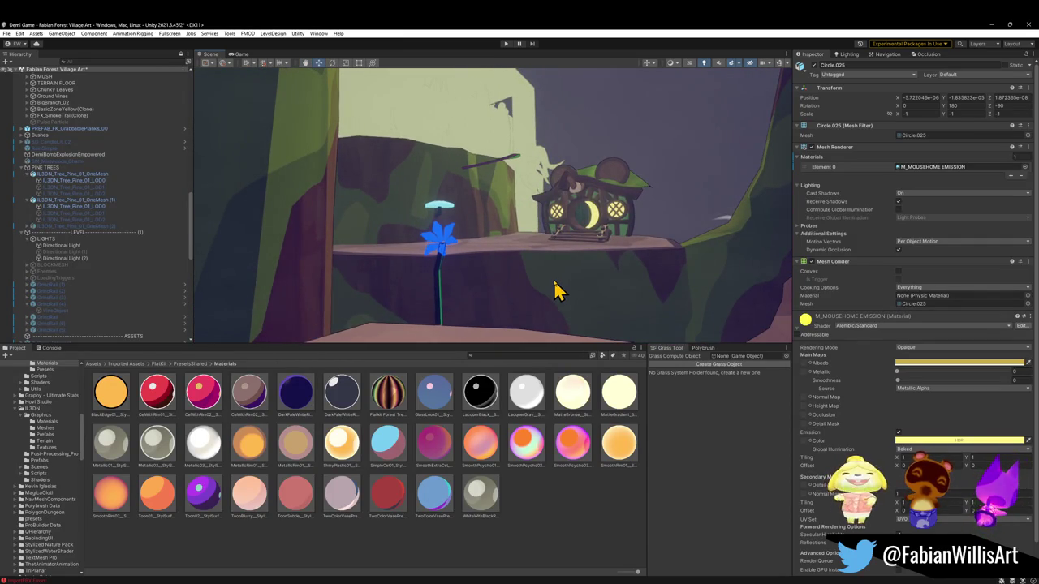
{"action": "mouse_move", "coordinate": [598, 221]}
{"action": "right_mouse_down"}
{"action": "mouse_move", "coordinate": [336, 216]}
{"action": "mouse_move", "coordinate": [491, 233]}
{"action": "right_mouse_up"}
{"action": "right_click_drag", "start_coordinate": [491, 234], "coordinate": [482, 238]}
{"action": "key", "text": "w"}
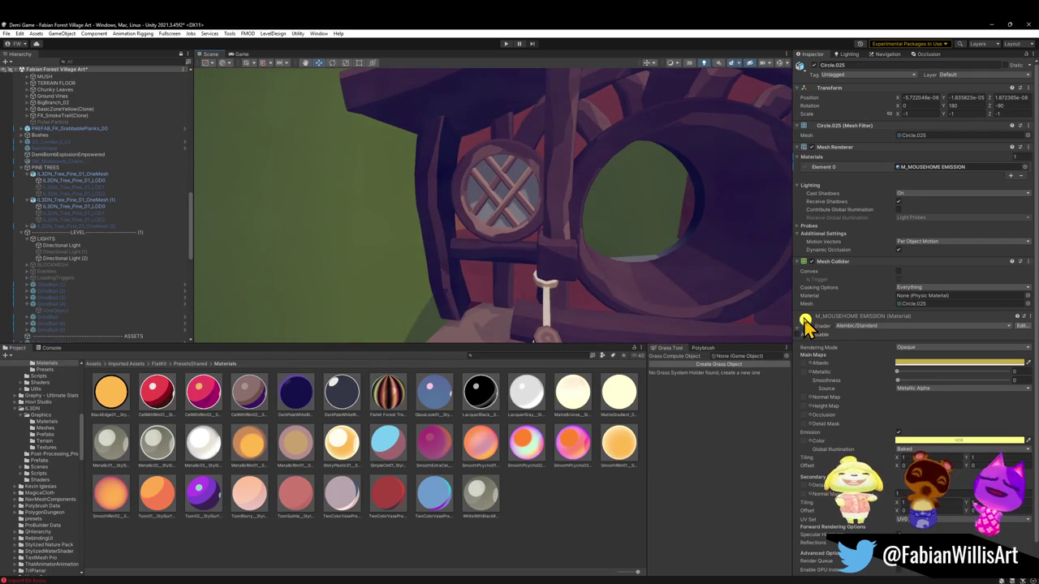
{"action": "key", "text": "s"}
{"action": "mouse_move", "coordinate": [503, 235]}
{"action": "right_mouse_down"}
{"action": "mouse_move", "coordinate": [526, 248]}
{"action": "mouse_move", "coordinate": [481, 170]}
{"action": "mouse_move", "coordinate": [487, 251]}
{"action": "mouse_move", "coordinate": [482, 236]}
{"action": "right_mouse_up"}
{"action": "key", "text": "w"}
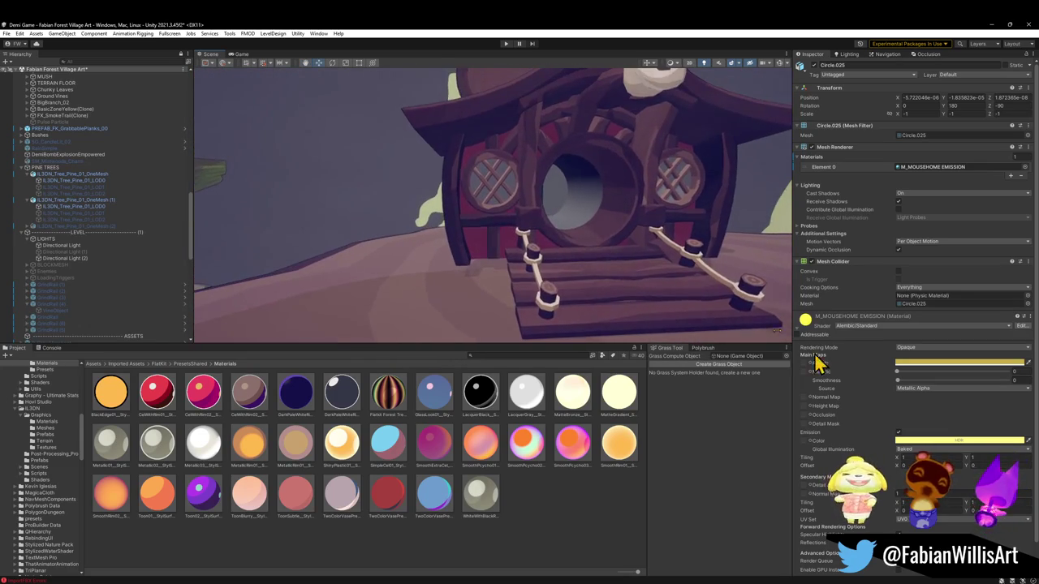
Move in close and apply the emissive material so the whole round door glows yellow.
{"action": "left_click_drag", "start_coordinate": [750, 302], "coordinate": [498, 215]}
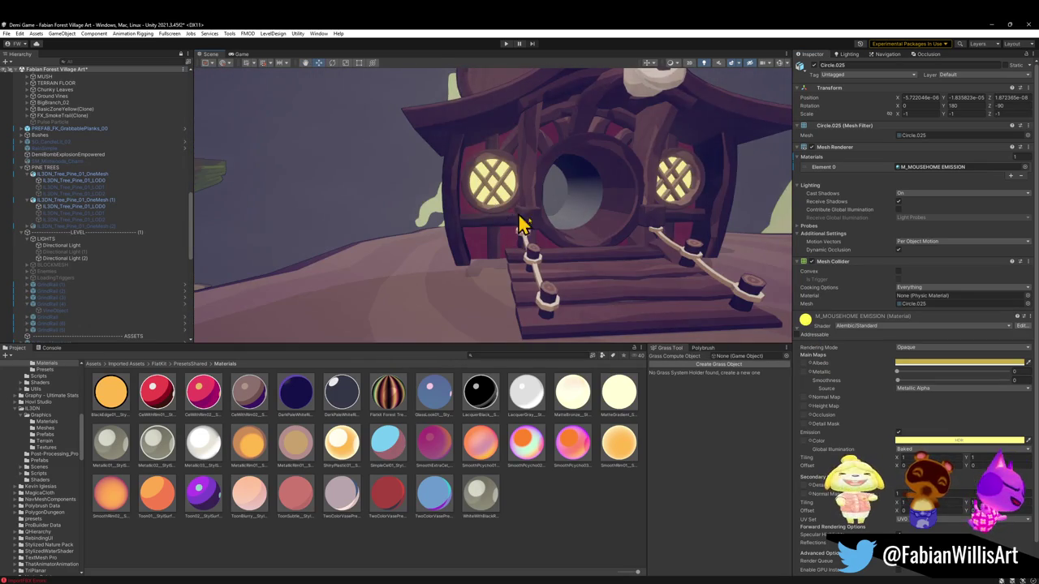
{"action": "right_click_drag", "start_coordinate": [503, 215], "coordinate": [487, 219]}
{"action": "key", "text": "w"}
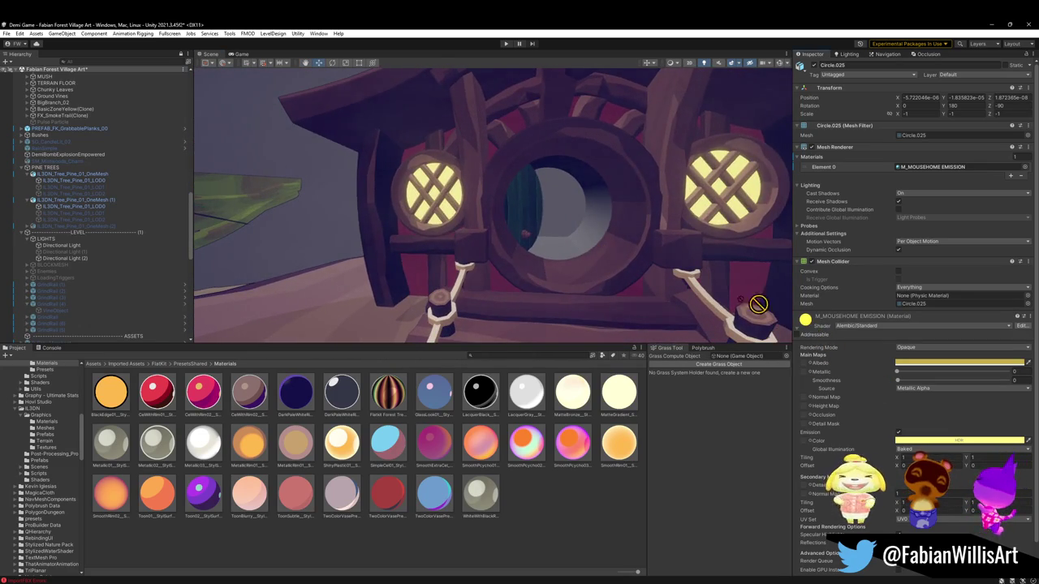
{"action": "left_click_drag", "start_coordinate": [804, 319], "coordinate": [559, 251]}
{"action": "right_click_drag", "start_coordinate": [559, 251], "coordinate": [641, 259]}
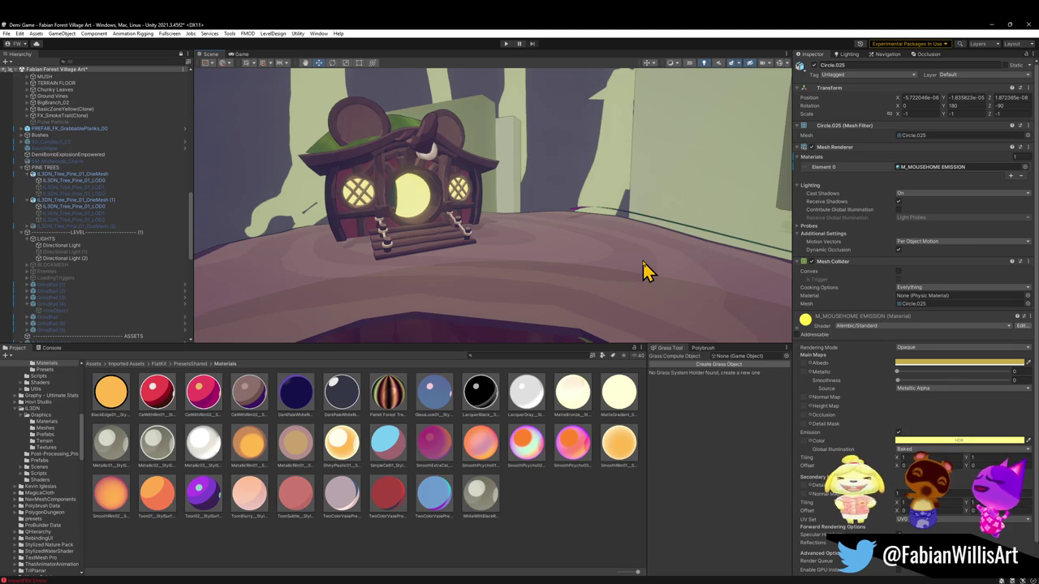
{"action": "mouse_move", "coordinate": [581, 272]}
{"action": "right_mouse_down"}
{"action": "mouse_move", "coordinate": [584, 218]}
{"action": "mouse_move", "coordinate": [622, 208]}
{"action": "mouse_move", "coordinate": [598, 216]}
{"action": "mouse_move", "coordinate": [625, 246]}
{"action": "mouse_move", "coordinate": [498, 225]}
{"action": "mouse_move", "coordinate": [535, 251]}
{"action": "mouse_move", "coordinate": [594, 246]}
{"action": "mouse_move", "coordinate": [575, 234]}
{"action": "mouse_move", "coordinate": [425, 281]}
{"action": "mouse_move", "coordinate": [567, 264]}
{"action": "mouse_move", "coordinate": [519, 297]}
{"action": "mouse_move", "coordinate": [541, 301]}
{"action": "mouse_move", "coordinate": [563, 284]}
{"action": "mouse_move", "coordinate": [518, 219]}
{"action": "mouse_move", "coordinate": [464, 239]}
{"action": "mouse_move", "coordinate": [707, 274]}
{"action": "mouse_move", "coordinate": [658, 295]}
{"action": "mouse_move", "coordinate": [376, 287]}
{"action": "mouse_move", "coordinate": [503, 245]}
{"action": "mouse_move", "coordinate": [446, 251]}
{"action": "mouse_move", "coordinate": [348, 232]}
{"action": "mouse_move", "coordinate": [475, 229]}
{"action": "mouse_move", "coordinate": [356, 168]}
{"action": "right_mouse_up"}
Select Treelogs, collapse M_ForestOverworld_Wood, and apply Fabian Forest Tri Test 4 to its mesh.
{"action": "left_click", "coordinate": [479, 235]}
{"action": "mouse_move", "coordinate": [491, 206]}
{"action": "right_mouse_down"}
{"action": "mouse_move", "coordinate": [436, 134]}
{"action": "mouse_move", "coordinate": [394, 169]}
{"action": "mouse_move", "coordinate": [329, 265]}
{"action": "mouse_move", "coordinate": [387, 230]}
{"action": "mouse_move", "coordinate": [509, 213]}
{"action": "right_mouse_up"}
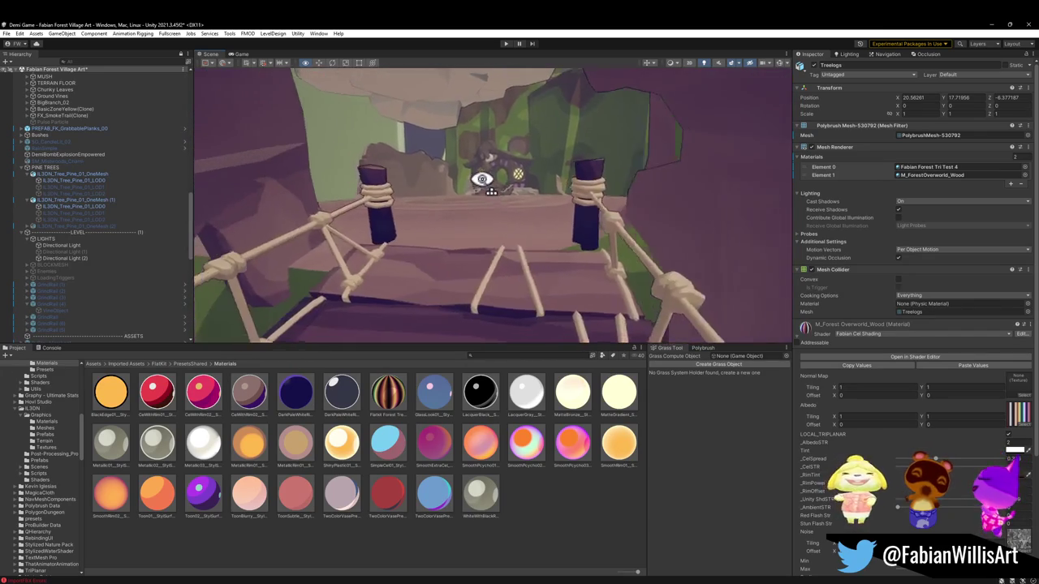
{"action": "right_click_drag", "start_coordinate": [543, 168], "coordinate": [511, 162]}
{"action": "mouse_move", "coordinate": [459, 139]}
{"action": "right_mouse_down"}
{"action": "mouse_move", "coordinate": [407, 146]}
{"action": "mouse_move", "coordinate": [376, 199]}
{"action": "mouse_move", "coordinate": [332, 226]}
{"action": "right_mouse_up"}
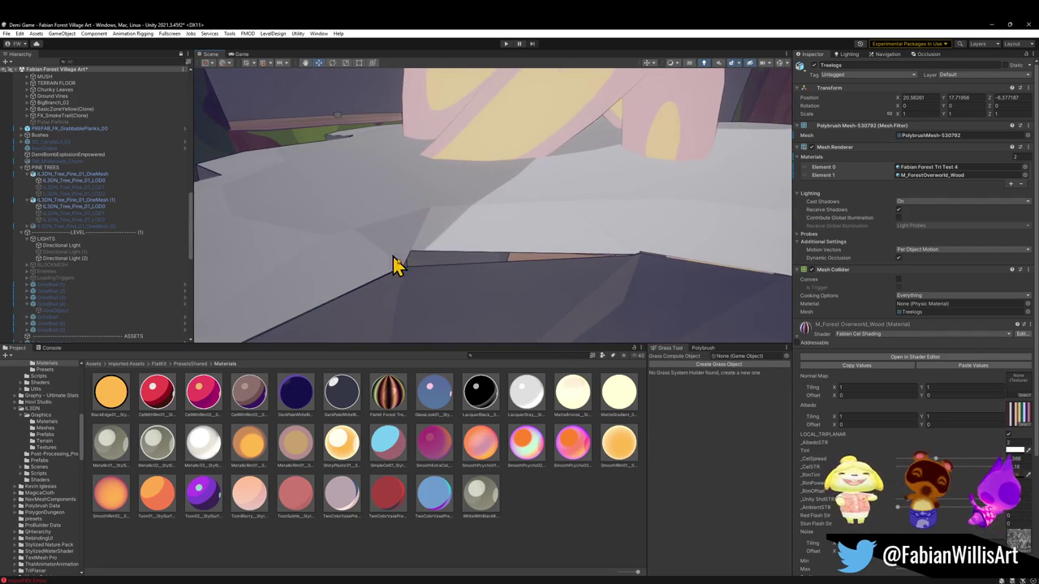
{"action": "scroll", "coordinate": [812, 328], "scroll_direction": "down", "scroll_amount": 1}
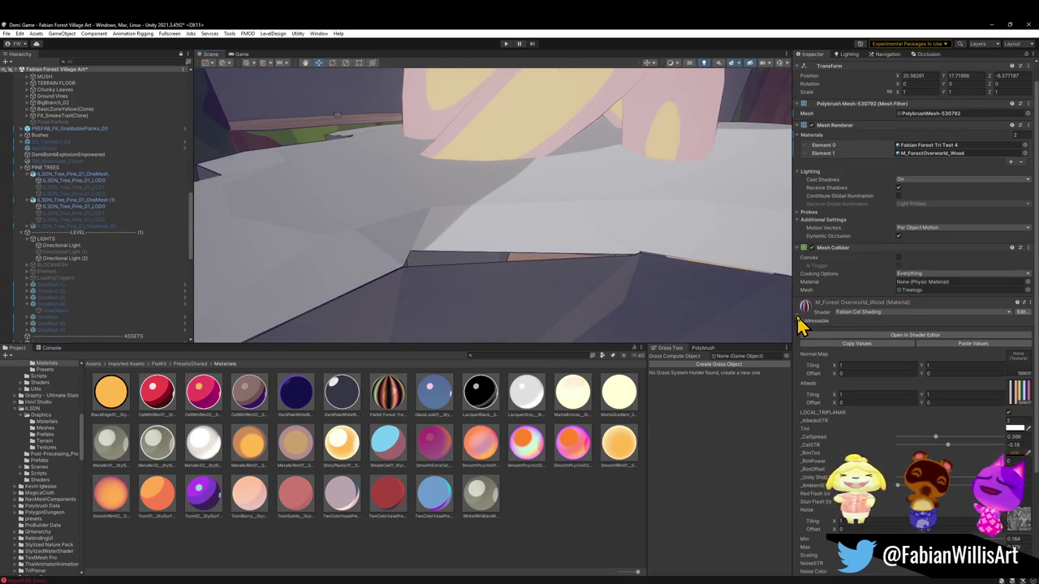
{"action": "left_click", "coordinate": [798, 319]}
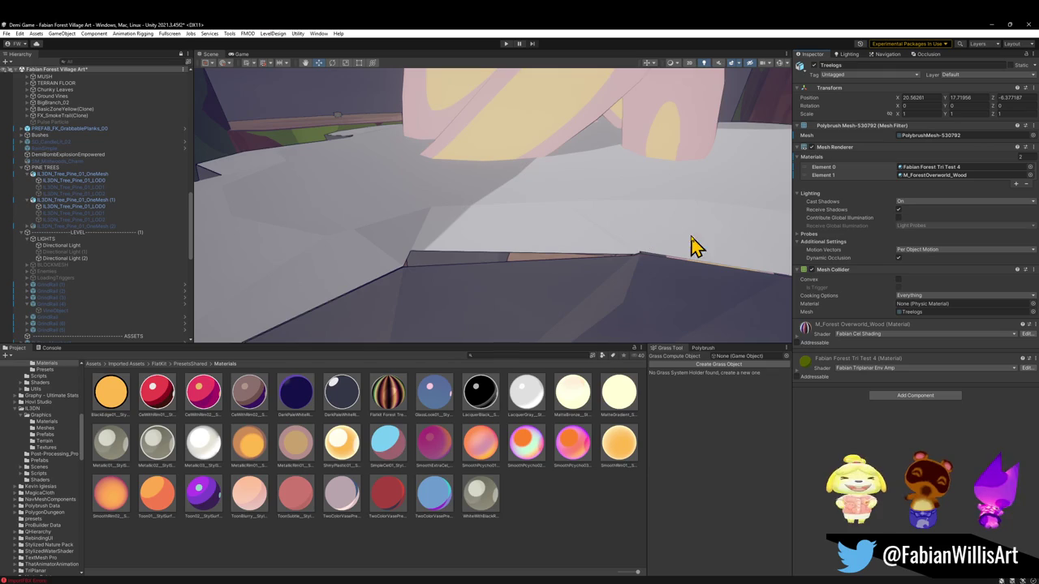
{"action": "mouse_move", "coordinate": [803, 366]}
{"action": "left_mouse_down"}
{"action": "mouse_move", "coordinate": [574, 203]}
{"action": "mouse_move", "coordinate": [573, 212]}
{"action": "left_mouse_up"}
{"action": "mouse_move", "coordinate": [598, 220]}
{"action": "right_mouse_down"}
{"action": "mouse_move", "coordinate": [366, 262]}
{"action": "mouse_move", "coordinate": [471, 216]}
{"action": "mouse_move", "coordinate": [754, 144]}
{"action": "mouse_move", "coordinate": [772, 151]}
{"action": "mouse_move", "coordinate": [689, 224]}
{"action": "mouse_move", "coordinate": [801, 278]}
{"action": "right_mouse_up"}
Apply M_ForestVillageMoss to Forest_MossPatch_04 so the grey patch turns green.
{"action": "left_click", "coordinate": [471, 216]}
{"action": "left_click_drag", "start_coordinate": [683, 244], "coordinate": [562, 223]}
{"action": "mouse_move", "coordinate": [561, 223]}
{"action": "right_mouse_down"}
{"action": "mouse_move", "coordinate": [531, 230]}
{"action": "mouse_move", "coordinate": [466, 211]}
{"action": "mouse_move", "coordinate": [614, 196]}
{"action": "right_mouse_up"}
{"action": "mouse_move", "coordinate": [584, 239]}
{"action": "right_mouse_down"}
{"action": "mouse_move", "coordinate": [622, 197]}
{"action": "mouse_move", "coordinate": [610, 232]}
{"action": "mouse_move", "coordinate": [599, 202]}
{"action": "mouse_move", "coordinate": [608, 217]}
{"action": "right_mouse_up"}
{"action": "mouse_move", "coordinate": [676, 202]}
{"action": "right_mouse_down"}
{"action": "mouse_move", "coordinate": [531, 233]}
{"action": "mouse_move", "coordinate": [455, 218]}
{"action": "mouse_move", "coordinate": [425, 185]}
{"action": "mouse_move", "coordinate": [436, 190]}
{"action": "mouse_move", "coordinate": [404, 183]}
{"action": "mouse_move", "coordinate": [650, 145]}
{"action": "mouse_move", "coordinate": [660, 108]}
{"action": "mouse_move", "coordinate": [686, 153]}
{"action": "right_mouse_up"}
Fly toward the house, then minimise Unity to return to the Blender kit file.
{"action": "mouse_move", "coordinate": [558, 229]}
{"action": "right_mouse_down"}
{"action": "mouse_move", "coordinate": [583, 201]}
{"action": "mouse_move", "coordinate": [574, 189]}
{"action": "right_mouse_up"}
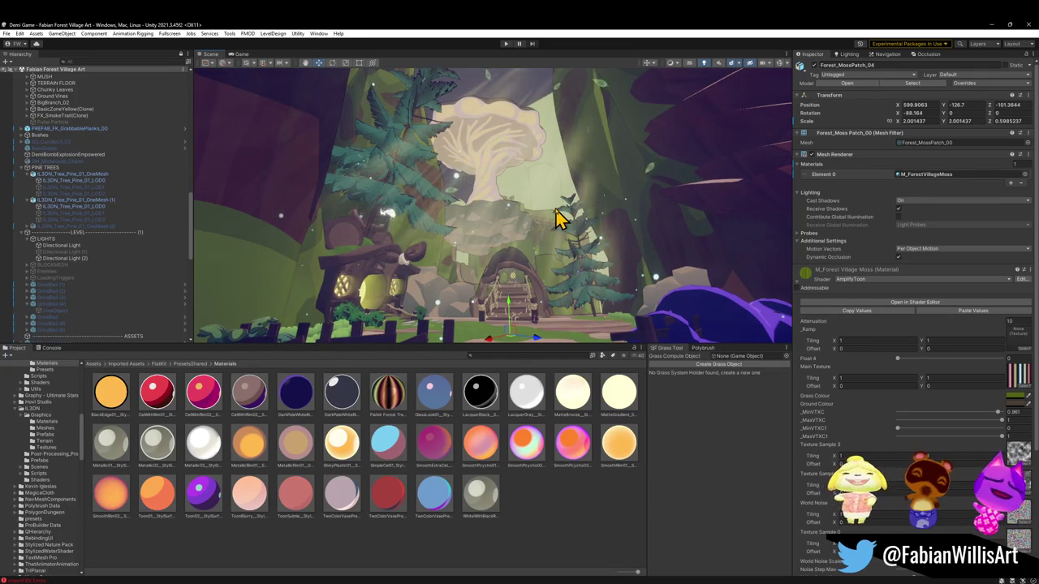
{"action": "mouse_move", "coordinate": [531, 194]}
{"action": "right_mouse_down"}
{"action": "mouse_move", "coordinate": [560, 203]}
{"action": "mouse_move", "coordinate": [514, 194]}
{"action": "mouse_move", "coordinate": [538, 199]}
{"action": "mouse_move", "coordinate": [490, 204]}
{"action": "right_mouse_up"}
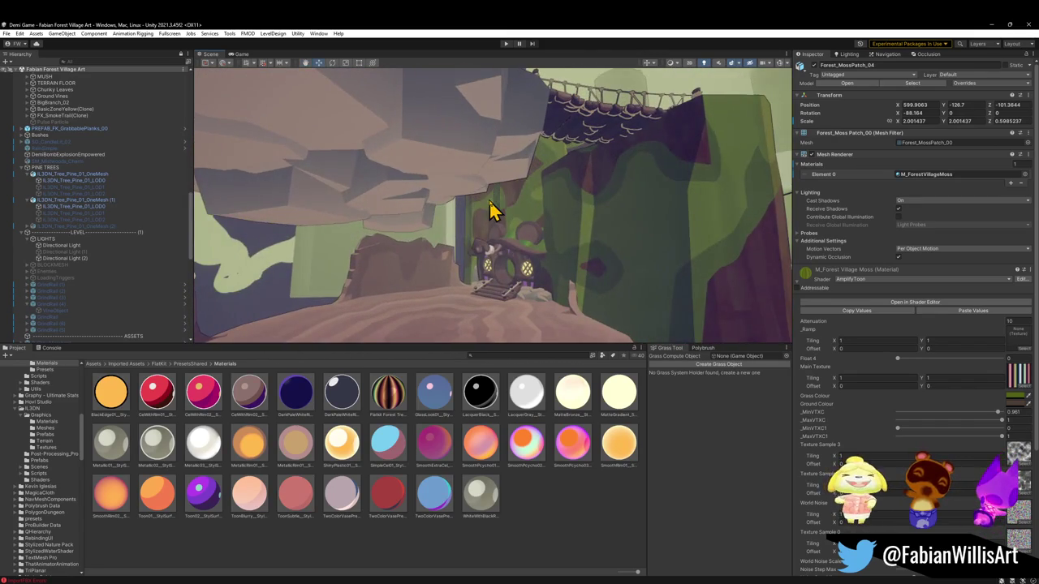
{"action": "left_click", "coordinate": [989, 25]}
{"action": "middle_click_drag", "start_coordinate": [590, 338], "coordinate": [632, 333]}
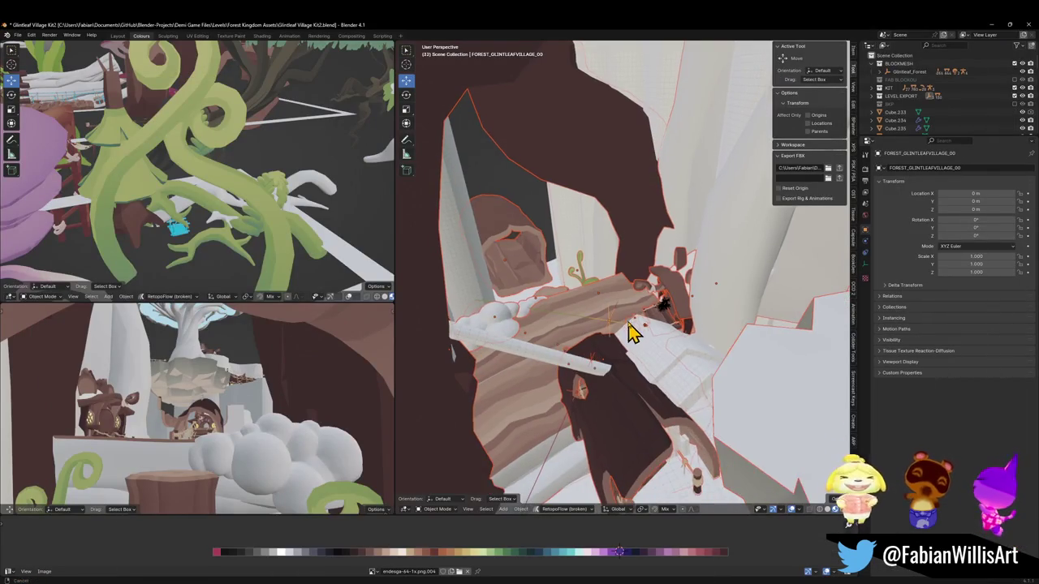
Apply rotation and scale to the Plane.095 roof piece and save the blend file.
{"action": "key", "text": "shift+grave"}
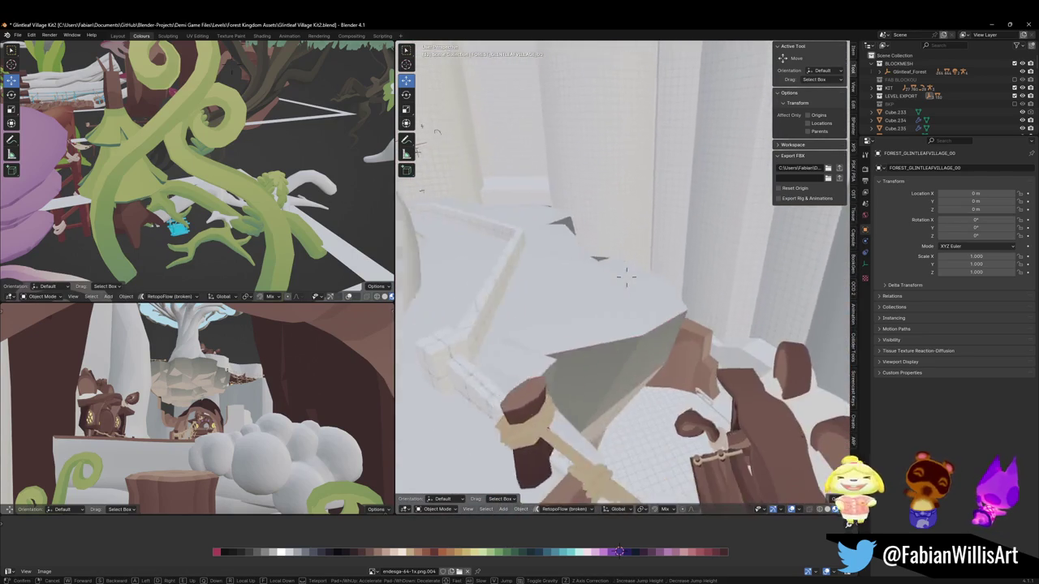
{"action": "key", "text": "s"}
{"action": "key", "text": "w"}
{"action": "key", "text": "e"}
{"action": "left_click", "coordinate": [590, 297]}
{"action": "key", "text": "ctrl+a"}
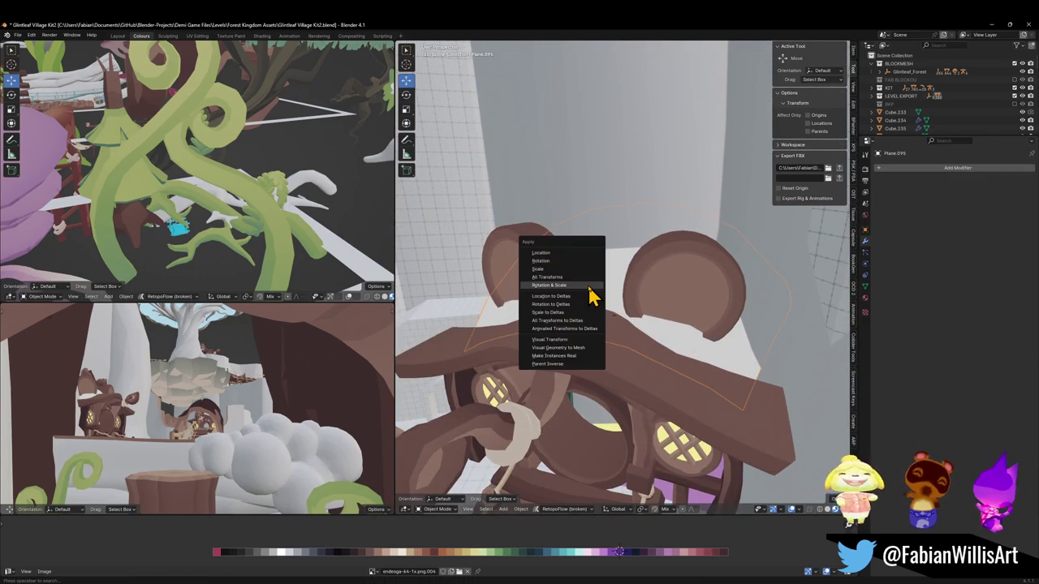
{"action": "left_click", "coordinate": [589, 286]}
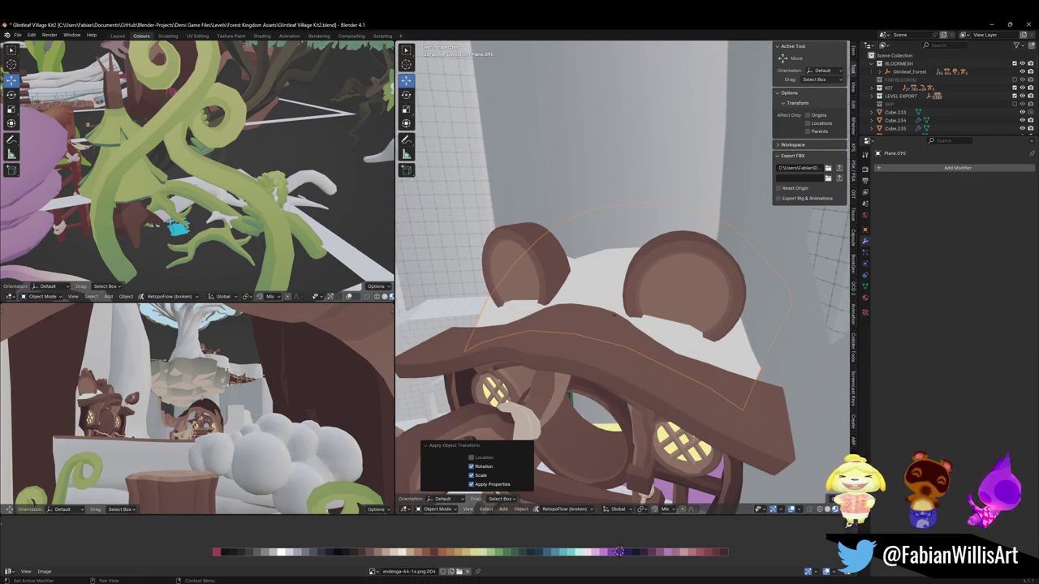
{"action": "key", "text": "ctrl+s"}
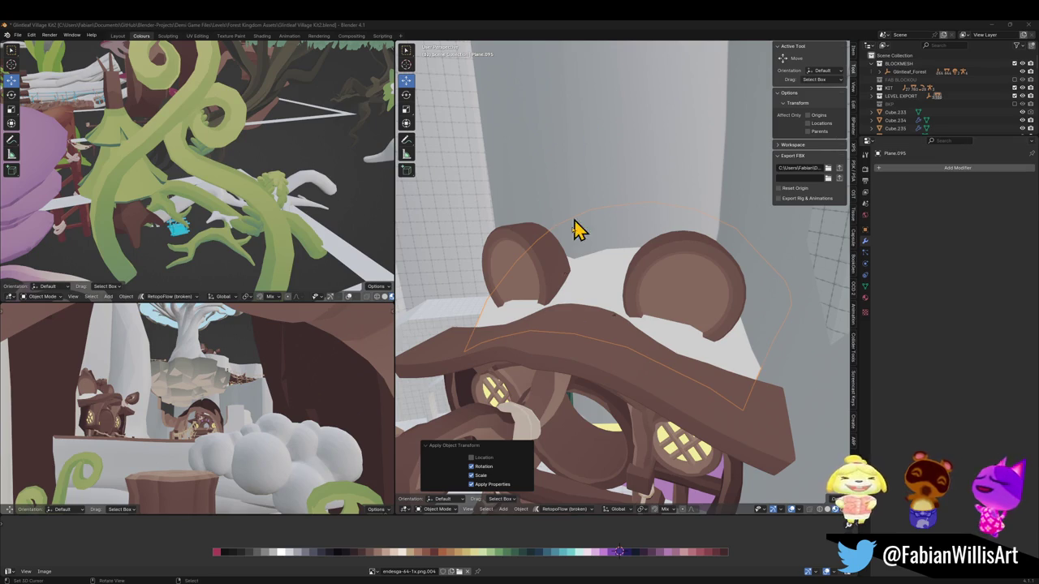
Add a loop cut to Forest_TreePlatform_00.004 in Edit Mode.
{"action": "middle_click_drag", "start_coordinate": [589, 186], "coordinate": [633, 390]}
{"action": "scroll", "coordinate": [629, 377], "scroll_direction": "down", "scroll_amount": 5}
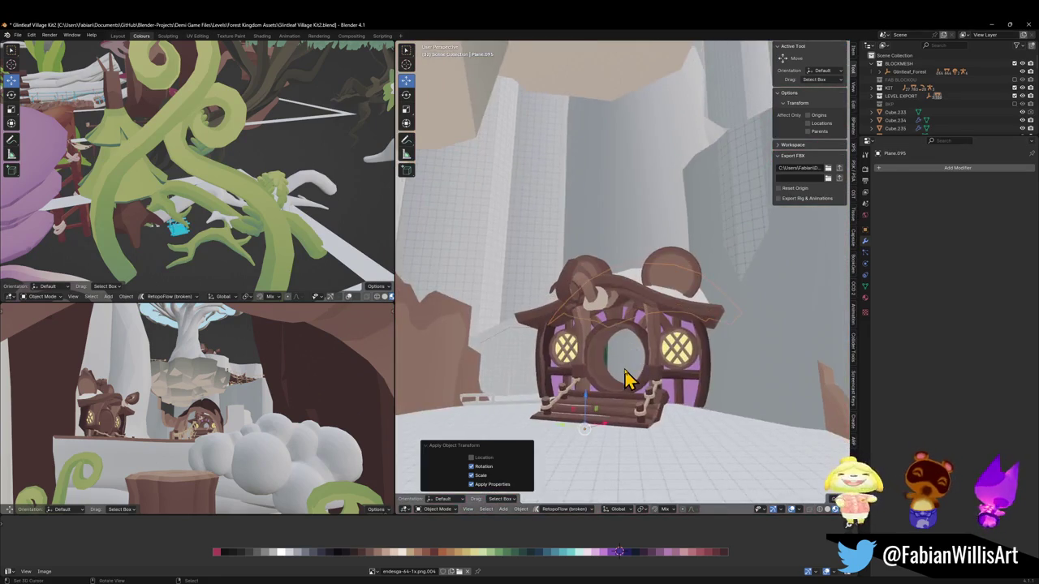
{"action": "left_click", "coordinate": [629, 378]}
{"action": "key", "text": "Tab"}
{"action": "key", "text": "KP_Decimal"}
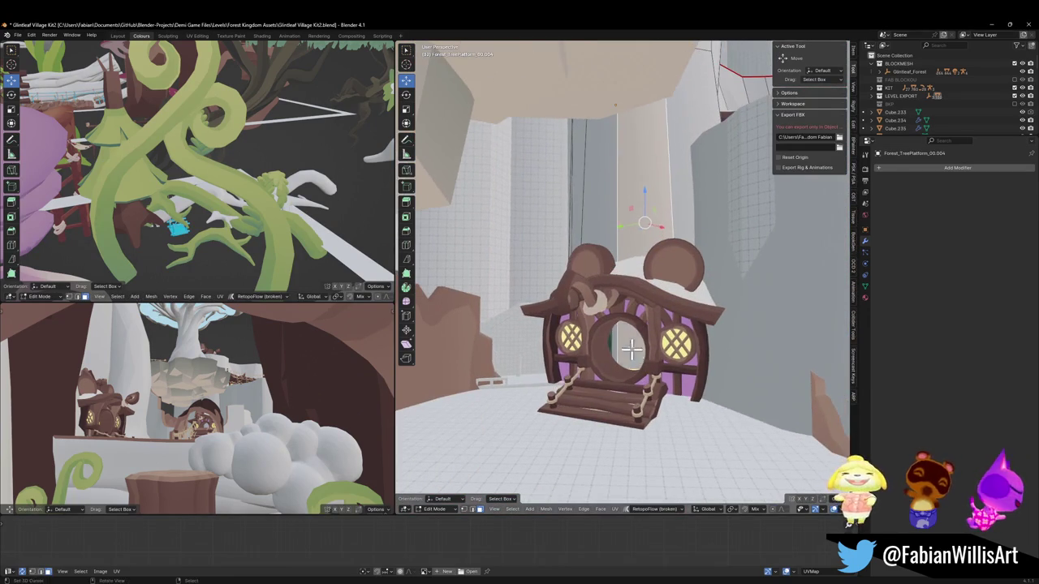
{"action": "key", "text": "ctrl+r"}
{"action": "left_click", "coordinate": [665, 361]}
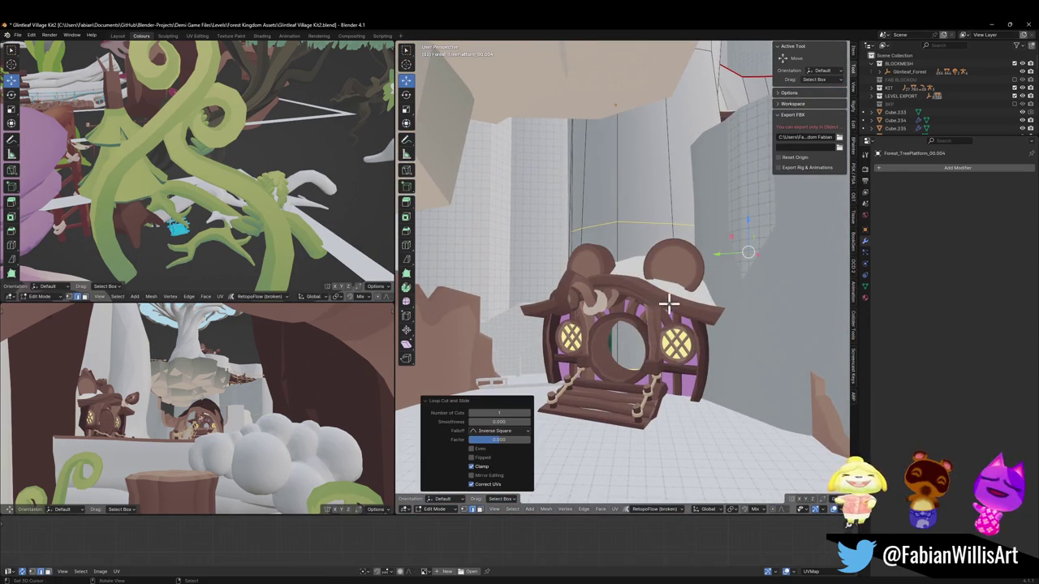
{"action": "left_click", "coordinate": [670, 361]}
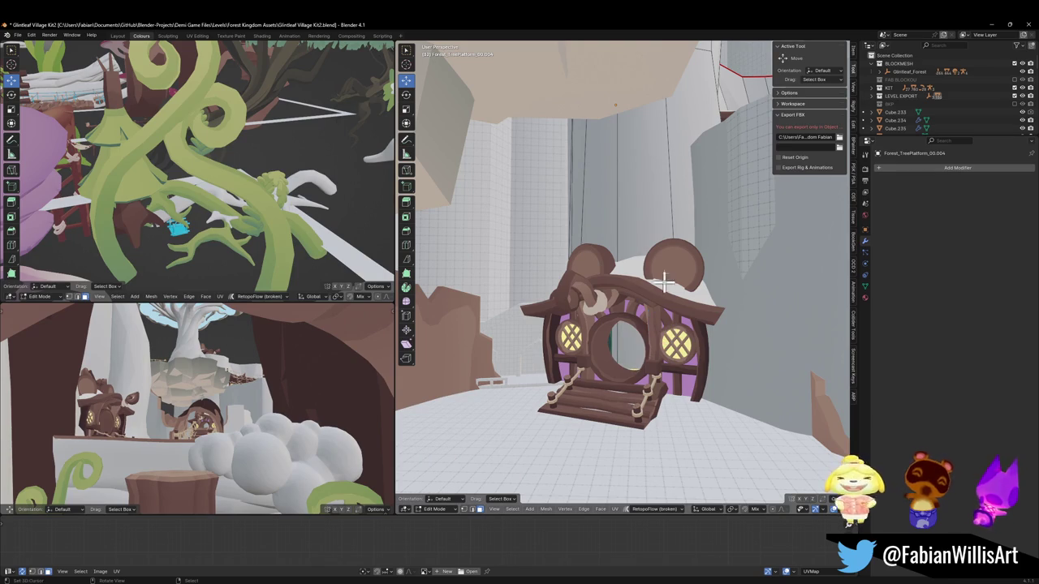
{"action": "right_click", "coordinate": [487, 405]}
{"action": "key", "text": "Escape"}
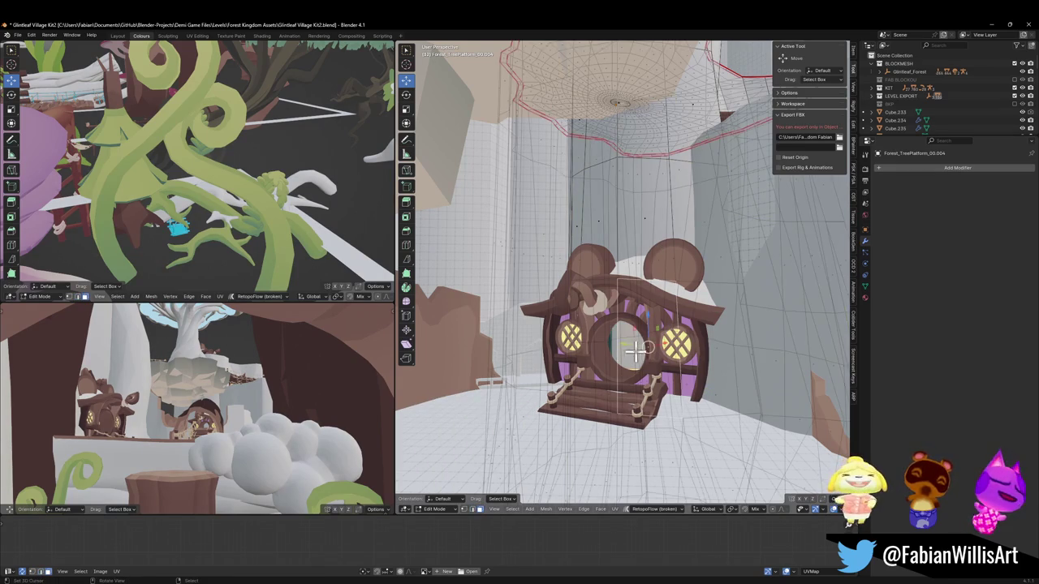
{"action": "middle_click_drag", "start_coordinate": [632, 351], "coordinate": [676, 329]}
Move the selected platform geometry horizontally, excluding the Z axis with Shift+Z.
{"action": "key", "text": "g"}
{"action": "key", "text": "shift+z"}
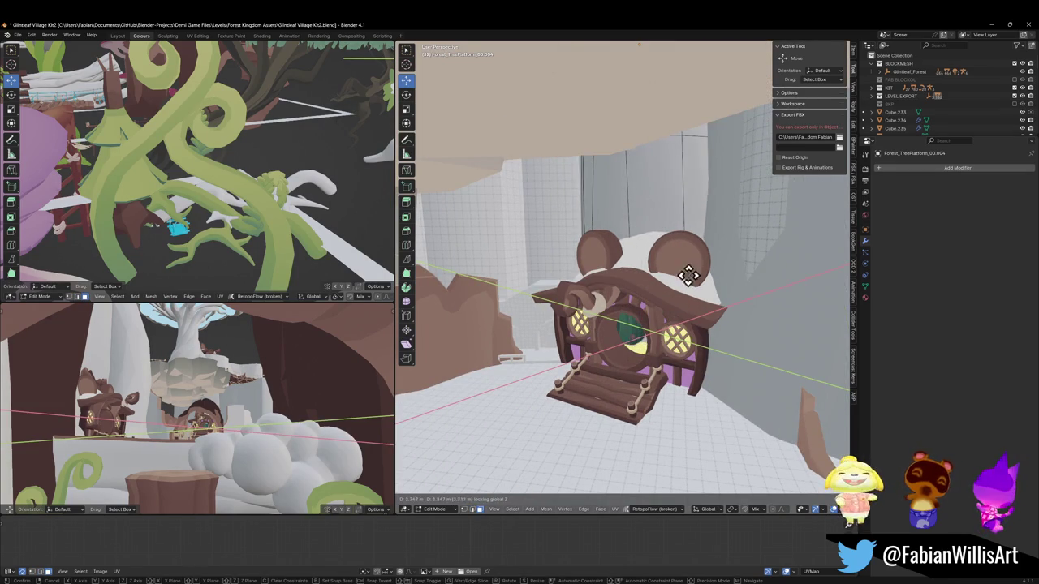
{"action": "left_click", "coordinate": [702, 210]}
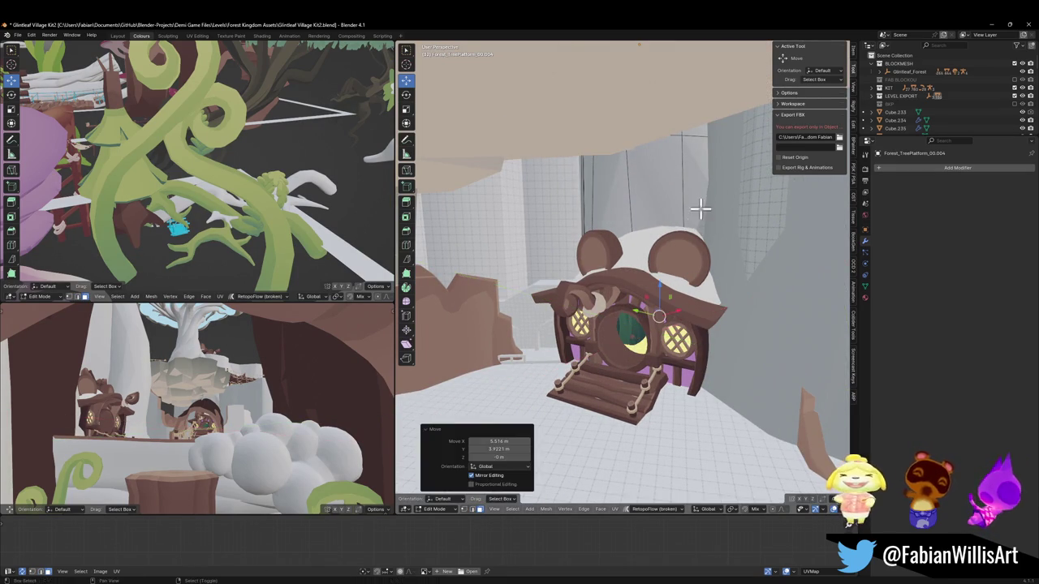
{"action": "middle_click_drag", "start_coordinate": [621, 328], "coordinate": [650, 297]}
{"action": "scroll", "coordinate": [649, 296], "scroll_direction": "up", "scroll_amount": 5}
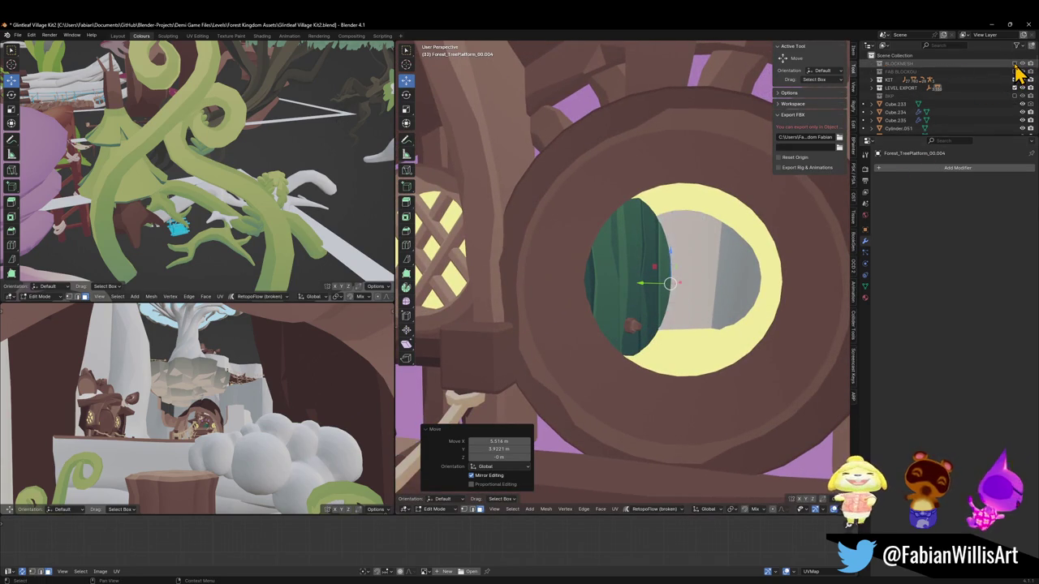
{"action": "key", "text": "Tab"}
Reshape Forest_TreePlatform_00.002 with three geometry moves, two locked to the horizontal plane.
{"action": "left_click", "coordinate": [713, 290]}
{"action": "scroll", "coordinate": [707, 290], "scroll_direction": "down", "scroll_amount": 3}
{"action": "mouse_move", "coordinate": [707, 290]}
{"action": "middle_mouse_down"}
{"action": "mouse_move", "coordinate": [682, 311]}
{"action": "mouse_move", "coordinate": [687, 290]}
{"action": "middle_mouse_up"}
{"action": "key", "text": "Tab"}
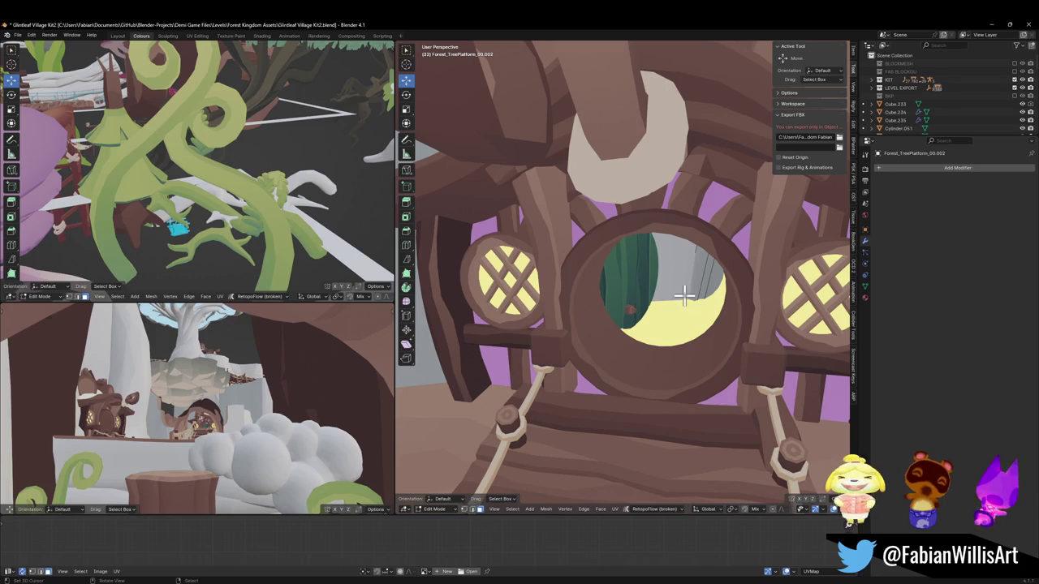
{"action": "key", "text": "g"}
{"action": "key", "text": "shift+z"}
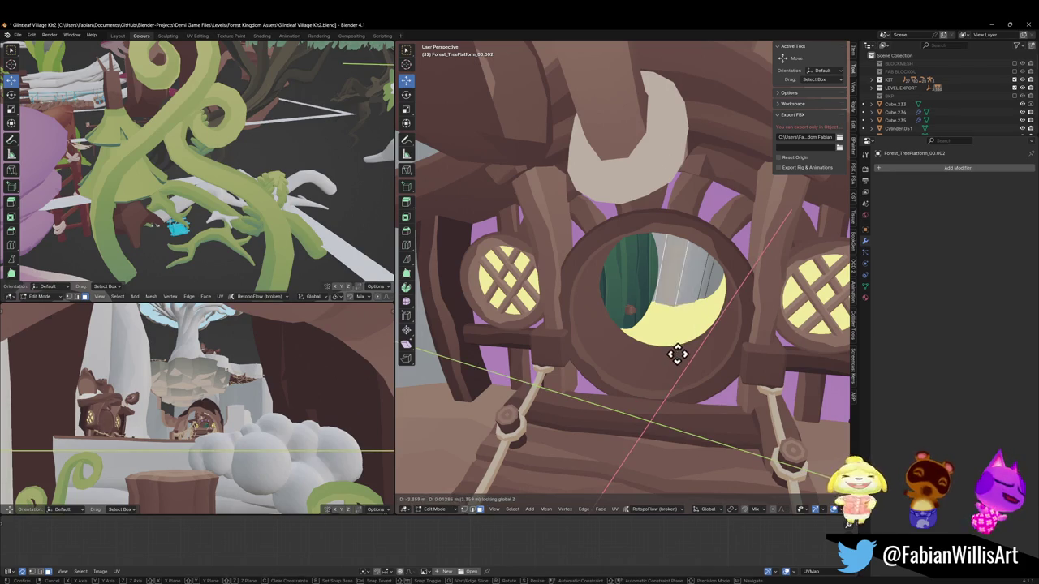
{"action": "left_click", "coordinate": [677, 354]}
{"action": "key", "text": "g"}
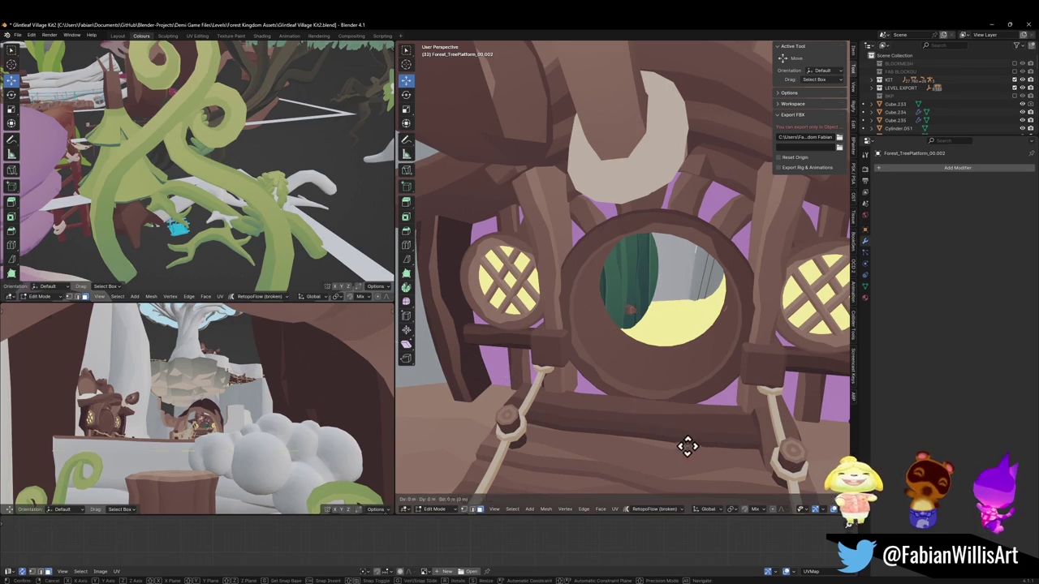
{"action": "left_click", "coordinate": [667, 433]}
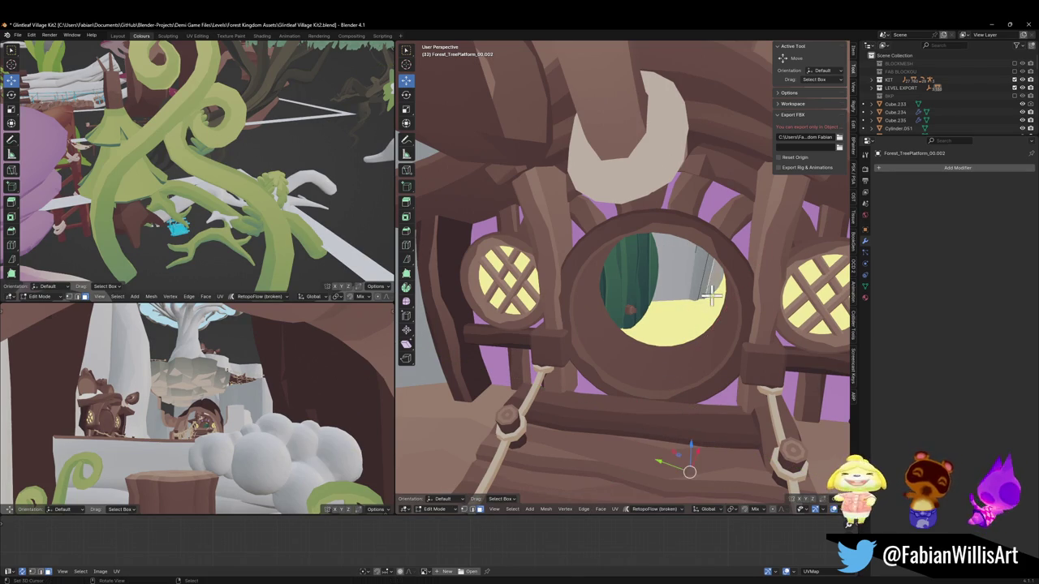
{"action": "key", "text": "g"}
{"action": "key", "text": "shift+z"}
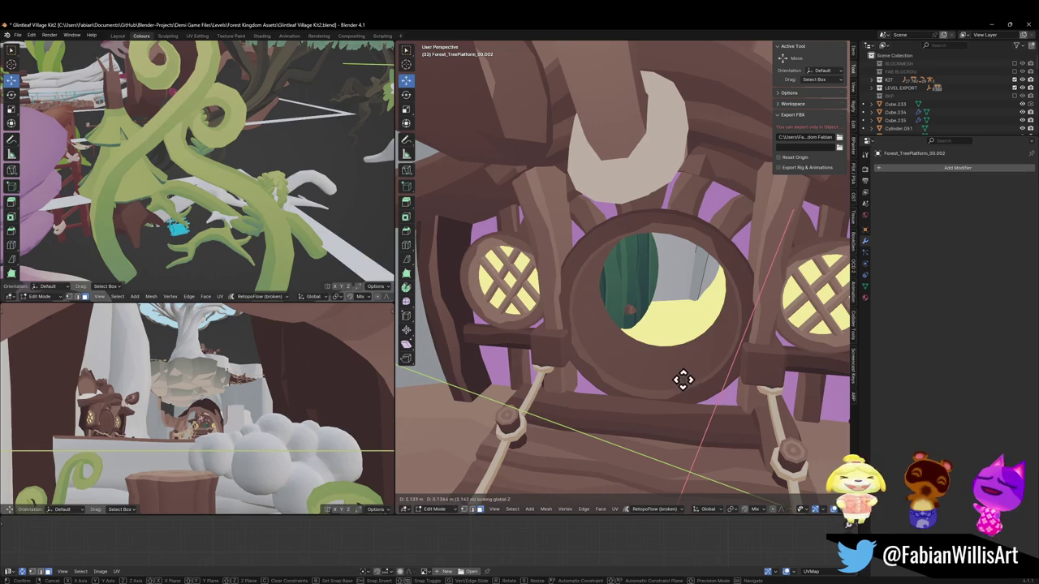
{"action": "left_click", "coordinate": [691, 374]}
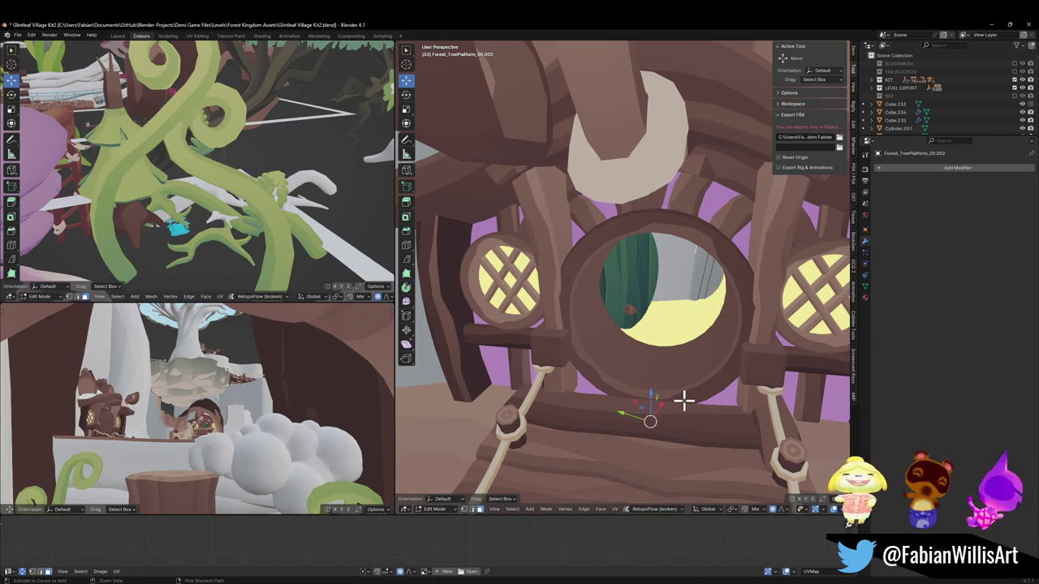
Shift part of Forest_TreePlatform_00.004 horizontally with a smooth proportional-editing move.
{"action": "key", "text": "Tab"}
{"action": "key", "text": "Tab"}
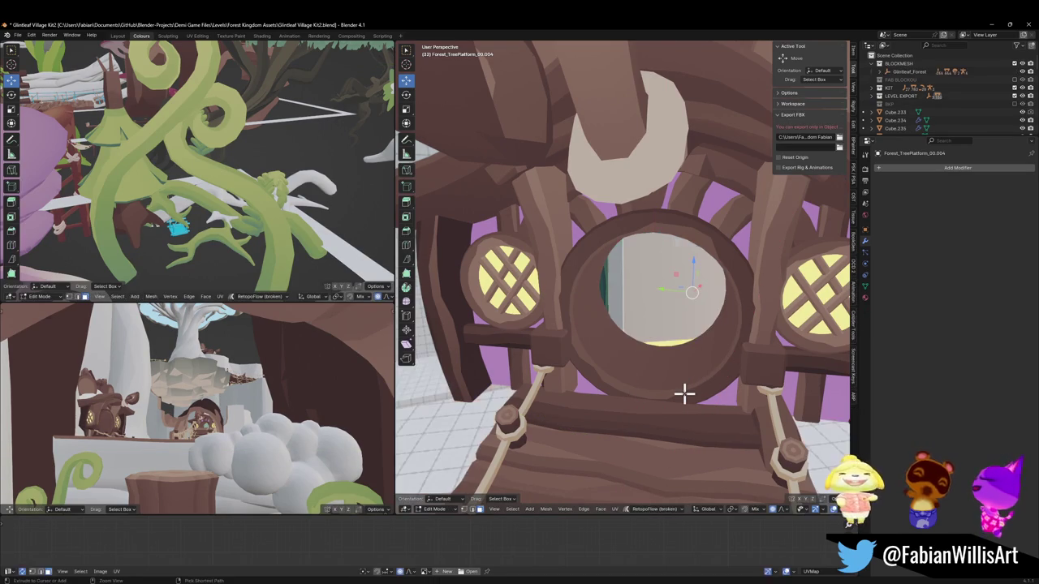
{"action": "key", "text": "g"}
{"action": "key", "text": "shift+z"}
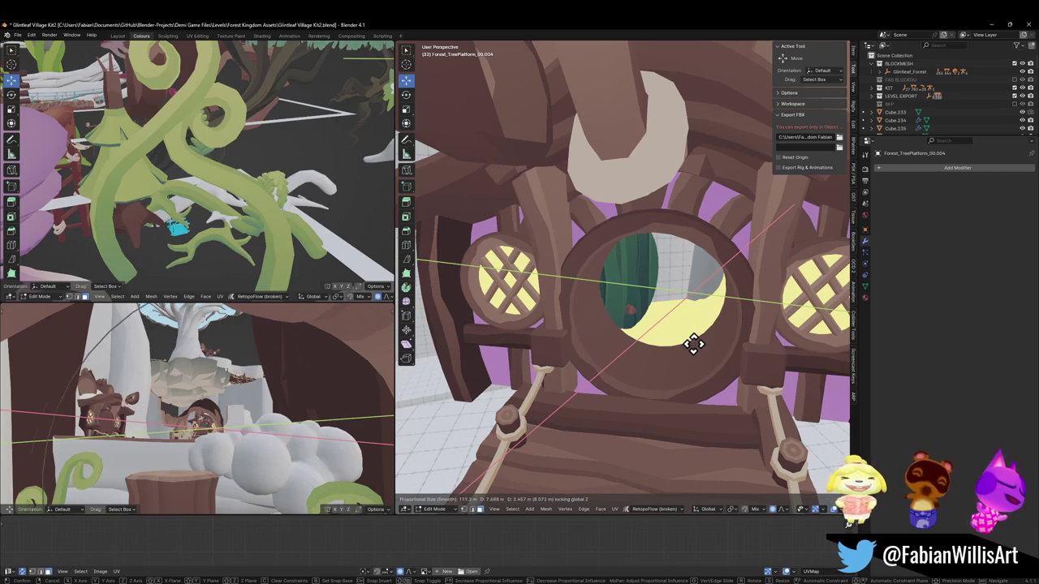
{"action": "left_click", "coordinate": [692, 341]}
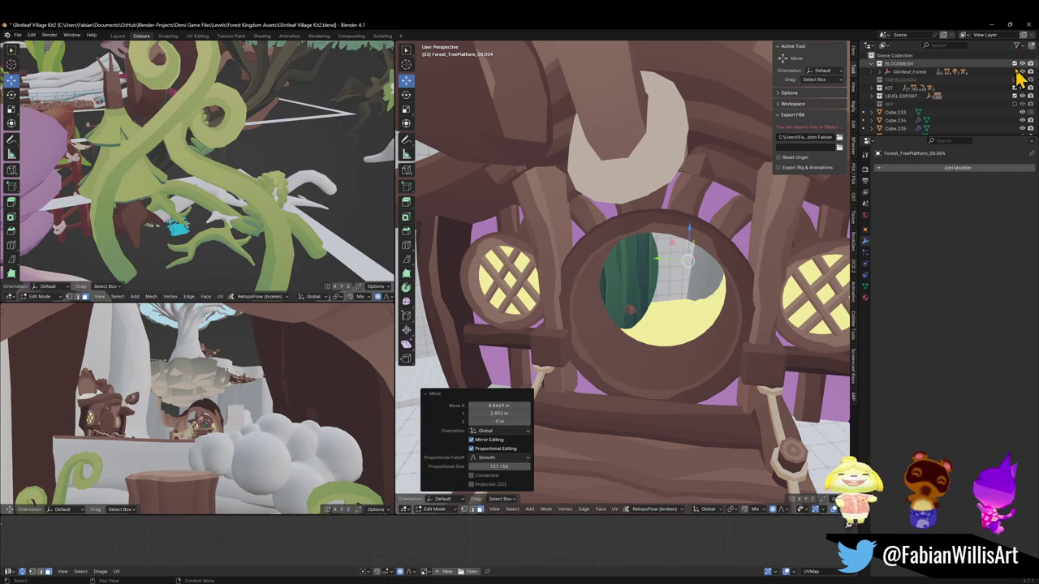
Fly to the small house and push the trunk geometry along X with soft falloff.
{"action": "scroll", "coordinate": [654, 230], "scroll_direction": "down", "scroll_amount": 3}
{"action": "scroll", "coordinate": [654, 230], "scroll_direction": "up", "scroll_amount": 5}
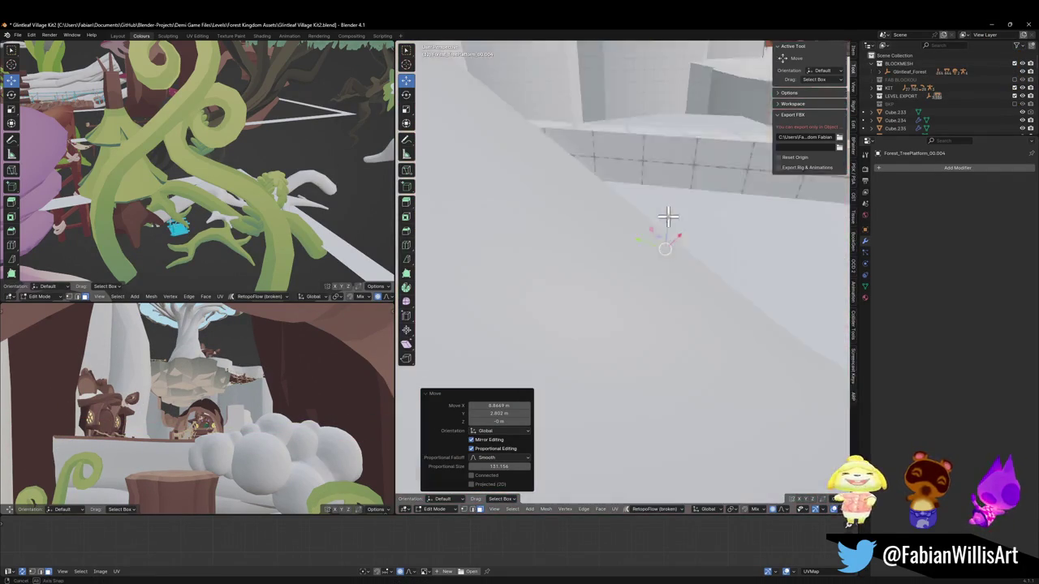
{"action": "mouse_move", "coordinate": [633, 244]}
{"action": "middle_mouse_down"}
{"action": "mouse_move", "coordinate": [654, 229]}
{"action": "mouse_move", "coordinate": [631, 274]}
{"action": "mouse_move", "coordinate": [583, 299]}
{"action": "middle_mouse_up"}
{"action": "scroll", "coordinate": [654, 230], "scroll_direction": "up", "scroll_amount": 2}
{"action": "scroll", "coordinate": [654, 230], "scroll_direction": "up", "scroll_amount": 3}
{"action": "scroll", "coordinate": [630, 274], "scroll_direction": "down", "scroll_amount": 4}
{"action": "scroll", "coordinate": [637, 271], "scroll_direction": "down", "scroll_amount": 1}
{"action": "scroll", "coordinate": [640, 270], "scroll_direction": "up", "scroll_amount": 1}
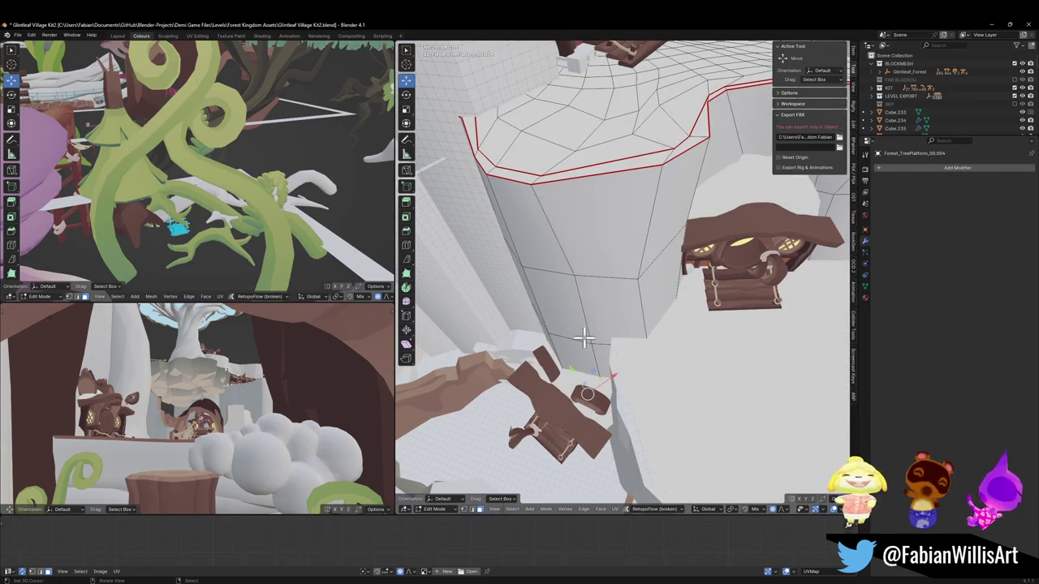
{"action": "key", "text": "shift+grave"}
{"action": "key", "text": "w"}
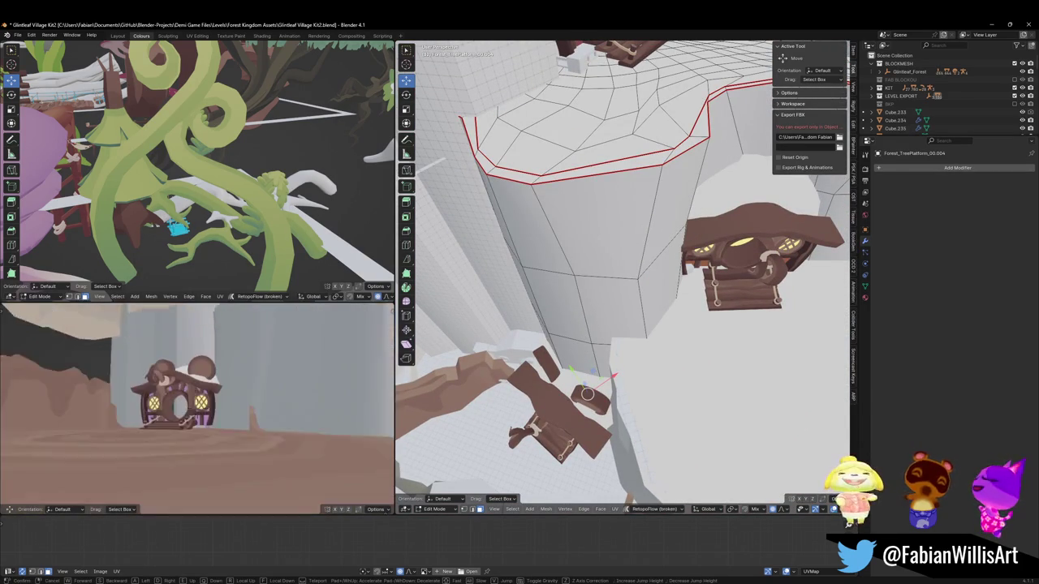
{"action": "left_click", "coordinate": [209, 392]}
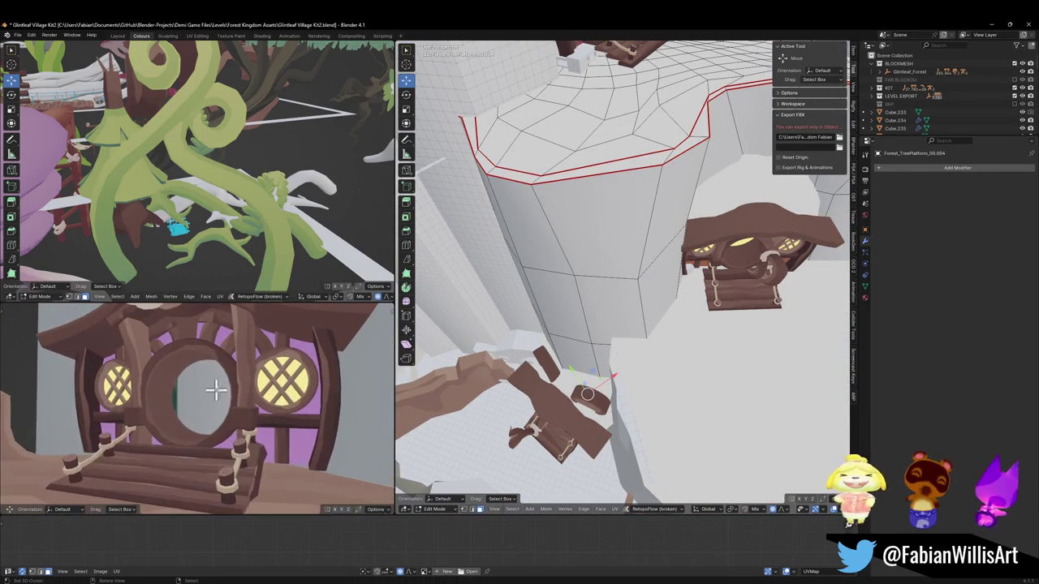
{"action": "key", "text": "g"}
{"action": "key", "text": "x"}
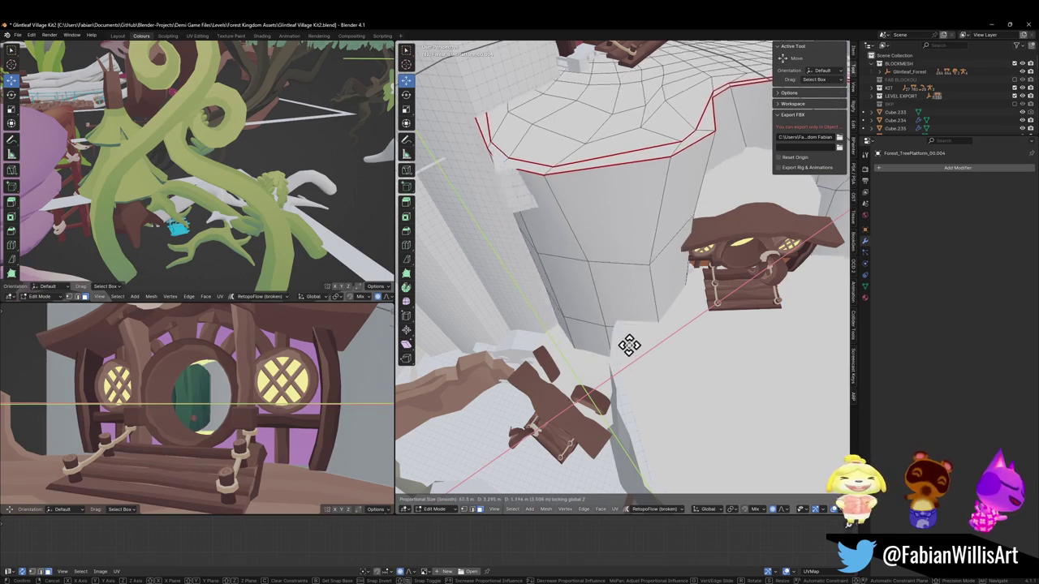
{"action": "scroll", "coordinate": [628, 343], "scroll_direction": "up", "scroll_amount": 7}
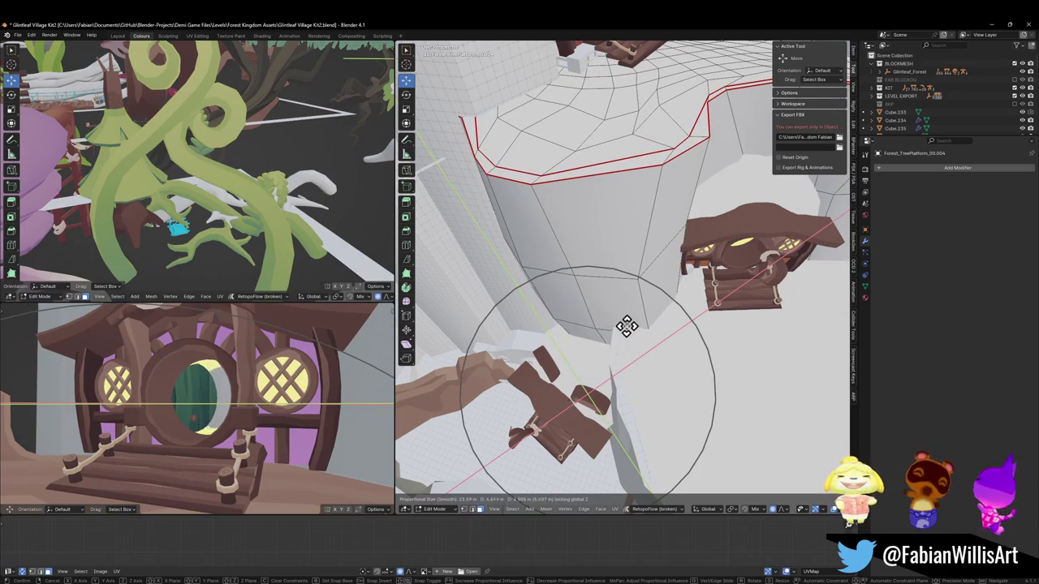
{"action": "left_click", "coordinate": [620, 327]}
{"action": "mouse_move", "coordinate": [621, 327]}
{"action": "middle_mouse_down"}
{"action": "mouse_move", "coordinate": [677, 314]}
{"action": "mouse_move", "coordinate": [674, 304]}
{"action": "mouse_move", "coordinate": [665, 318]}
{"action": "mouse_move", "coordinate": [660, 294]}
{"action": "mouse_move", "coordinate": [679, 284]}
{"action": "mouse_move", "coordinate": [689, 323]}
{"action": "mouse_move", "coordinate": [586, 321]}
{"action": "middle_mouse_up"}
Hide the BLOCKMESH greybox scenery and select Forest_TreePlatform_00.002.
{"action": "key", "text": "Tab"}
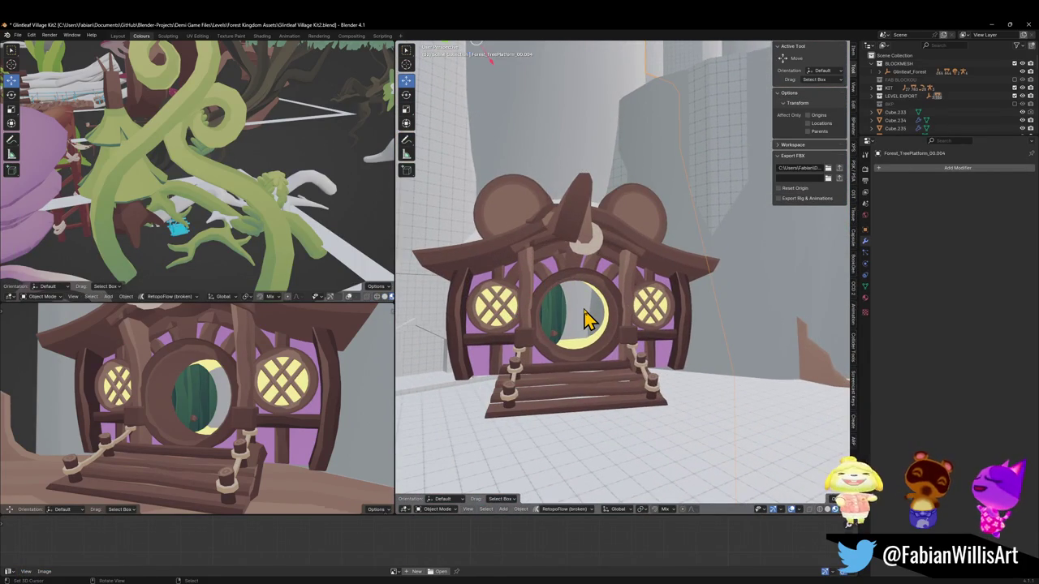
{"action": "left_click", "coordinate": [1015, 63]}
{"action": "scroll", "coordinate": [598, 297], "scroll_direction": "up", "scroll_amount": 3}
{"action": "scroll", "coordinate": [592, 348], "scroll_direction": "up", "scroll_amount": 2}
{"action": "left_click", "coordinate": [590, 349]}
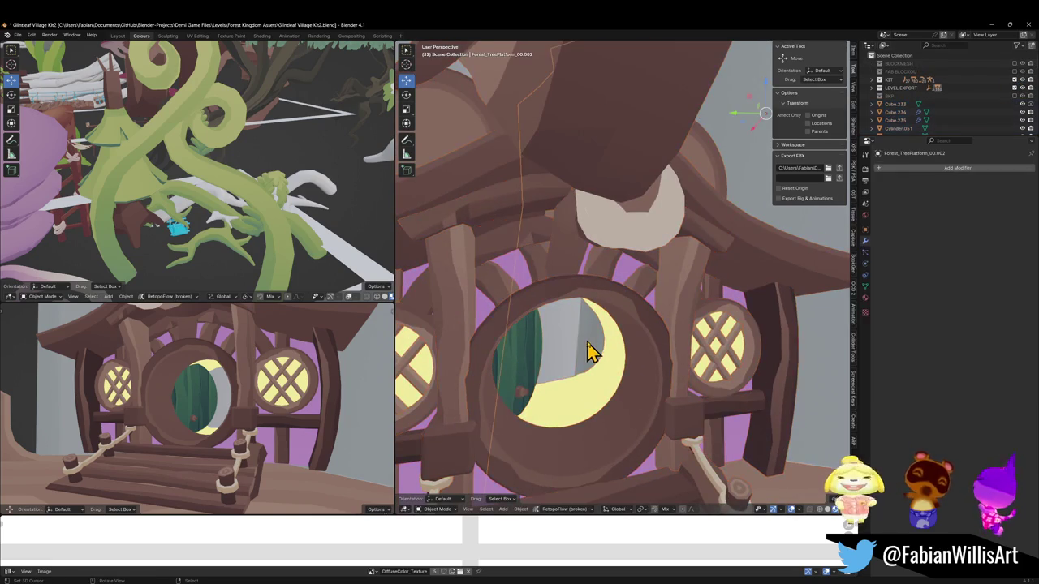
In Edit Mode, move the platform's geometry with an axis-constrained grab viewed from above the house.
{"action": "key", "text": "Tab"}
{"action": "scroll", "coordinate": [593, 355], "scroll_direction": "down", "scroll_amount": 1}
{"action": "scroll", "coordinate": [594, 357], "scroll_direction": "down", "scroll_amount": 2}
{"action": "scroll", "coordinate": [598, 359], "scroll_direction": "down", "scroll_amount": 3}
{"action": "scroll", "coordinate": [603, 360], "scroll_direction": "down", "scroll_amount": 2}
{"action": "mouse_move", "coordinate": [603, 359]}
{"action": "middle_mouse_down"}
{"action": "mouse_move", "coordinate": [603, 344]}
{"action": "mouse_move", "coordinate": [622, 359]}
{"action": "middle_mouse_up"}
{"action": "key", "text": "g"}
{"action": "key", "text": "z"}
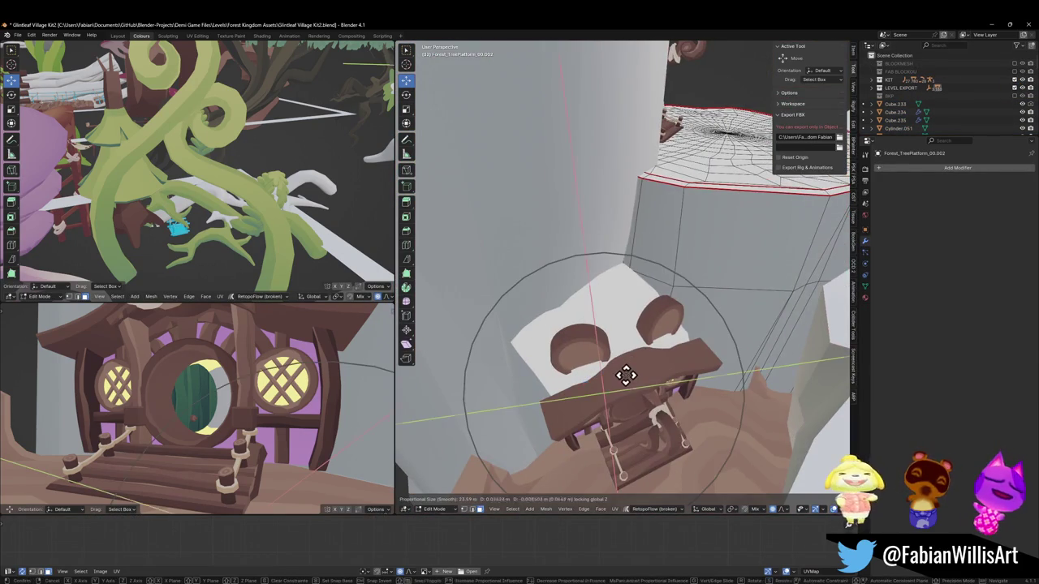
{"action": "scroll", "coordinate": [636, 363], "scroll_direction": "up", "scroll_amount": 5}
{"action": "left_click", "coordinate": [637, 363]}
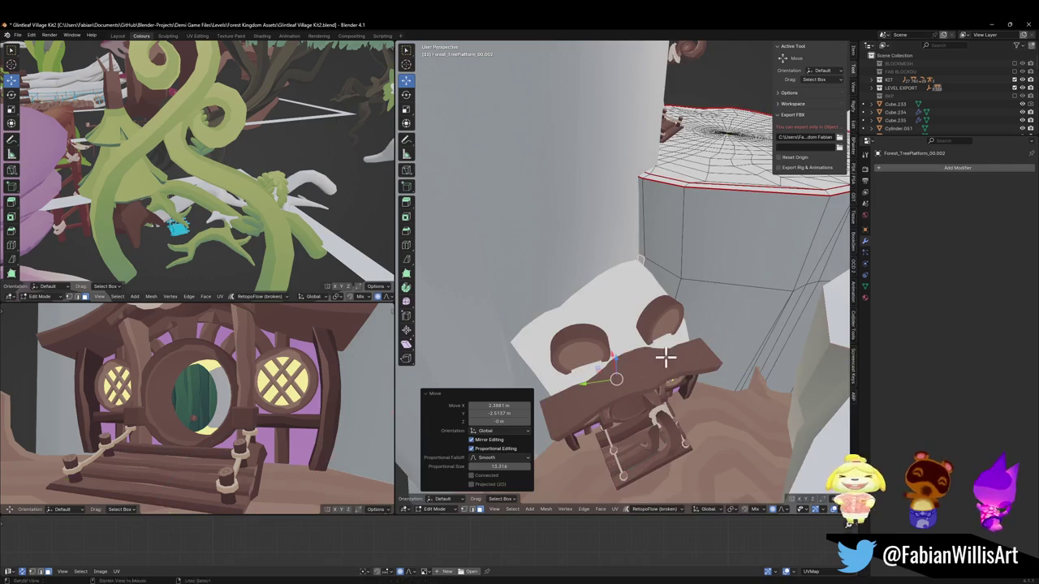
Make a horizontal Shift+Z move of the platform geometry from a frontal view of the house.
{"action": "middle_click_drag", "start_coordinate": [661, 360], "coordinate": [641, 422]}
{"action": "scroll", "coordinate": [617, 406], "scroll_direction": "up", "scroll_amount": 3}
{"action": "key", "text": "r"}
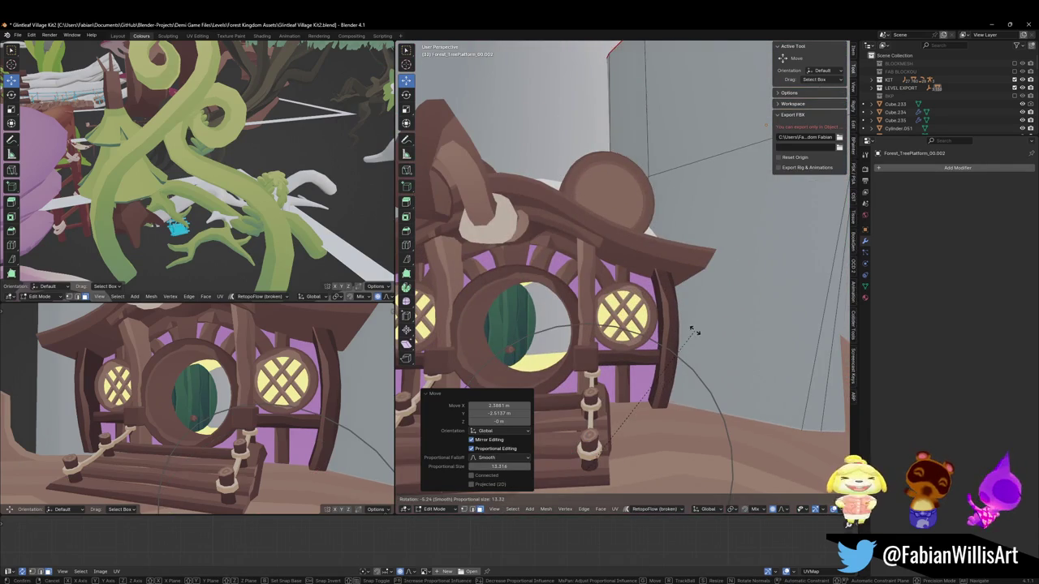
{"action": "right_click", "coordinate": [694, 331]}
{"action": "key", "text": "Tab"}
{"action": "middle_click_drag", "start_coordinate": [693, 338], "coordinate": [572, 341]}
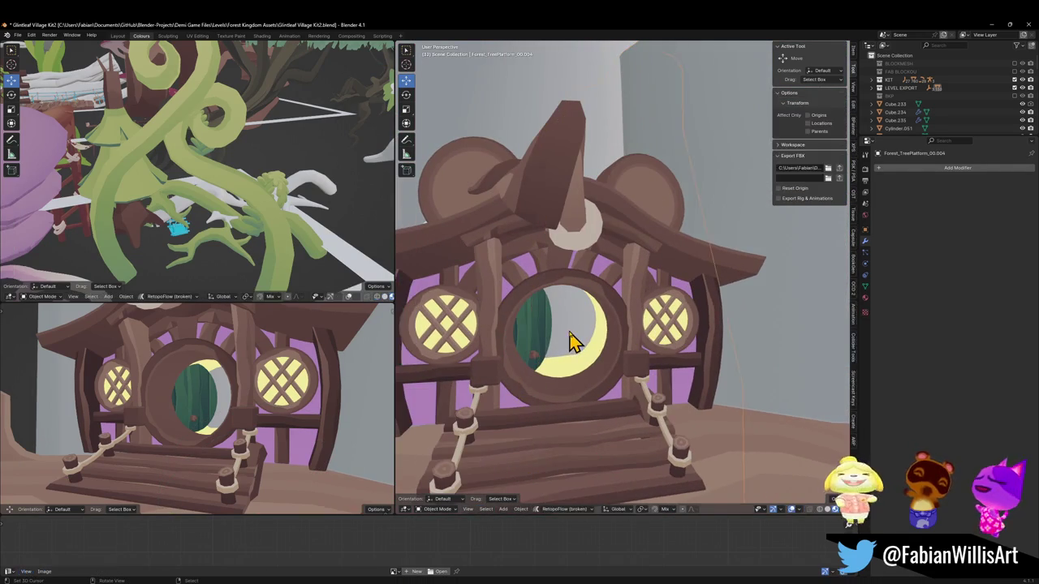
{"action": "key", "text": "Tab"}
{"action": "key", "text": "shift+z"}
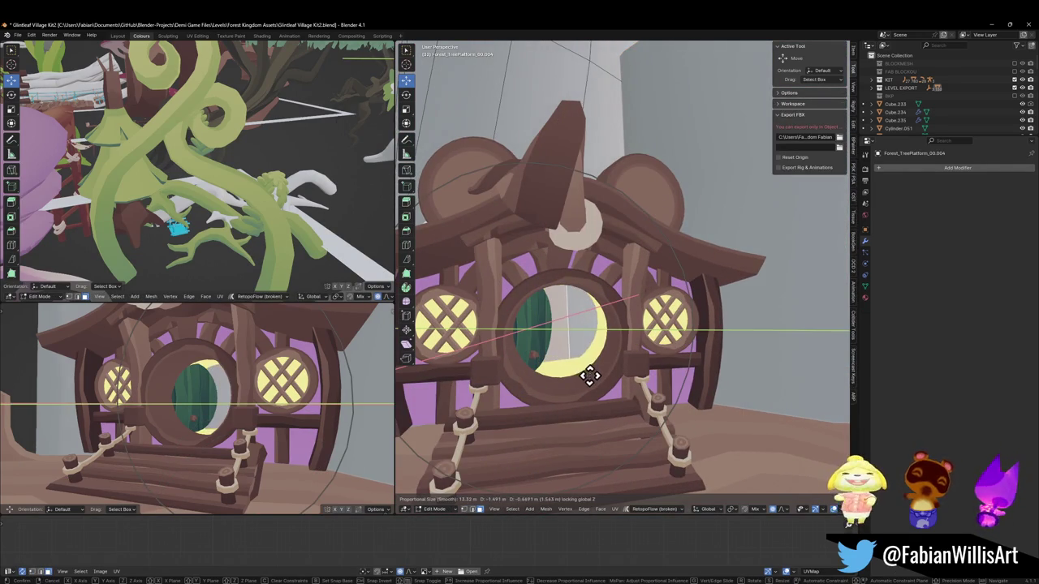
{"action": "left_click", "coordinate": [584, 369]}
Inspect the house, rock wall and terrain, then pick the trunk wall mesh beside the house.
{"action": "middle_click_drag", "start_coordinate": [584, 369], "coordinate": [579, 343]}
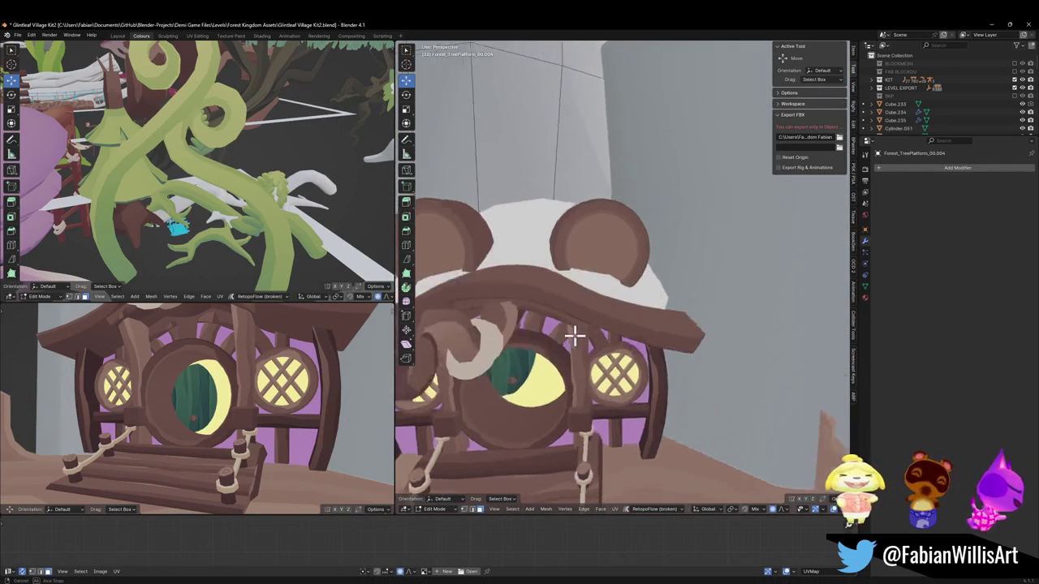
{"action": "scroll", "coordinate": [579, 343], "scroll_direction": "up", "scroll_amount": 5}
{"action": "scroll", "coordinate": [625, 328], "scroll_direction": "up", "scroll_amount": 2}
{"action": "scroll", "coordinate": [613, 300], "scroll_direction": "up", "scroll_amount": 2}
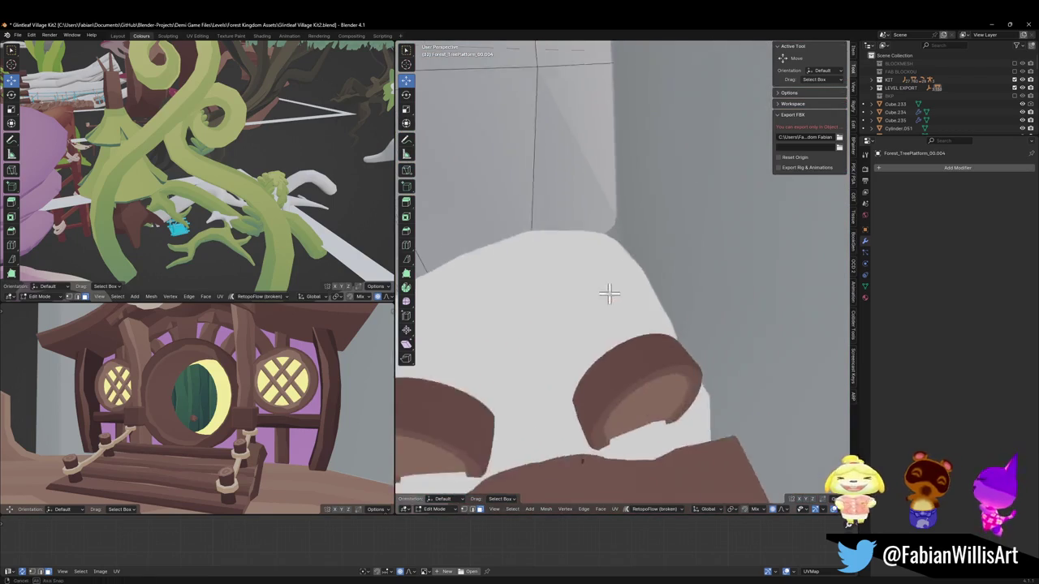
{"action": "scroll", "coordinate": [600, 288], "scroll_direction": "up", "scroll_amount": 2}
{"action": "scroll", "coordinate": [580, 272], "scroll_direction": "up", "scroll_amount": 2}
{"action": "scroll", "coordinate": [579, 269], "scroll_direction": "down", "scroll_amount": 2}
{"action": "scroll", "coordinate": [637, 294], "scroll_direction": "down", "scroll_amount": 3}
{"action": "scroll", "coordinate": [634, 294], "scroll_direction": "down", "scroll_amount": 1}
{"action": "scroll", "coordinate": [641, 295], "scroll_direction": "down", "scroll_amount": 2}
{"action": "mouse_move", "coordinate": [650, 298]}
{"action": "middle_mouse_down"}
{"action": "mouse_move", "coordinate": [677, 304]}
{"action": "mouse_move", "coordinate": [665, 313]}
{"action": "mouse_move", "coordinate": [732, 322]}
{"action": "mouse_move", "coordinate": [663, 343]}
{"action": "middle_mouse_up"}
{"action": "left_click", "coordinate": [610, 343]}
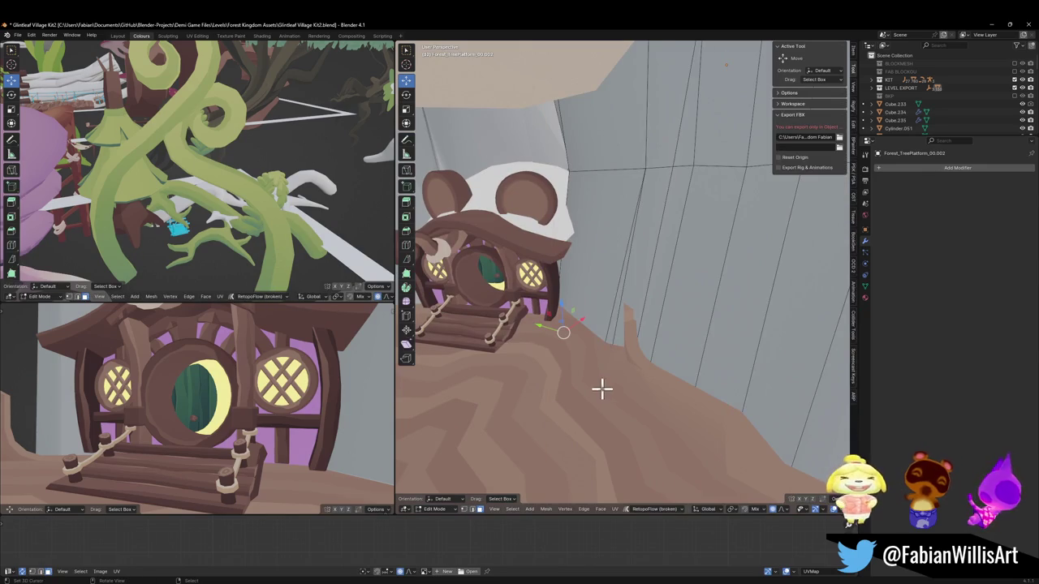
Add a centred edge loop to the platform terrain and select the geometry beside the house.
{"action": "key", "text": "ctrl+r"}
{"action": "left_click", "coordinate": [610, 456]}
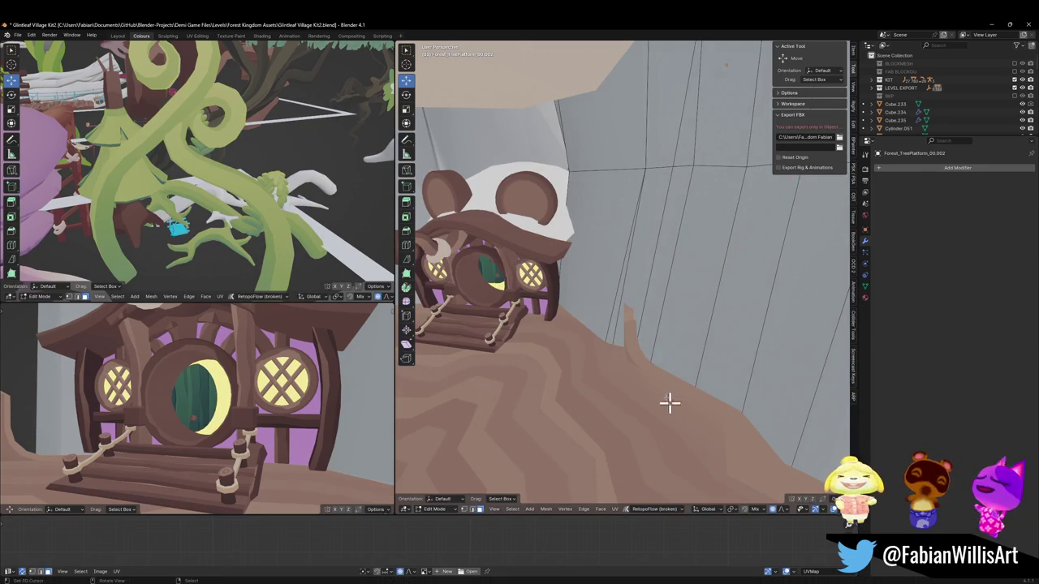
{"action": "right_click", "coordinate": [677, 425]}
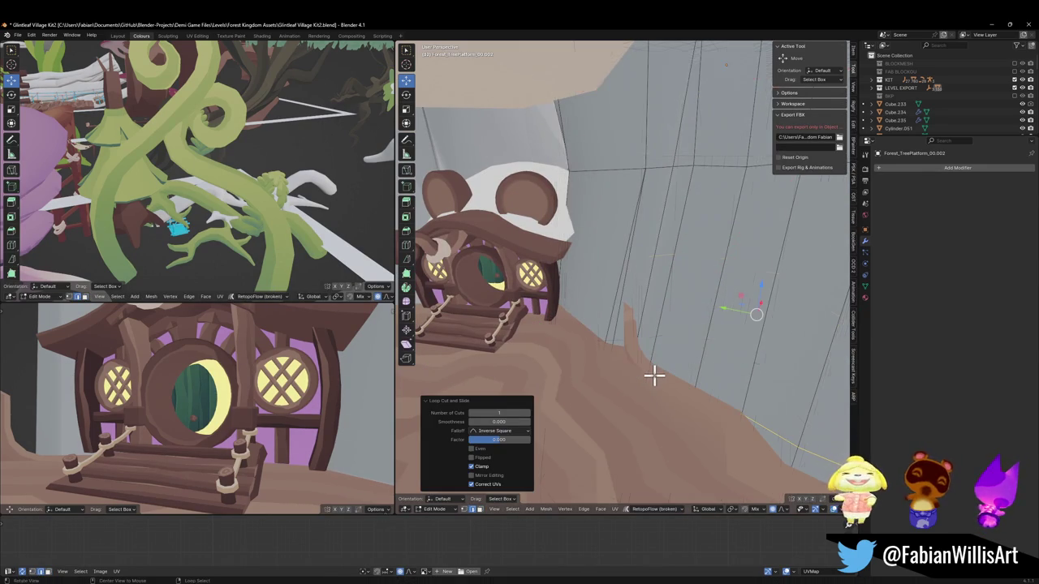
{"action": "scroll", "coordinate": [654, 374], "scroll_direction": "up", "scroll_amount": 3}
{"action": "left_click", "coordinate": [596, 403]}
{"action": "scroll", "coordinate": [614, 378], "scroll_direction": "down", "scroll_amount": 3}
{"action": "scroll", "coordinate": [604, 379], "scroll_direction": "down", "scroll_amount": 1}
Rotate and resize the terrain selection, cancelling a trial horizontal move.
{"action": "key", "text": "r"}
{"action": "left_click", "coordinate": [725, 389]}
{"action": "key", "text": "s"}
{"action": "left_click", "coordinate": [693, 375]}
{"action": "key", "text": "g"}
{"action": "key", "text": "shift+z"}
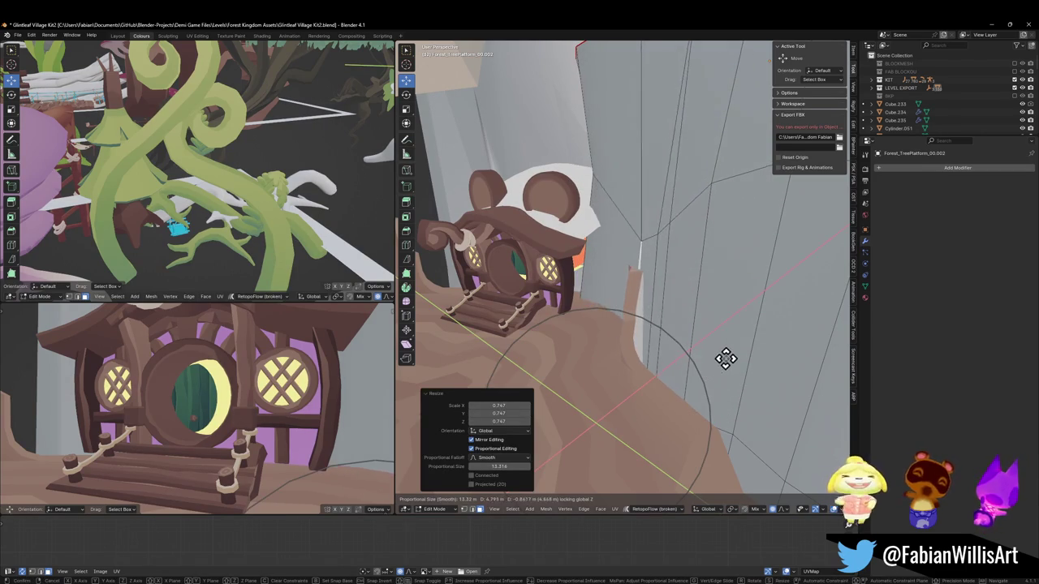
{"action": "right_click", "coordinate": [724, 340]}
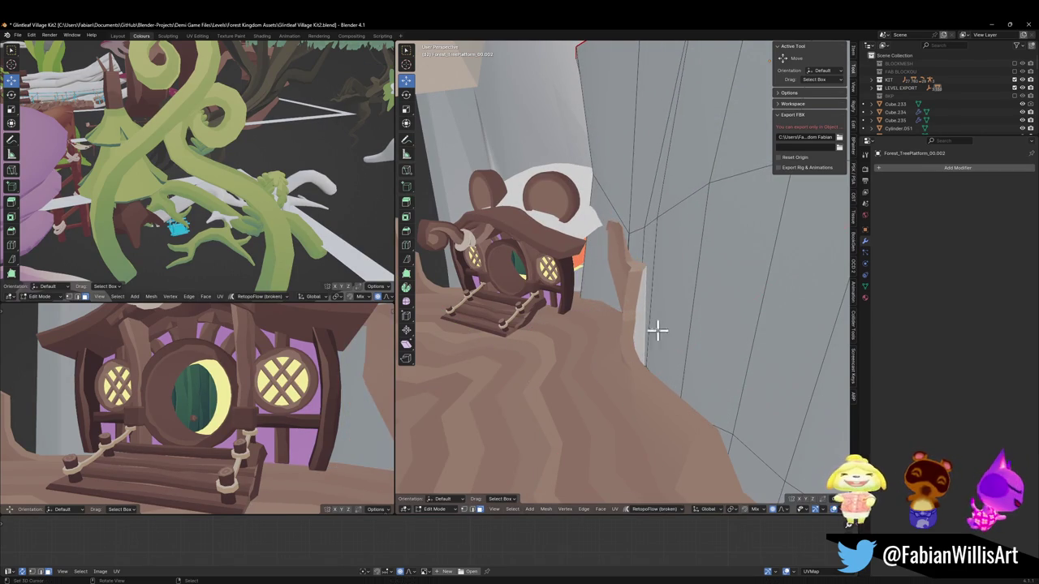
Adjust the terrain selection again with a rotation, cancelling the follow-up horizontal move.
{"action": "key", "text": "g"}
{"action": "key", "text": "shift+z"}
{"action": "key", "text": "r"}
{"action": "left_click", "coordinate": [609, 312]}
{"action": "key", "text": "g"}
{"action": "key", "text": "shift+z"}
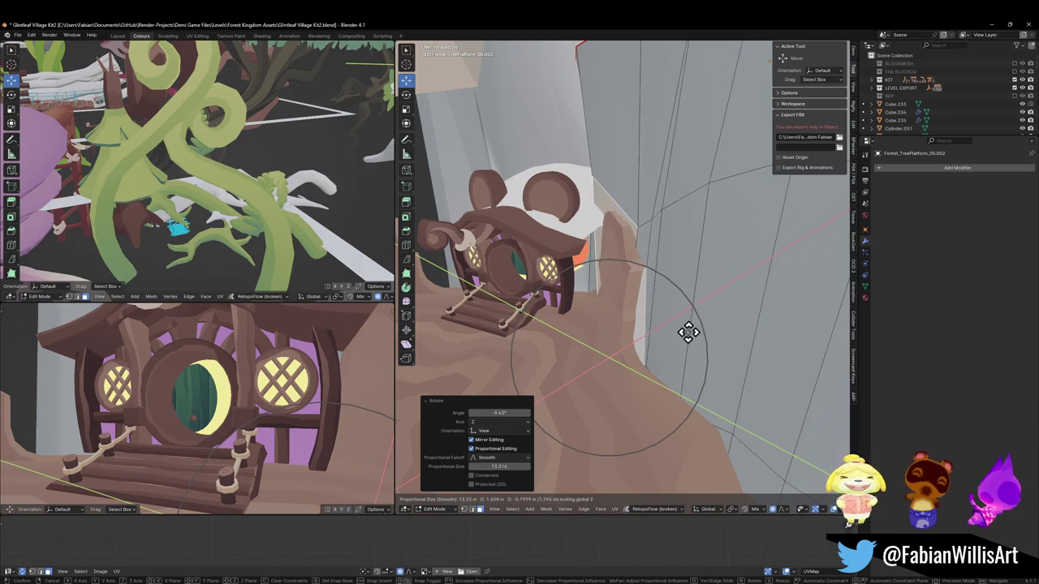
{"action": "right_click", "coordinate": [688, 333]}
Rotate the terrain selection around Z and slide it on the horizontal plane.
{"action": "key", "text": "r"}
{"action": "key", "text": "z"}
{"action": "left_click", "coordinate": [691, 347]}
{"action": "key", "text": "g"}
{"action": "key", "text": "shift+z"}
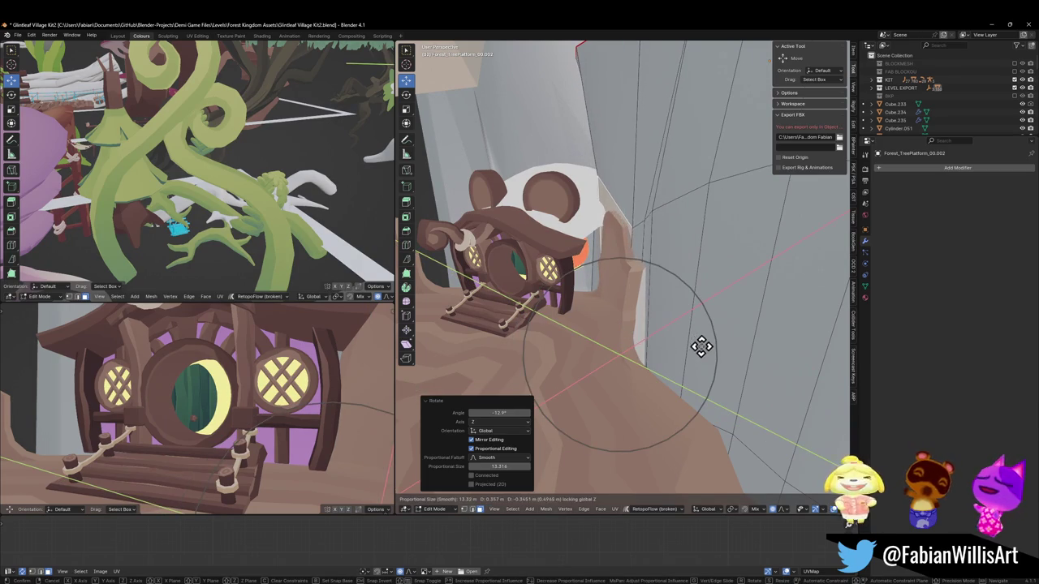
{"action": "left_click", "coordinate": [702, 345]}
Shift the trunk wall faces sideways on the horizontal plane in two moves.
{"action": "mouse_move", "coordinate": [662, 343]}
{"action": "middle_mouse_down"}
{"action": "mouse_move", "coordinate": [662, 368]}
{"action": "mouse_move", "coordinate": [689, 371]}
{"action": "mouse_move", "coordinate": [673, 344]}
{"action": "mouse_move", "coordinate": [650, 357]}
{"action": "mouse_move", "coordinate": [670, 362]}
{"action": "mouse_move", "coordinate": [657, 378]}
{"action": "middle_mouse_up"}
{"action": "key", "text": "g"}
{"action": "key", "text": "shift+z"}
{"action": "left_click", "coordinate": [684, 371]}
{"action": "key", "text": "g"}
{"action": "key", "text": "shift+z"}
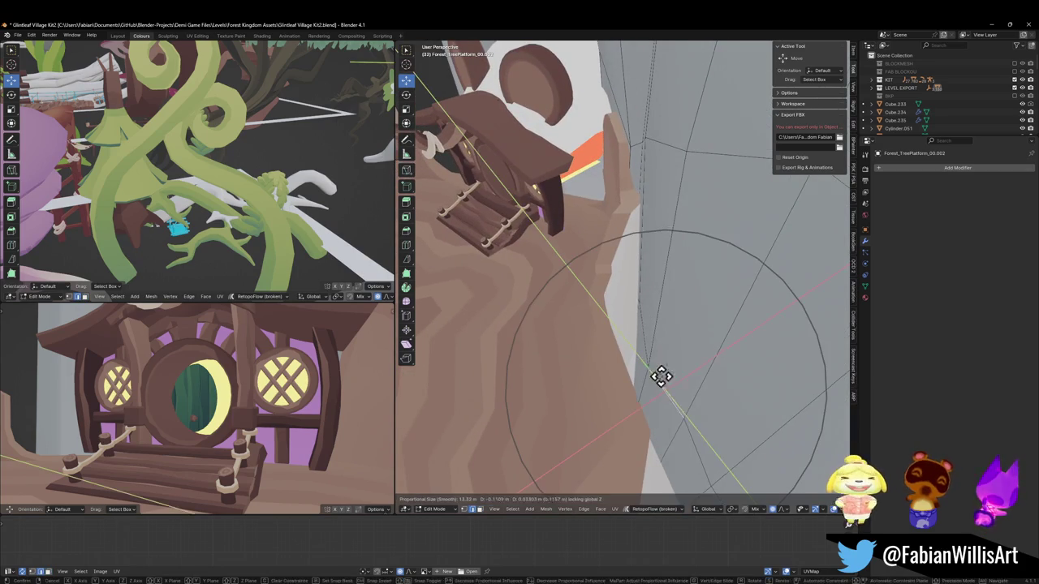
{"action": "left_click", "coordinate": [629, 389]}
{"action": "mouse_move", "coordinate": [652, 364]}
{"action": "middle_mouse_down"}
{"action": "mouse_move", "coordinate": [665, 340]}
{"action": "mouse_move", "coordinate": [684, 339]}
{"action": "mouse_move", "coordinate": [666, 319]}
{"action": "middle_mouse_up"}
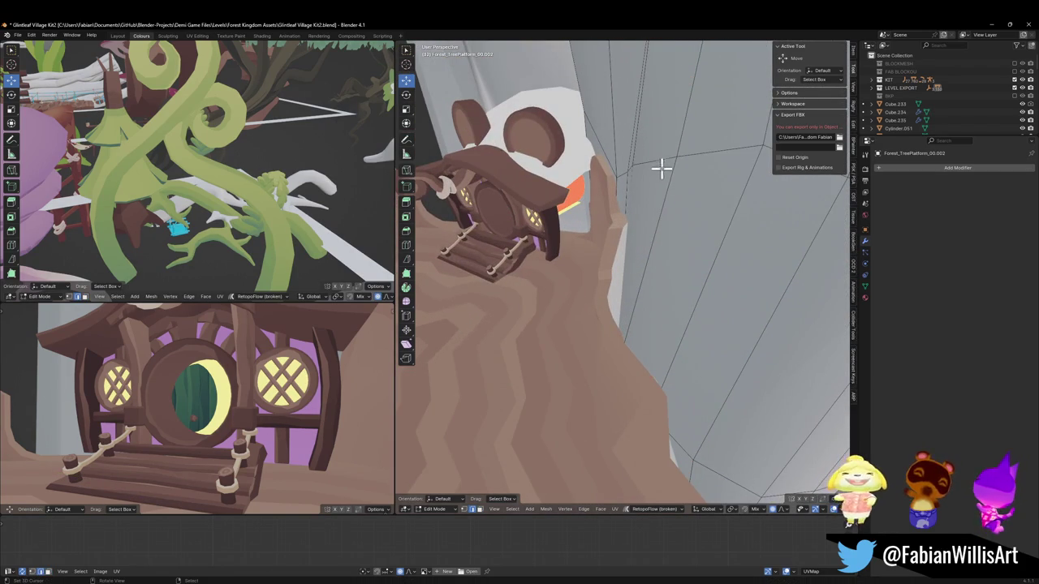
{"action": "left_click", "coordinate": [663, 217]}
Rotate the trunk selection −20.4° around Z and reposition it horizontally.
{"action": "key", "text": "r"}
{"action": "key", "text": "z"}
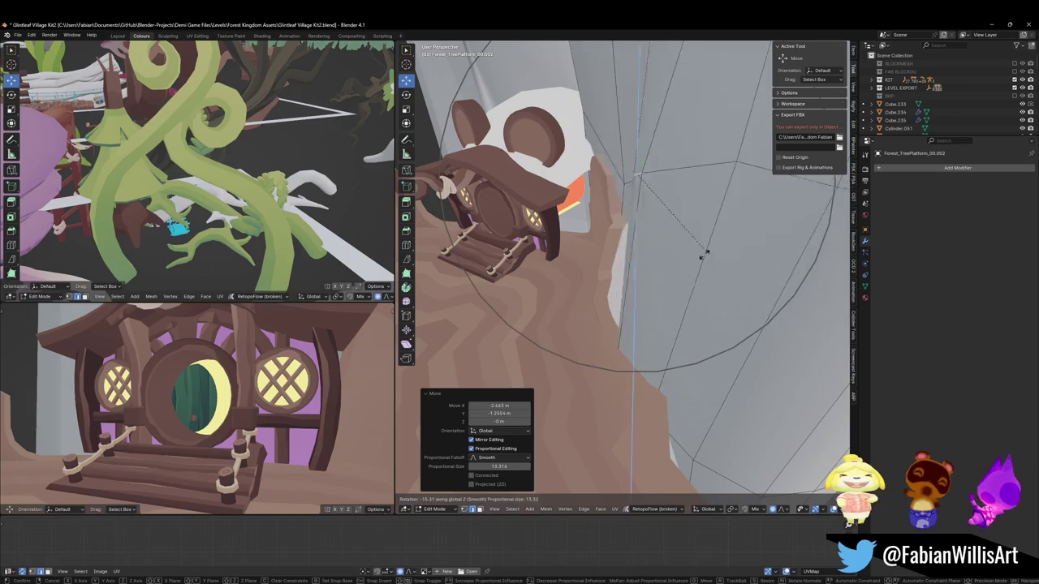
{"action": "left_click", "coordinate": [699, 260]}
{"action": "key", "text": "g"}
{"action": "key", "text": "shift+z"}
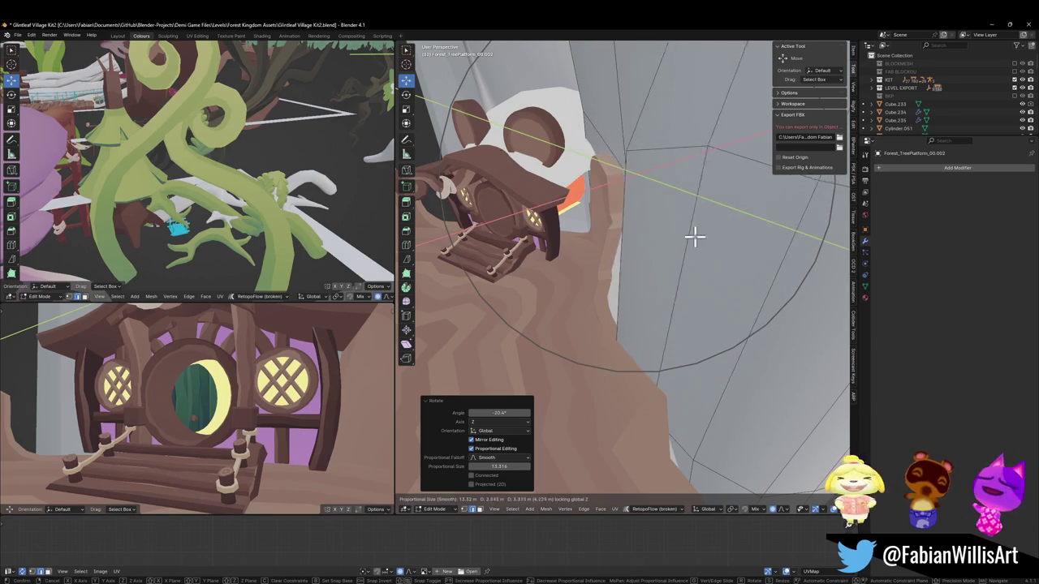
{"action": "left_click", "coordinate": [694, 236]}
{"action": "key", "text": "g"}
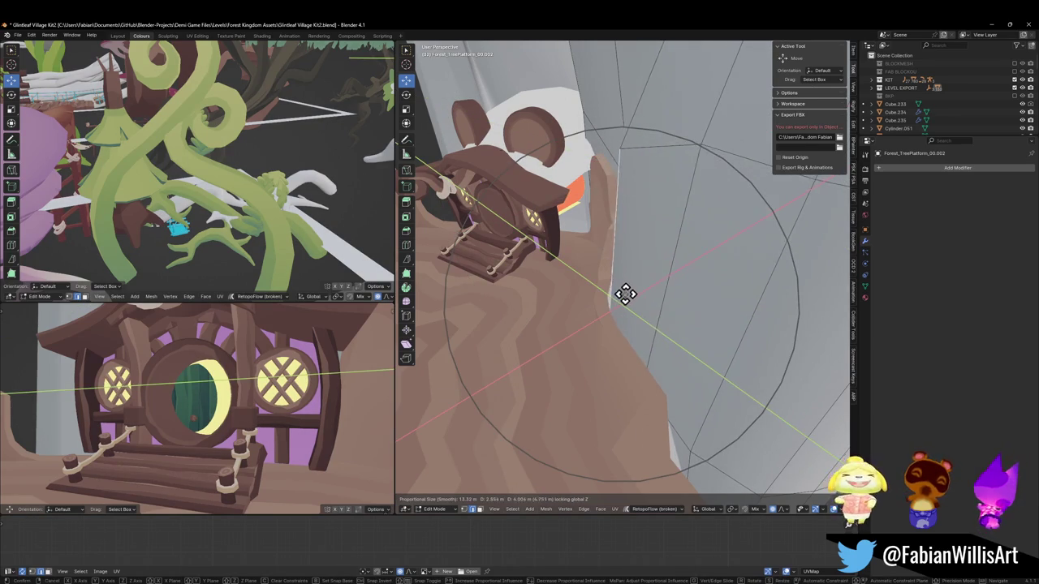
{"action": "left_click", "coordinate": [627, 295]}
Rotate the trunk selection −19.5° around Z and move it level beside the house.
{"action": "mouse_move", "coordinate": [626, 294]}
{"action": "middle_mouse_down"}
{"action": "mouse_move", "coordinate": [649, 273]}
{"action": "mouse_move", "coordinate": [714, 274]}
{"action": "mouse_move", "coordinate": [741, 290]}
{"action": "mouse_move", "coordinate": [640, 250]}
{"action": "mouse_move", "coordinate": [533, 283]}
{"action": "middle_mouse_up"}
{"action": "key", "text": "shift+z"}
{"action": "left_click", "coordinate": [568, 288]}
{"action": "key", "text": "r"}
{"action": "key", "text": "z"}
{"action": "left_click", "coordinate": [590, 311]}
{"action": "key", "text": "g"}
{"action": "key", "text": "shift+z"}
{"action": "mouse_move", "coordinate": [590, 307]}
{"action": "middle_mouse_down"}
{"action": "mouse_move", "coordinate": [611, 303]}
{"action": "mouse_move", "coordinate": [550, 283]}
{"action": "mouse_move", "coordinate": [542, 292]}
{"action": "mouse_move", "coordinate": [559, 283]}
{"action": "mouse_move", "coordinate": [617, 318]}
{"action": "mouse_move", "coordinate": [636, 267]}
{"action": "mouse_move", "coordinate": [604, 313]}
{"action": "mouse_move", "coordinate": [655, 294]}
{"action": "mouse_move", "coordinate": [564, 264]}
{"action": "mouse_move", "coordinate": [563, 239]}
{"action": "middle_mouse_up"}
{"action": "left_click", "coordinate": [580, 289]}
{"action": "left_click", "coordinate": [601, 276]}
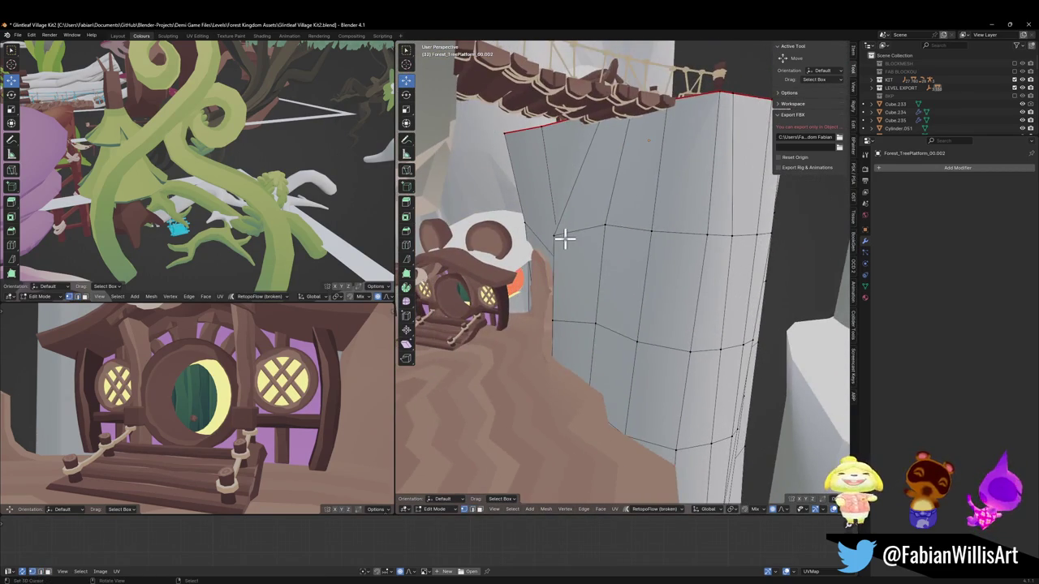
Soft-move the trunk wall and slide an edge loop along it.
{"action": "key", "text": "g"}
{"action": "left_click", "coordinate": [611, 240]}
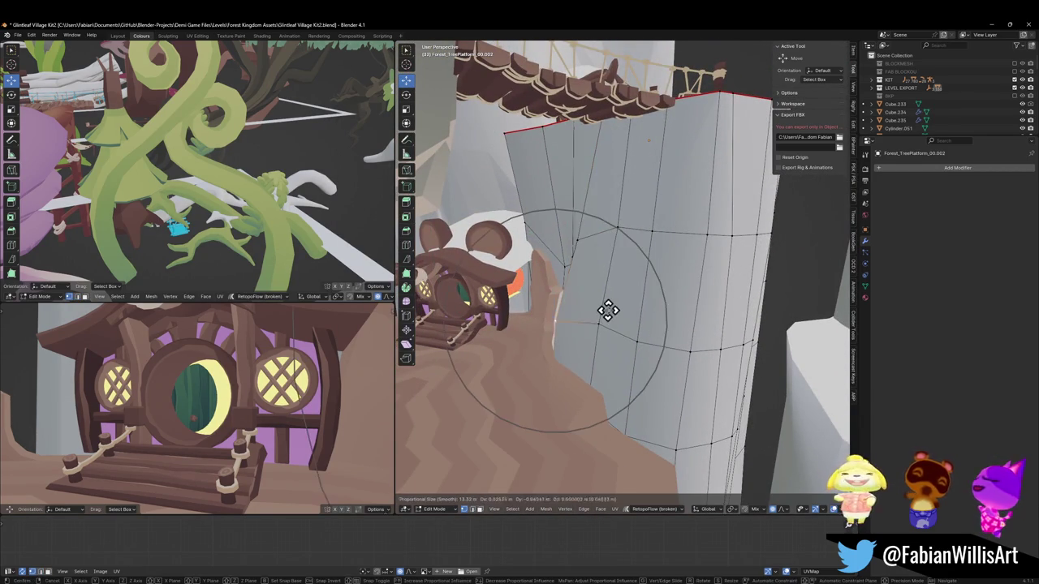
{"action": "left_click", "coordinate": [614, 316]}
{"action": "mouse_move", "coordinate": [598, 320]}
{"action": "middle_mouse_down"}
{"action": "mouse_move", "coordinate": [640, 306]}
{"action": "mouse_move", "coordinate": [663, 399]}
{"action": "middle_mouse_up"}
{"action": "left_click", "coordinate": [663, 399], "text": "alt"}
{"action": "key", "text": "g"}
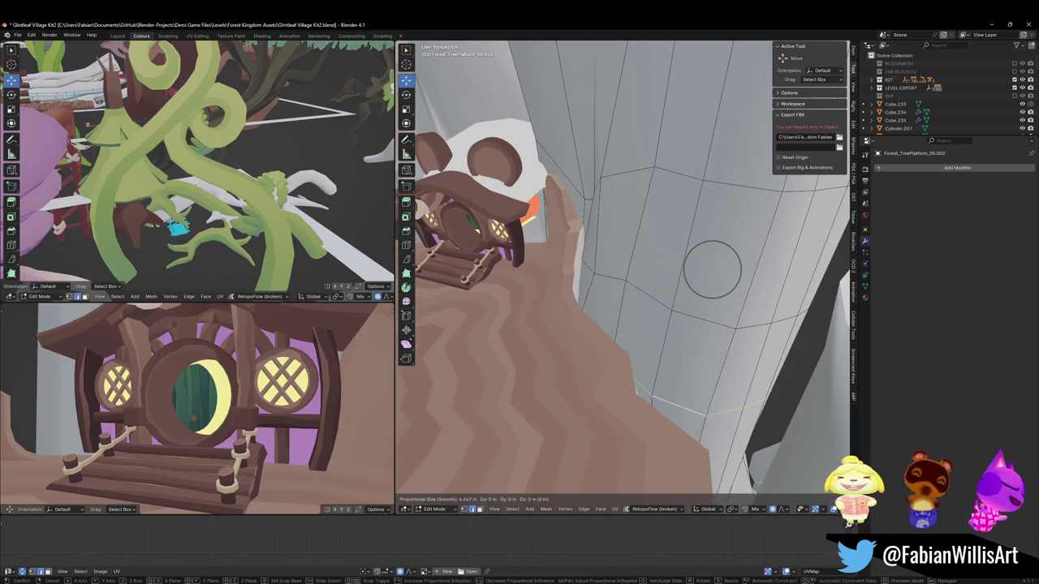
{"action": "left_click", "coordinate": [702, 347]}
{"action": "mouse_move", "coordinate": [701, 347]}
{"action": "middle_mouse_down"}
{"action": "mouse_move", "coordinate": [679, 320]}
{"action": "mouse_move", "coordinate": [604, 356]}
{"action": "middle_mouse_up"}
{"action": "mouse_move", "coordinate": [622, 321]}
{"action": "middle_mouse_down"}
{"action": "mouse_move", "coordinate": [625, 257]}
{"action": "mouse_move", "coordinate": [603, 352]}
{"action": "middle_mouse_up"}
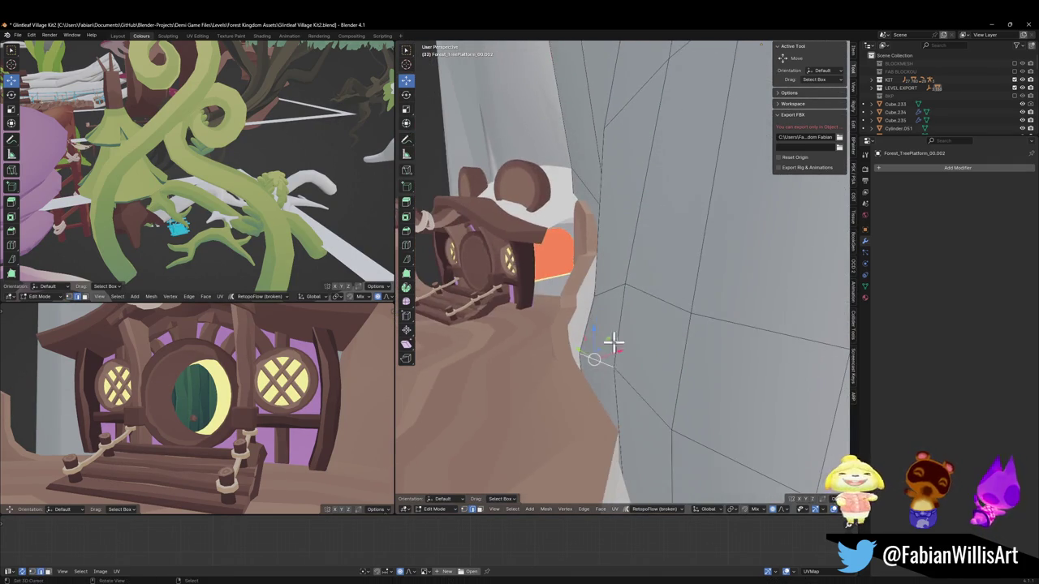
Reposition trunk wall geometry with proportional moves, cancelling a stray rotation.
{"action": "key", "text": "g"}
{"action": "left_click", "coordinate": [667, 379]}
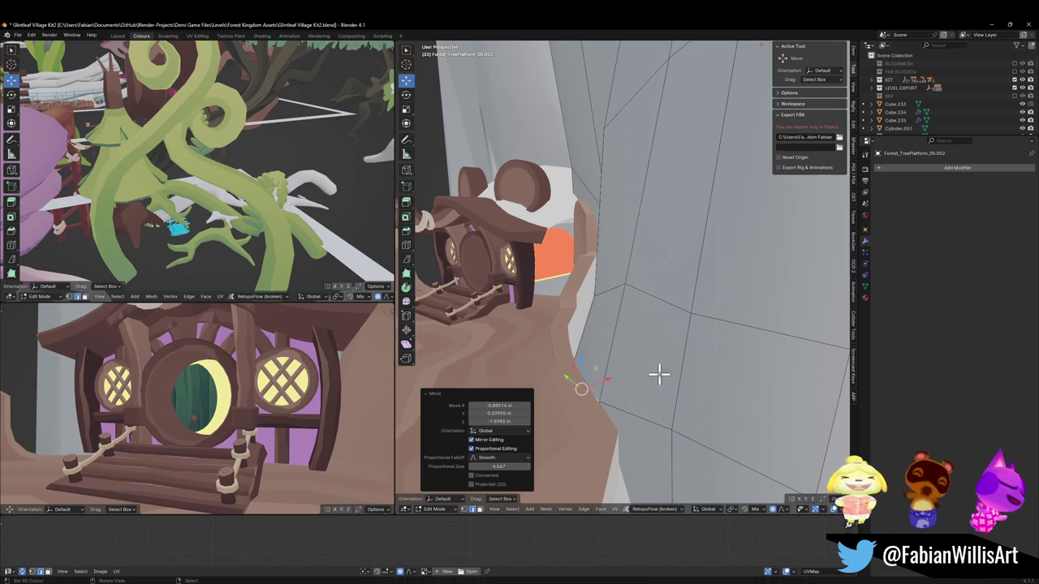
{"action": "right_click", "coordinate": [674, 418]}
{"action": "key", "text": "g"}
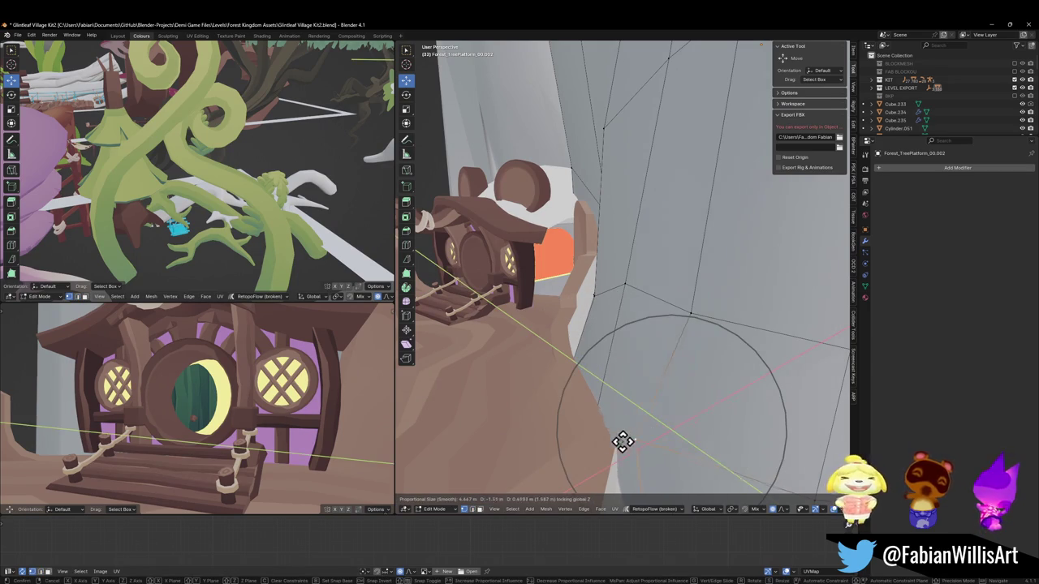
{"action": "left_click", "coordinate": [622, 433]}
{"action": "mouse_move", "coordinate": [622, 433]}
{"action": "middle_mouse_down"}
{"action": "mouse_move", "coordinate": [720, 362]}
{"action": "mouse_move", "coordinate": [638, 373]}
{"action": "mouse_move", "coordinate": [608, 327]}
{"action": "middle_mouse_up"}
{"action": "key", "text": "g"}
{"action": "left_click", "coordinate": [711, 370]}
Pull trunk vertices away from the house with soft-falloff moves.
{"action": "key", "text": "g"}
{"action": "left_click", "coordinate": [631, 294]}
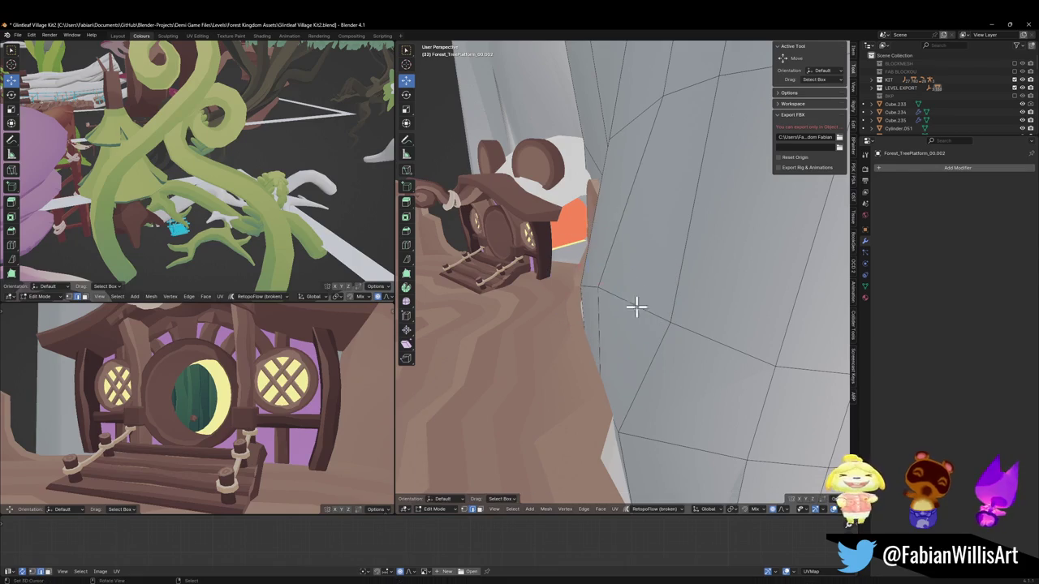
{"action": "key", "text": "g"}
{"action": "left_click", "coordinate": [608, 329]}
{"action": "mouse_move", "coordinate": [608, 329]}
{"action": "middle_mouse_down"}
{"action": "mouse_move", "coordinate": [689, 329]}
{"action": "mouse_move", "coordinate": [662, 341]}
{"action": "mouse_move", "coordinate": [557, 336]}
{"action": "mouse_move", "coordinate": [576, 341]}
{"action": "mouse_move", "coordinate": [568, 308]}
{"action": "mouse_move", "coordinate": [635, 311]}
{"action": "mouse_move", "coordinate": [582, 357]}
{"action": "middle_mouse_up"}
{"action": "key", "text": "g"}
{"action": "left_click", "coordinate": [613, 309]}
Nudge the trunk wall further back from the house.
{"action": "key", "text": "g"}
{"action": "left_click", "coordinate": [593, 311]}
{"action": "mouse_move", "coordinate": [593, 310]}
{"action": "middle_mouse_down"}
{"action": "mouse_move", "coordinate": [550, 228]}
{"action": "mouse_move", "coordinate": [579, 285]}
{"action": "mouse_move", "coordinate": [519, 343]}
{"action": "mouse_move", "coordinate": [619, 313]}
{"action": "mouse_move", "coordinate": [620, 291]}
{"action": "mouse_move", "coordinate": [546, 309]}
{"action": "mouse_move", "coordinate": [624, 317]}
{"action": "mouse_move", "coordinate": [596, 421]}
{"action": "mouse_move", "coordinate": [610, 420]}
{"action": "middle_mouse_up"}
{"action": "key", "text": "g"}
{"action": "key", "text": "g"}
{"action": "left_click", "coordinate": [613, 321]}
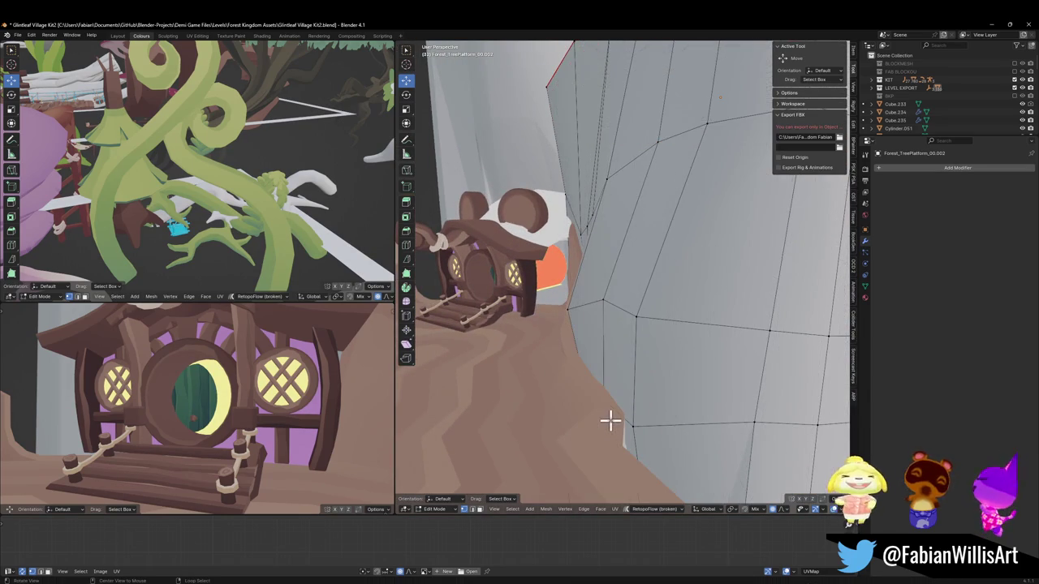
Softly move wall vertices and slide an edge to smooth the wall.
{"action": "key", "text": "g"}
{"action": "left_click", "coordinate": [625, 402]}
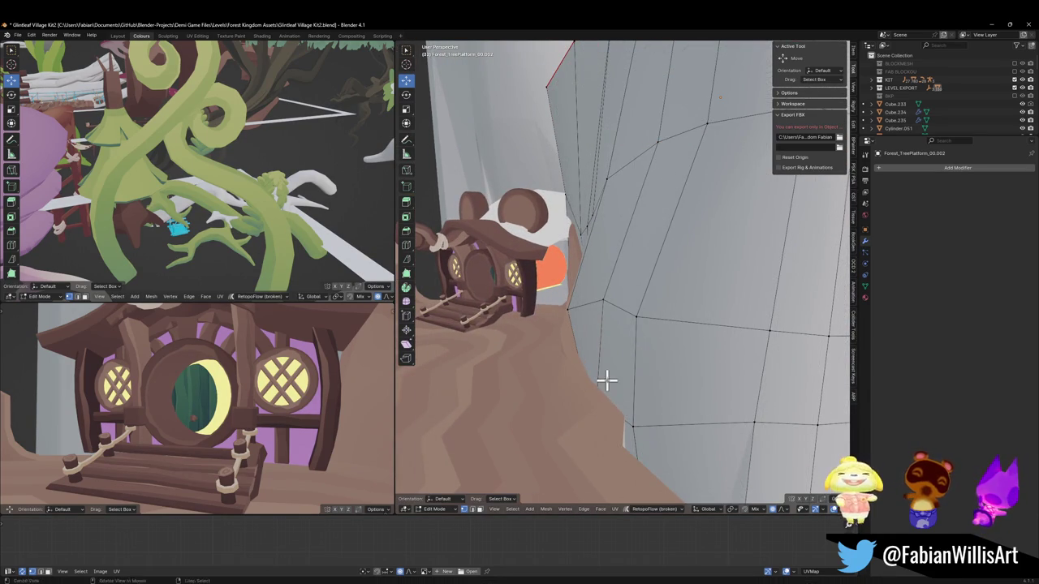
{"action": "middle_click_drag", "start_coordinate": [606, 378], "coordinate": [567, 310]}
{"action": "key", "text": "g"}
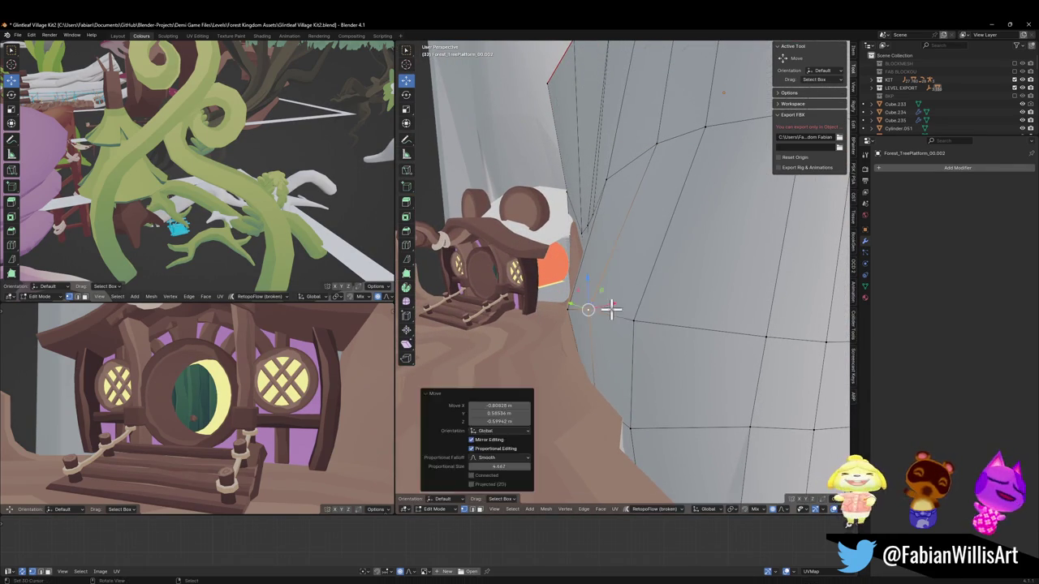
{"action": "left_click", "coordinate": [604, 305]}
{"action": "mouse_move", "coordinate": [604, 305]}
{"action": "middle_mouse_down"}
{"action": "mouse_move", "coordinate": [658, 306]}
{"action": "mouse_move", "coordinate": [670, 323]}
{"action": "mouse_move", "coordinate": [609, 319]}
{"action": "middle_mouse_up"}
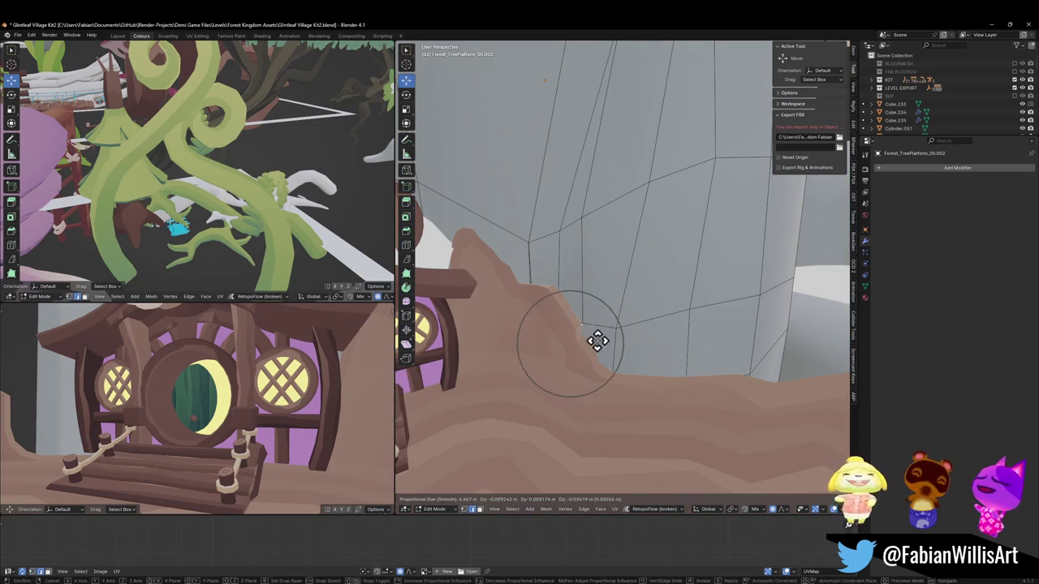
{"action": "left_click", "coordinate": [610, 341]}
Make another soft move of wall vertices, cancelling a second attempt.
{"action": "mouse_move", "coordinate": [612, 343]}
{"action": "middle_mouse_down"}
{"action": "mouse_move", "coordinate": [631, 339]}
{"action": "mouse_move", "coordinate": [597, 342]}
{"action": "mouse_move", "coordinate": [670, 311]}
{"action": "mouse_move", "coordinate": [611, 303]}
{"action": "middle_mouse_up"}
{"action": "key", "text": "g"}
{"action": "left_click", "coordinate": [637, 327]}
{"action": "key", "text": "g"}
{"action": "right_click", "coordinate": [615, 336]}
Slide wall vertices along their edges and save the blend file.
{"action": "key", "text": "g"}
{"action": "key", "text": "g"}
{"action": "key", "text": "ctrl+s"}
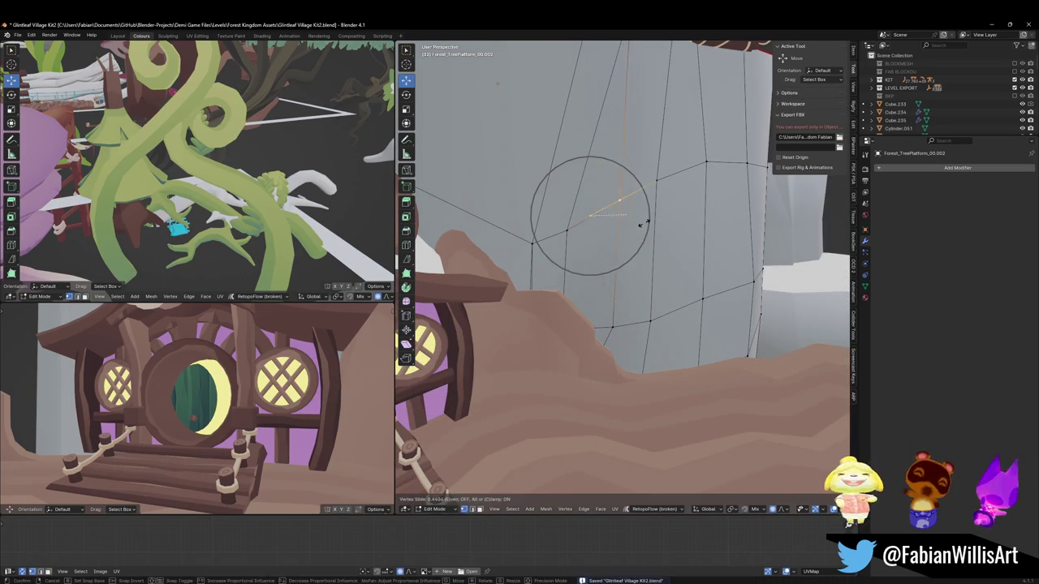
{"action": "key", "text": "g"}
{"action": "key", "text": "g"}
{"action": "left_click", "coordinate": [592, 242]}
{"action": "mouse_move", "coordinate": [584, 251]}
{"action": "middle_mouse_down"}
{"action": "mouse_move", "coordinate": [556, 257]}
{"action": "mouse_move", "coordinate": [594, 302]}
{"action": "middle_mouse_up"}
{"action": "key", "text": "g"}
{"action": "key", "text": "g"}
{"action": "left_click", "coordinate": [588, 241]}
Move vertices near the house and pull the wall base with falloff.
{"action": "key", "text": "g"}
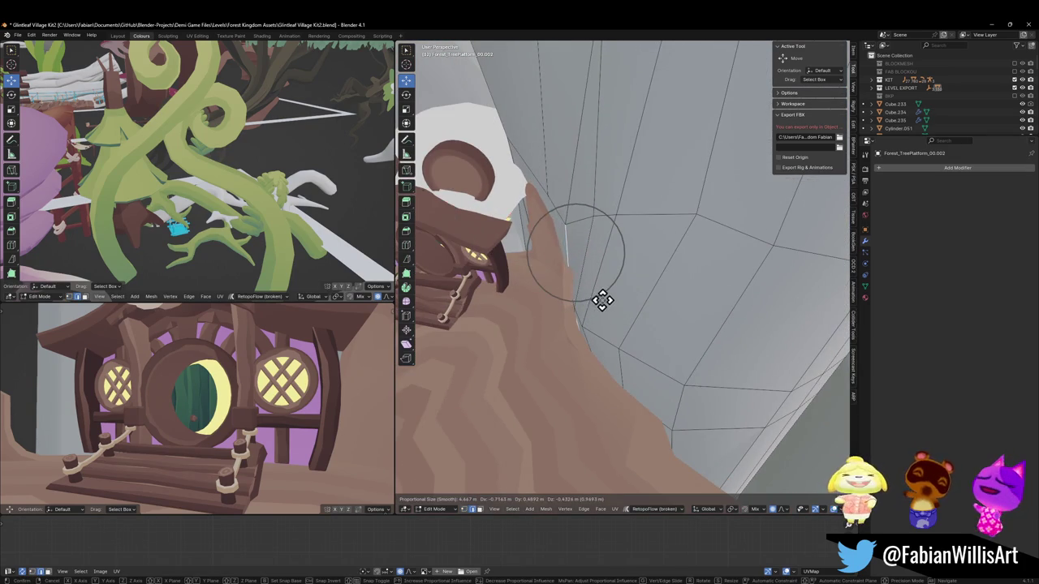
{"action": "left_click", "coordinate": [601, 300]}
{"action": "left_click", "coordinate": [605, 339]}
{"action": "mouse_move", "coordinate": [614, 357]}
{"action": "middle_mouse_down"}
{"action": "mouse_move", "coordinate": [614, 310]}
{"action": "mouse_move", "coordinate": [575, 301]}
{"action": "mouse_move", "coordinate": [607, 299]}
{"action": "mouse_move", "coordinate": [597, 338]}
{"action": "middle_mouse_up"}
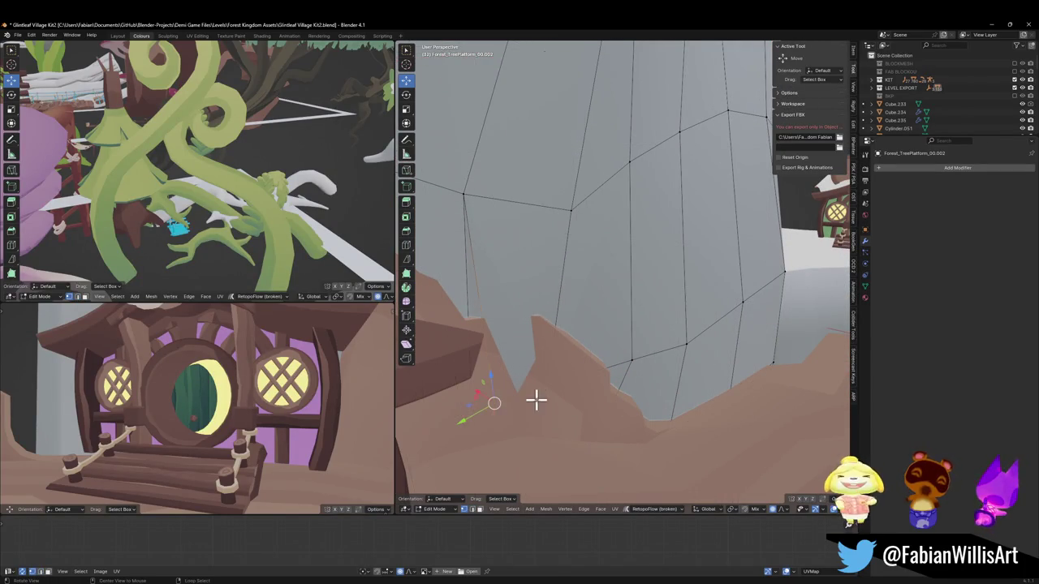
{"action": "key", "text": "g"}
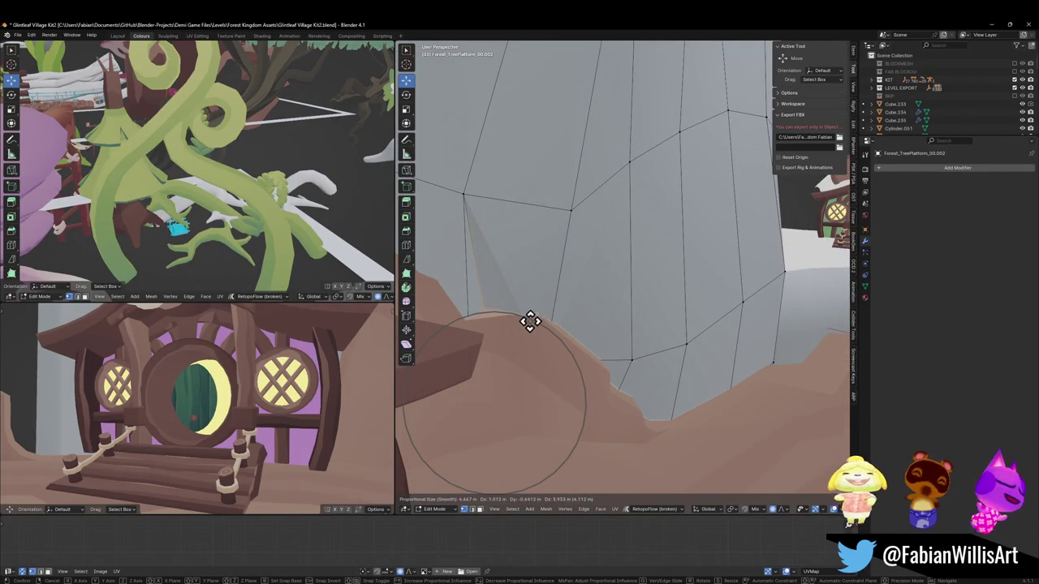
{"action": "left_click", "coordinate": [529, 321]}
{"action": "mouse_move", "coordinate": [515, 297]}
{"action": "middle_mouse_down"}
{"action": "mouse_move", "coordinate": [617, 308]}
{"action": "mouse_move", "coordinate": [607, 331]}
{"action": "mouse_move", "coordinate": [649, 304]}
{"action": "middle_mouse_up"}
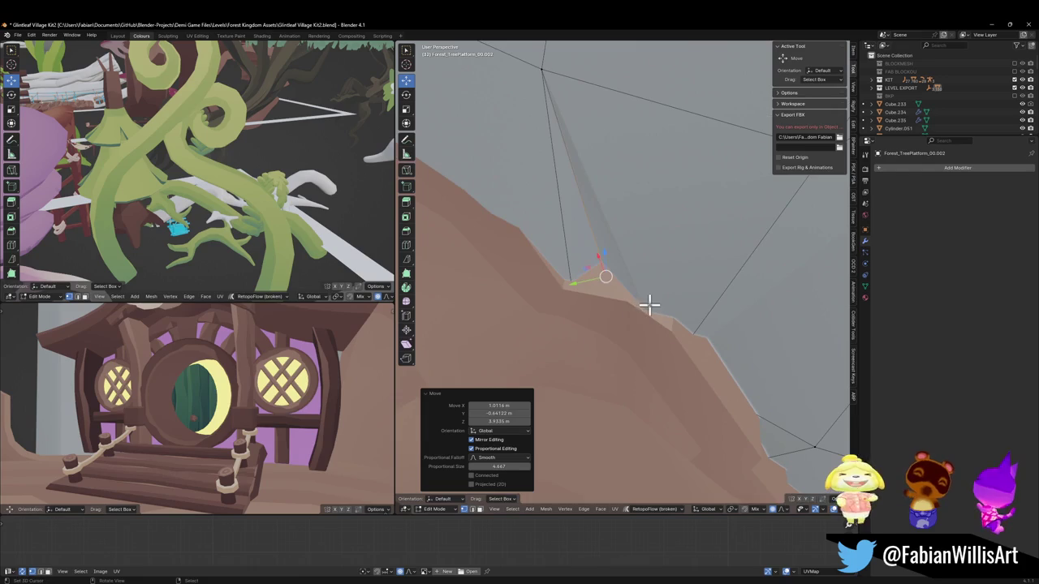
Abandon a level vertex move and undo the recent vertex edits.
{"action": "key", "text": "g"}
{"action": "key", "text": "shift+z"}
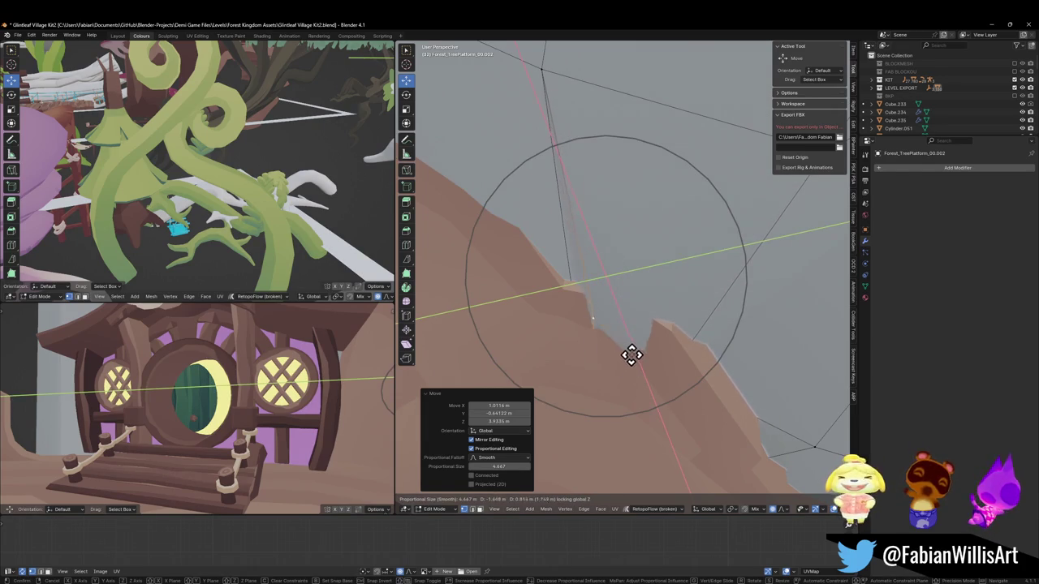
{"action": "left_click", "coordinate": [634, 348]}
{"action": "key", "text": "ctrl+z"}
{"action": "key", "text": "ctrl+z"}
{"action": "key", "text": "ctrl+z"}
{"action": "mouse_move", "coordinate": [649, 336]}
{"action": "middle_mouse_down"}
{"action": "mouse_move", "coordinate": [573, 322]}
{"action": "mouse_move", "coordinate": [614, 313]}
{"action": "mouse_move", "coordinate": [657, 341]}
{"action": "mouse_move", "coordinate": [633, 327]}
{"action": "mouse_move", "coordinate": [707, 327]}
{"action": "mouse_move", "coordinate": [649, 331]}
{"action": "middle_mouse_up"}
Re-enter Edit Mode on the rock mesh and move its vertices.
{"action": "key", "text": "Tab"}
{"action": "scroll", "coordinate": [653, 328], "scroll_direction": "down", "scroll_amount": 3}
{"action": "key", "text": "Tab"}
{"action": "mouse_move", "coordinate": [632, 246]}
{"action": "middle_mouse_down"}
{"action": "mouse_move", "coordinate": [645, 281]}
{"action": "mouse_move", "coordinate": [673, 291]}
{"action": "middle_mouse_up"}
{"action": "middle_click_drag", "start_coordinate": [603, 230], "coordinate": [650, 202]}
{"action": "key", "text": "g"}
{"action": "left_click", "coordinate": [717, 200]}
{"action": "mouse_move", "coordinate": [726, 200]}
{"action": "middle_mouse_down"}
{"action": "mouse_move", "coordinate": [703, 230]}
{"action": "mouse_move", "coordinate": [667, 234]}
{"action": "mouse_move", "coordinate": [666, 270]}
{"action": "mouse_move", "coordinate": [678, 294]}
{"action": "middle_mouse_up"}
Leave Edit Mode and orbit and zoom to face the treehouse on its platform.
{"action": "key", "text": "Tab"}
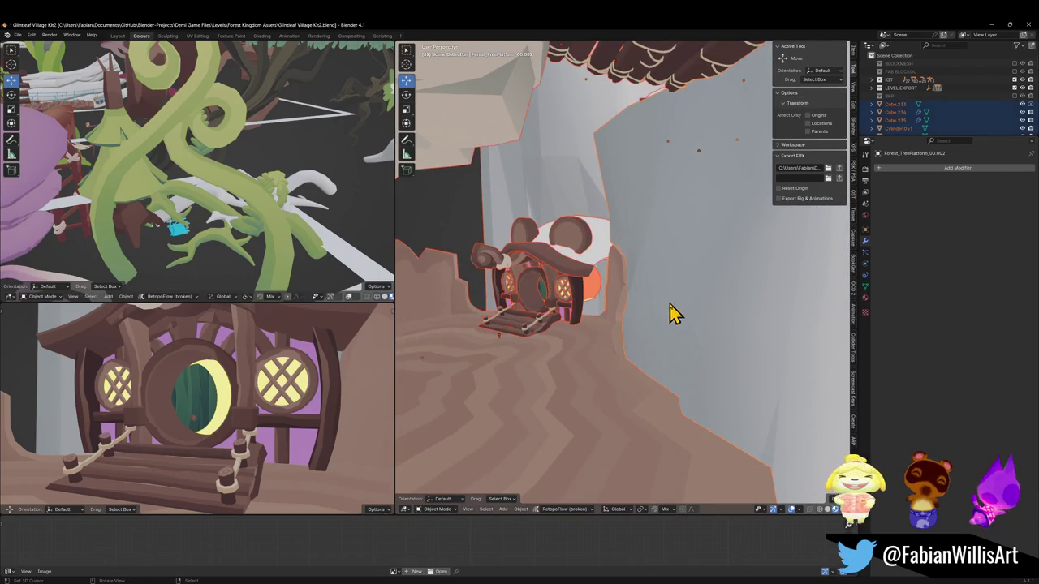
{"action": "mouse_move", "coordinate": [591, 333]}
{"action": "middle_mouse_down"}
{"action": "mouse_move", "coordinate": [624, 325]}
{"action": "mouse_move", "coordinate": [658, 341]}
{"action": "mouse_move", "coordinate": [637, 320]}
{"action": "mouse_move", "coordinate": [664, 334]}
{"action": "mouse_move", "coordinate": [622, 339]}
{"action": "mouse_move", "coordinate": [654, 343]}
{"action": "mouse_move", "coordinate": [665, 311]}
{"action": "mouse_move", "coordinate": [638, 365]}
{"action": "mouse_move", "coordinate": [614, 378]}
{"action": "mouse_move", "coordinate": [642, 351]}
{"action": "middle_mouse_up"}
{"action": "mouse_move", "coordinate": [635, 373]}
{"action": "middle_mouse_down"}
{"action": "mouse_move", "coordinate": [570, 359]}
{"action": "mouse_move", "coordinate": [550, 340]}
{"action": "mouse_move", "coordinate": [584, 333]}
{"action": "mouse_move", "coordinate": [645, 359]}
{"action": "middle_mouse_up"}
{"action": "scroll", "coordinate": [617, 340], "scroll_direction": "up", "scroll_amount": 3}
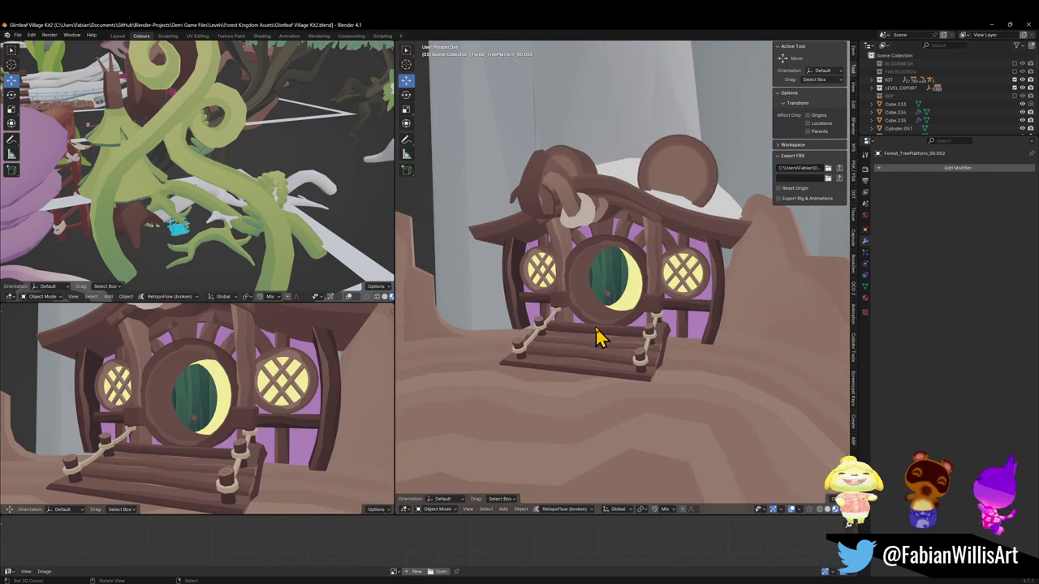
{"action": "mouse_move", "coordinate": [596, 338]}
{"action": "middle_mouse_down"}
{"action": "mouse_move", "coordinate": [561, 301]}
{"action": "mouse_move", "coordinate": [591, 324]}
{"action": "mouse_move", "coordinate": [542, 320]}
{"action": "middle_mouse_up"}
In Forest_TreePlatform_00.004's Edit Mode, proportionally move the wall away from the hut with a wider falloff.
{"action": "left_click", "coordinate": [528, 321]}
{"action": "key", "text": "Tab"}
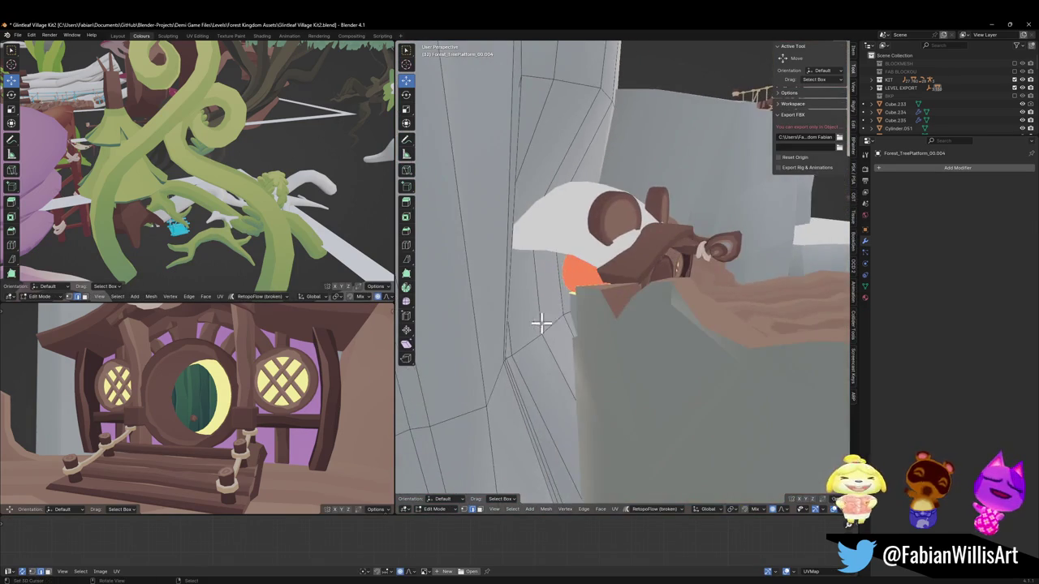
{"action": "key", "text": "g"}
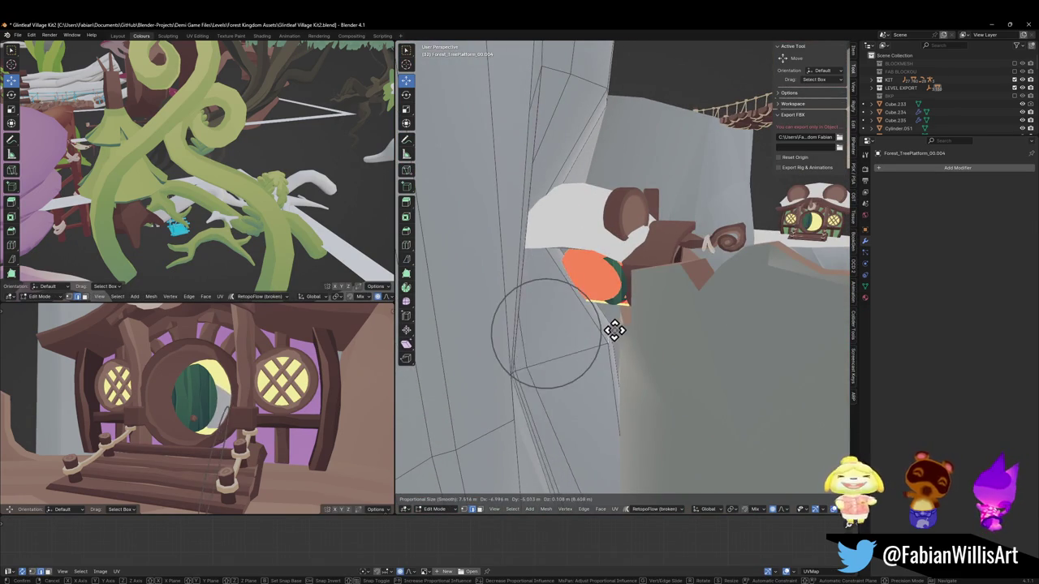
{"action": "scroll", "coordinate": [615, 331], "scroll_direction": "down", "scroll_amount": 4}
{"action": "scroll", "coordinate": [616, 329], "scroll_direction": "down", "scroll_amount": 6}
{"action": "left_click", "coordinate": [615, 335]}
{"action": "middle_click_drag", "start_coordinate": [609, 344], "coordinate": [601, 321]}
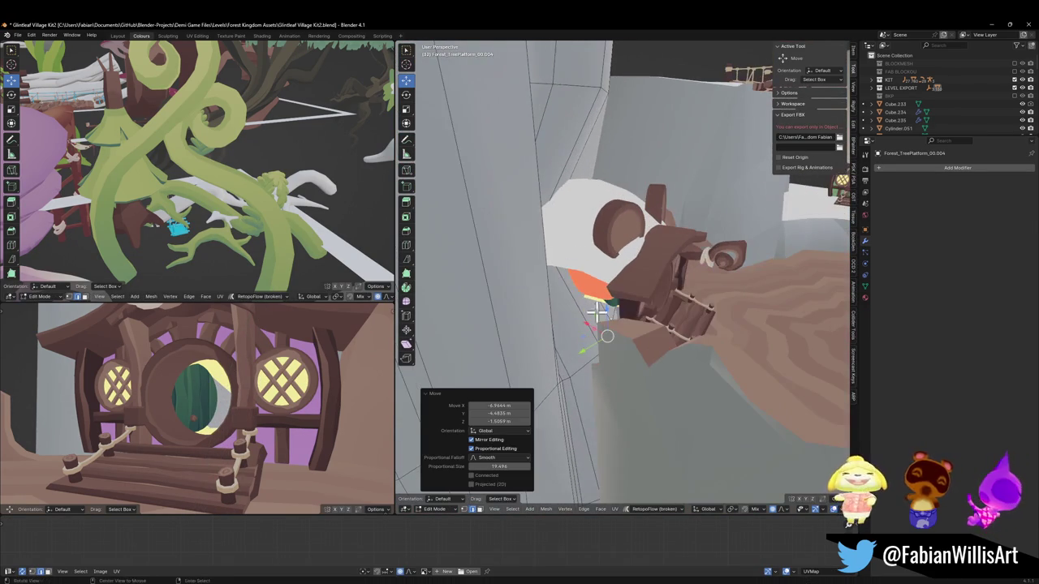
{"action": "mouse_move", "coordinate": [566, 236]}
{"action": "middle_mouse_down"}
{"action": "mouse_move", "coordinate": [548, 221]}
{"action": "mouse_move", "coordinate": [587, 215]}
{"action": "middle_mouse_up"}
Nudge the platform wall mesh further back from the hut.
{"action": "key", "text": "g"}
{"action": "left_click", "coordinate": [659, 228]}
{"action": "mouse_move", "coordinate": [659, 228]}
{"action": "middle_mouse_down"}
{"action": "mouse_move", "coordinate": [626, 260]}
{"action": "mouse_move", "coordinate": [563, 232]}
{"action": "mouse_move", "coordinate": [552, 243]}
{"action": "middle_mouse_up"}
{"action": "scroll", "coordinate": [564, 233], "scroll_direction": "up", "scroll_amount": 2}
{"action": "scroll", "coordinate": [527, 262], "scroll_direction": "up", "scroll_amount": 5}
{"action": "scroll", "coordinate": [573, 257], "scroll_direction": "up", "scroll_amount": 3}
{"action": "scroll", "coordinate": [615, 241], "scroll_direction": "down", "scroll_amount": 8}
{"action": "mouse_move", "coordinate": [614, 241]}
{"action": "middle_mouse_down"}
{"action": "mouse_move", "coordinate": [596, 341]}
{"action": "mouse_move", "coordinate": [559, 366]}
{"action": "mouse_move", "coordinate": [598, 351]}
{"action": "mouse_move", "coordinate": [557, 375]}
{"action": "mouse_move", "coordinate": [591, 411]}
{"action": "mouse_move", "coordinate": [603, 371]}
{"action": "mouse_move", "coordinate": [595, 424]}
{"action": "mouse_move", "coordinate": [594, 359]}
{"action": "middle_mouse_up"}
Slide two wall edges into new positions above the round-doored house.
{"action": "key", "text": "g"}
{"action": "key", "text": "g"}
{"action": "left_click", "coordinate": [579, 403]}
{"action": "key", "text": "g"}
{"action": "key", "text": "g"}
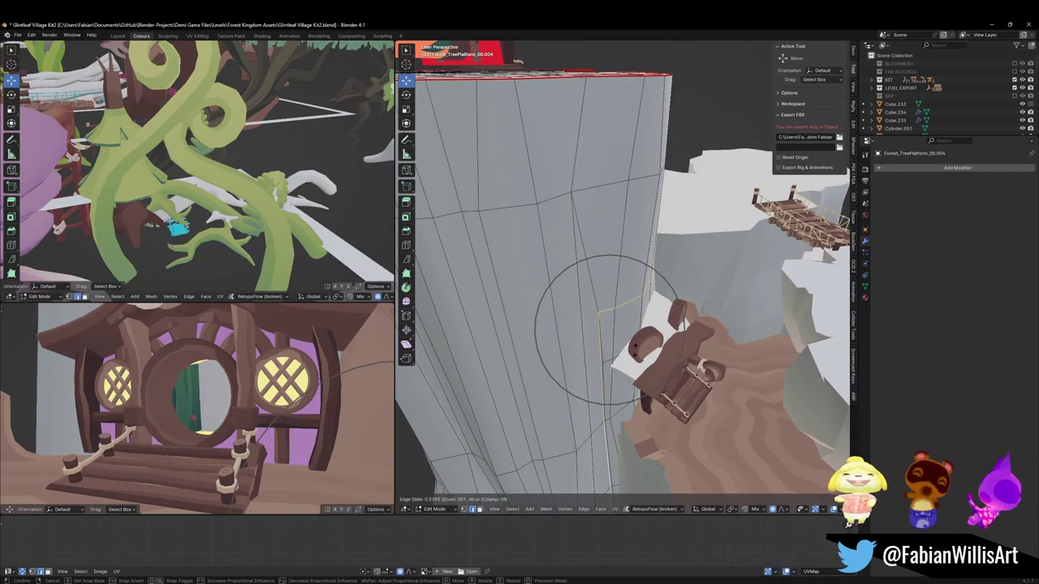
{"action": "left_click", "coordinate": [664, 430]}
{"action": "mouse_move", "coordinate": [663, 424]}
{"action": "middle_mouse_down"}
{"action": "mouse_move", "coordinate": [635, 373]}
{"action": "mouse_move", "coordinate": [621, 394]}
{"action": "mouse_move", "coordinate": [625, 364]}
{"action": "mouse_move", "coordinate": [619, 399]}
{"action": "mouse_move", "coordinate": [629, 392]}
{"action": "middle_mouse_up"}
{"action": "scroll", "coordinate": [633, 394], "scroll_direction": "up", "scroll_amount": 3}
{"action": "scroll", "coordinate": [653, 349], "scroll_direction": "up", "scroll_amount": 2}
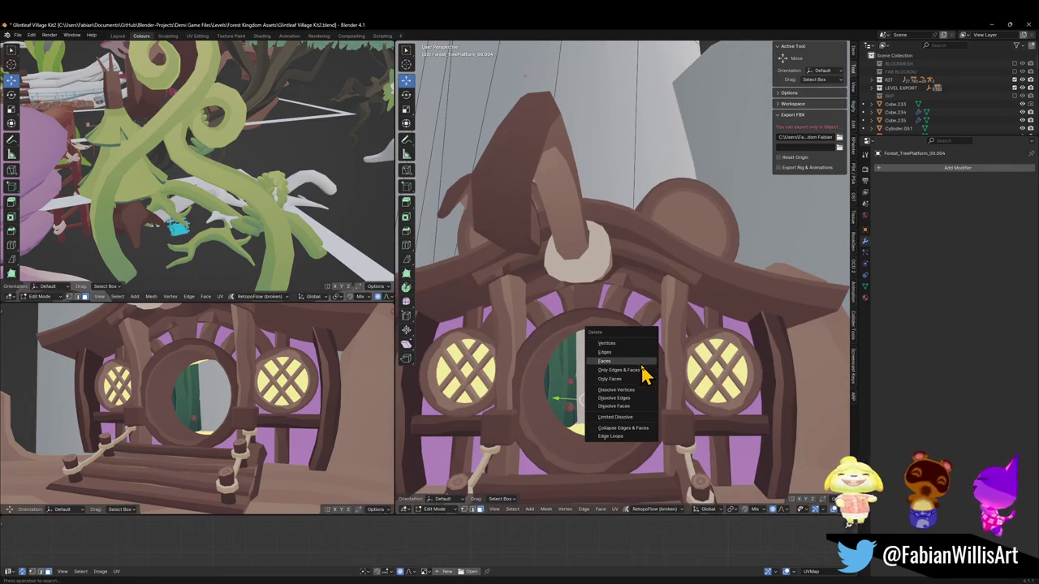
Delete the faces covering the round doorway and add an edge loop across the wall.
{"action": "left_click", "coordinate": [641, 362]}
{"action": "key", "text": "ctrl+r"}
{"action": "left_click", "coordinate": [664, 377]}
{"action": "left_click", "coordinate": [667, 379]}
{"action": "mouse_move", "coordinate": [680, 378]}
{"action": "middle_mouse_down"}
{"action": "mouse_move", "coordinate": [725, 389]}
{"action": "mouse_move", "coordinate": [731, 410]}
{"action": "middle_mouse_up"}
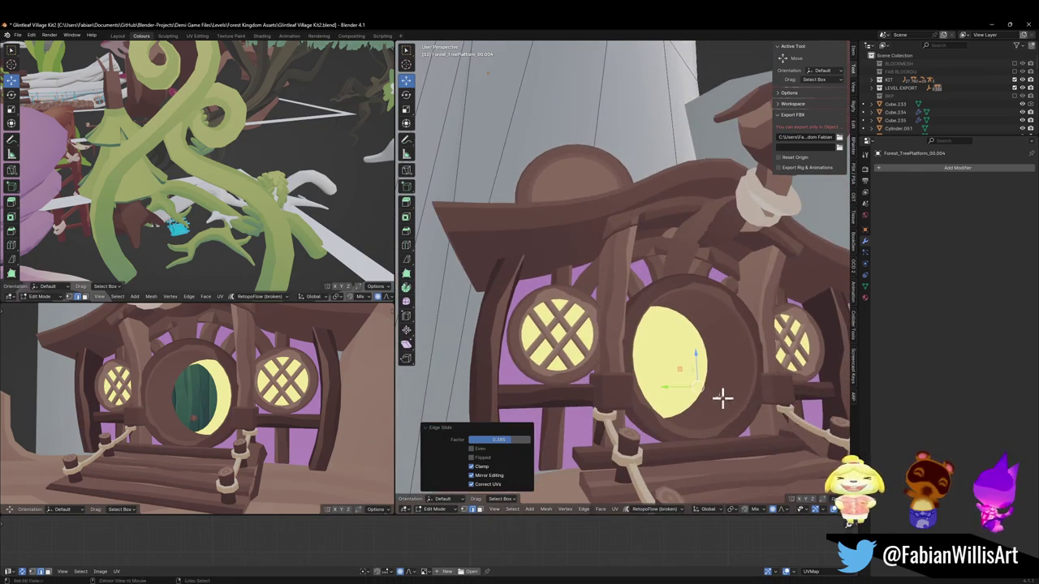
{"action": "scroll", "coordinate": [679, 424], "scroll_direction": "up", "scroll_amount": 3}
{"action": "scroll", "coordinate": [651, 413], "scroll_direction": "down", "scroll_amount": 5}
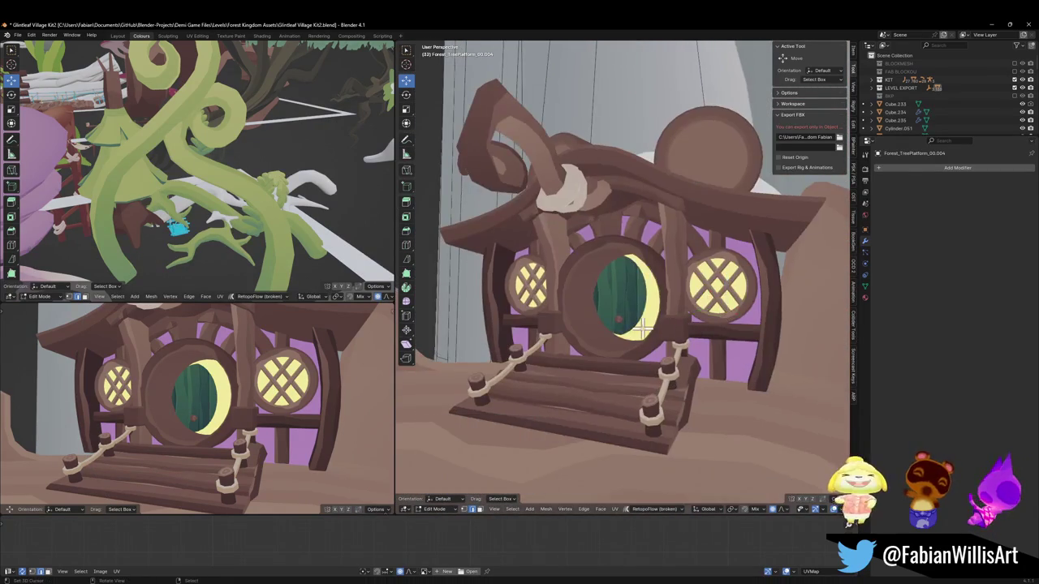
Check the mesh in X-ray, return to Object Mode and save Glintleaf Village Kit2.blend.
{"action": "key", "text": "alt+z"}
{"action": "mouse_move", "coordinate": [645, 326]}
{"action": "middle_mouse_down"}
{"action": "mouse_move", "coordinate": [625, 341]}
{"action": "mouse_move", "coordinate": [632, 351]}
{"action": "middle_mouse_up"}
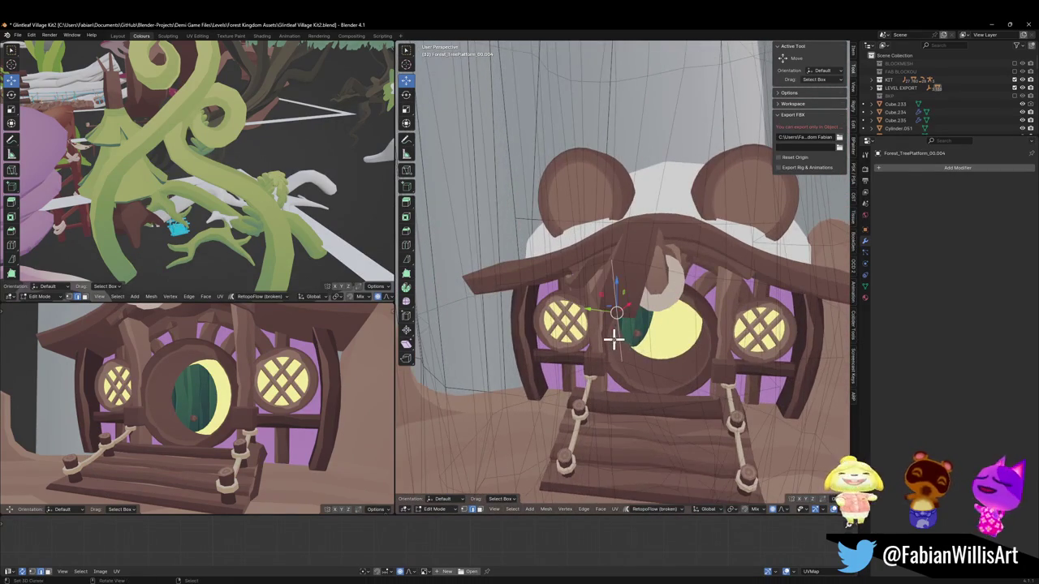
{"action": "key", "text": "Tab"}
{"action": "scroll", "coordinate": [641, 352], "scroll_direction": "up", "scroll_amount": 3}
{"action": "scroll", "coordinate": [658, 349], "scroll_direction": "down", "scroll_amount": 6}
{"action": "scroll", "coordinate": [666, 341], "scroll_direction": "up", "scroll_amount": 1}
{"action": "key", "text": "ctrl+s"}
In Cube.238's Edit Mode, shift the front wall faces horizontally along the colour palette.
{"action": "scroll", "coordinate": [661, 337], "scroll_direction": "up", "scroll_amount": 2}
{"action": "middle_click_drag", "start_coordinate": [661, 337], "coordinate": [637, 332]}
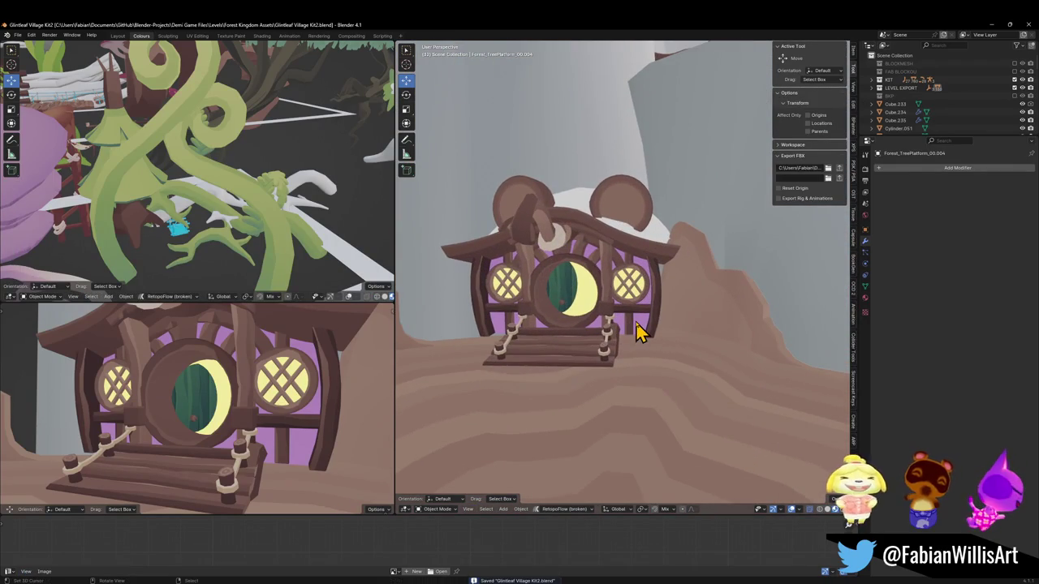
{"action": "left_click", "coordinate": [637, 329]}
{"action": "key", "text": "Tab"}
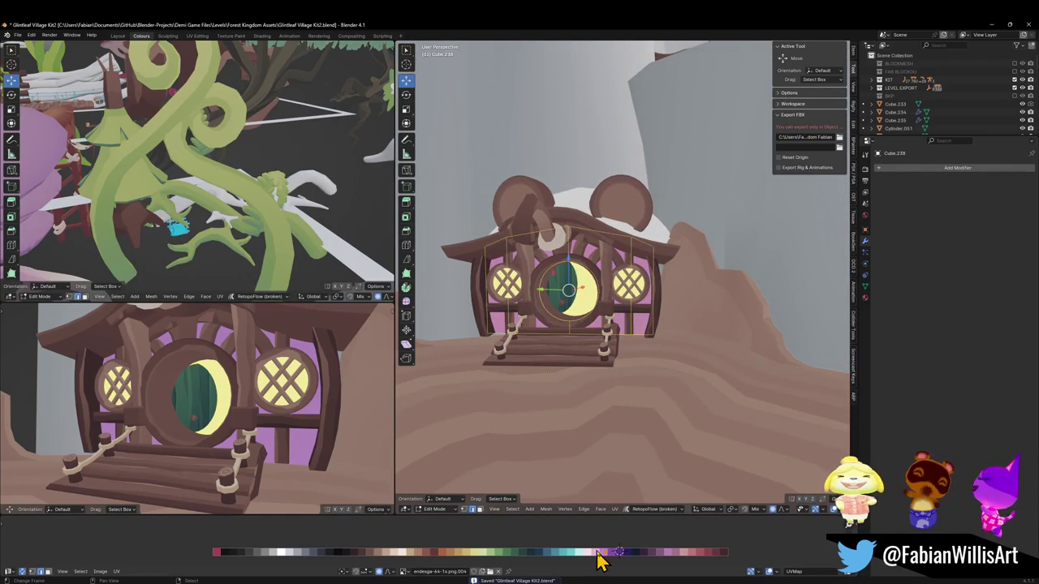
{"action": "key", "text": "l"}
{"action": "key", "text": "g"}
{"action": "key", "text": "x"}
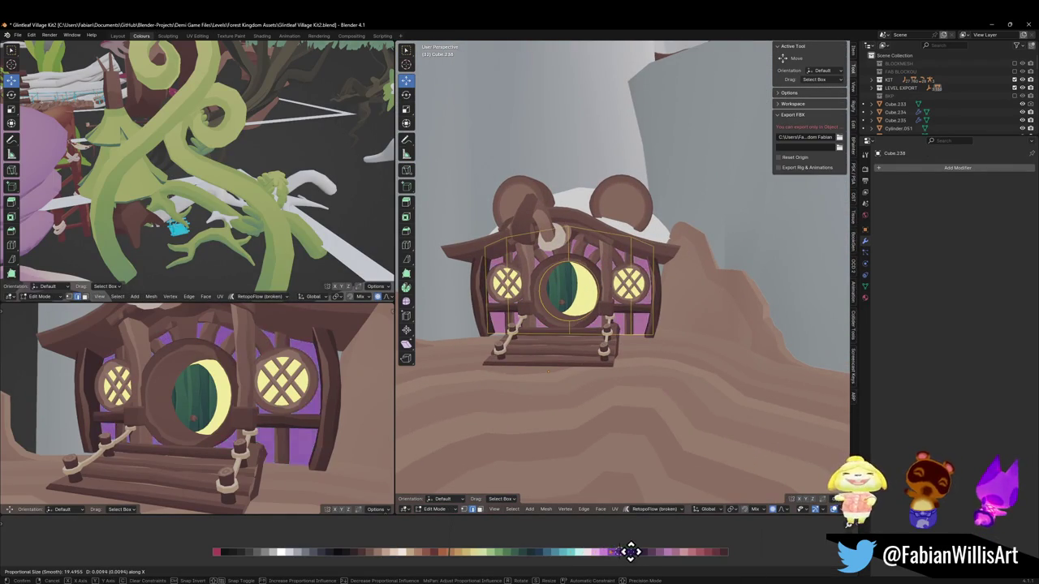
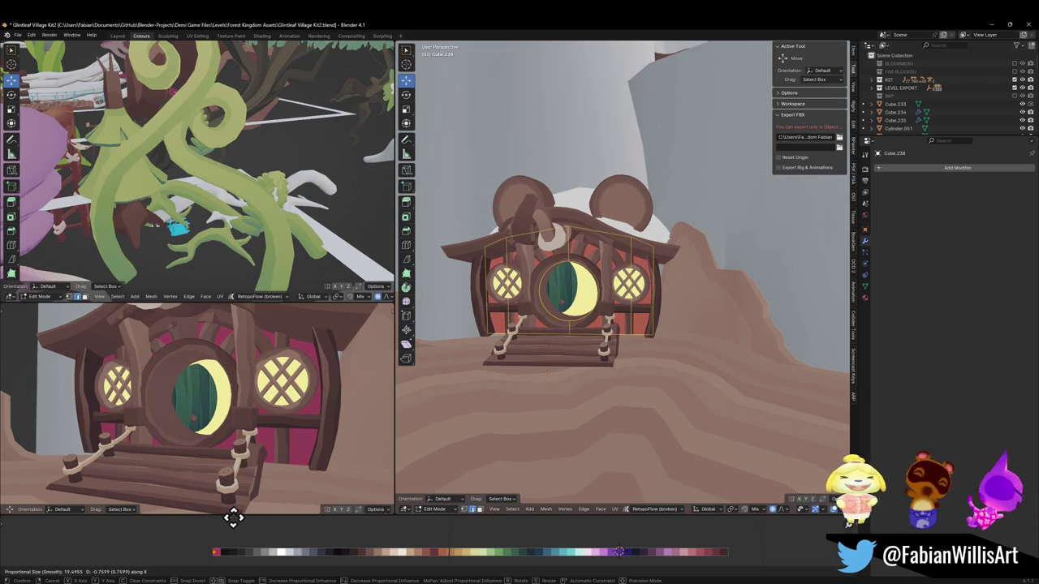
Confirm the moved geometry and walk the view around the cliffs to a close look at the house.
{"action": "left_click", "coordinate": [233, 517]}
{"action": "key", "text": "shift+grave"}
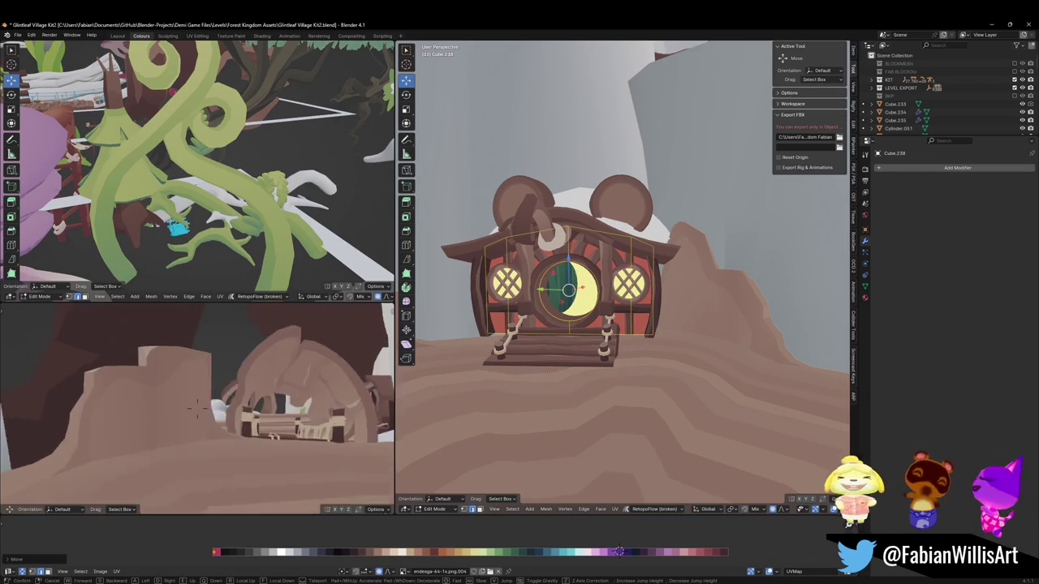
{"action": "key", "text": "s"}
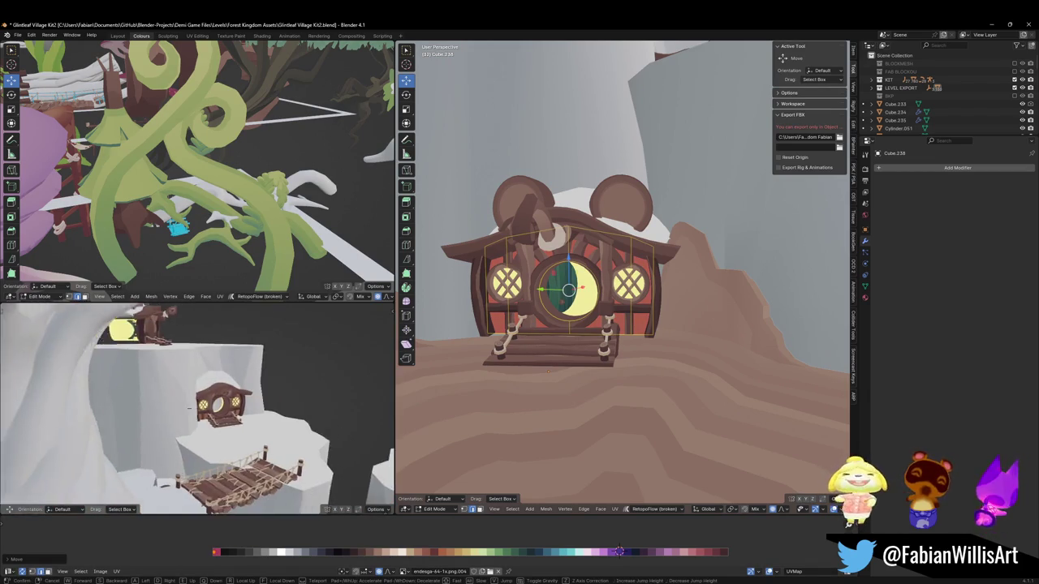
{"action": "key", "text": "w"}
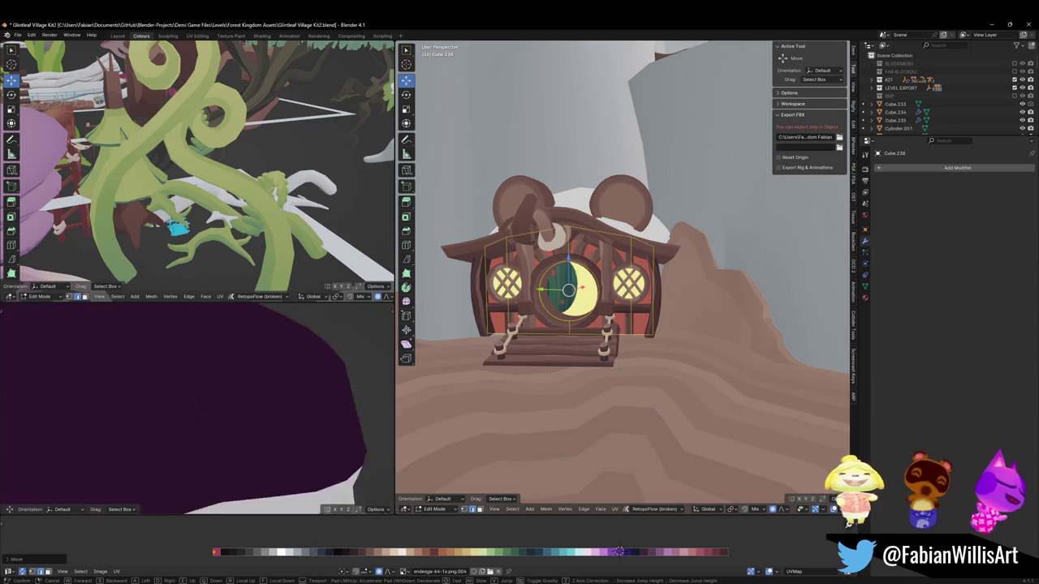
{"action": "key", "text": "w"}
{"action": "key", "text": "s"}
{"action": "key", "text": "w"}
{"action": "key", "text": "s"}
{"action": "key", "text": "w"}
{"action": "key", "text": "w"}
{"action": "left_click", "coordinate": [273, 373]}
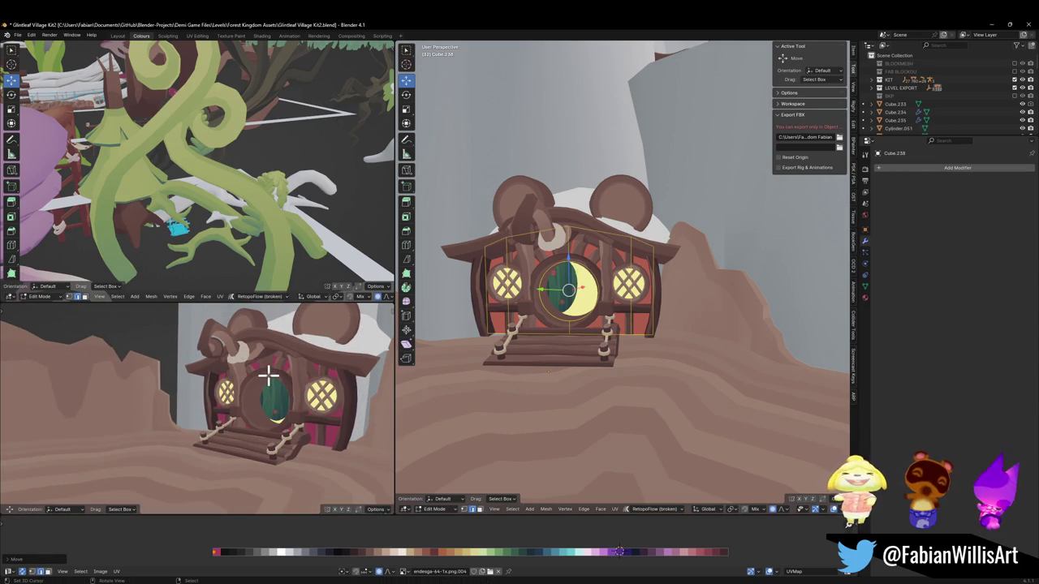
Slide the house front faces and their UVs along X so the walls turn reddish-orange.
{"action": "key", "text": "g"}
{"action": "key", "text": "x"}
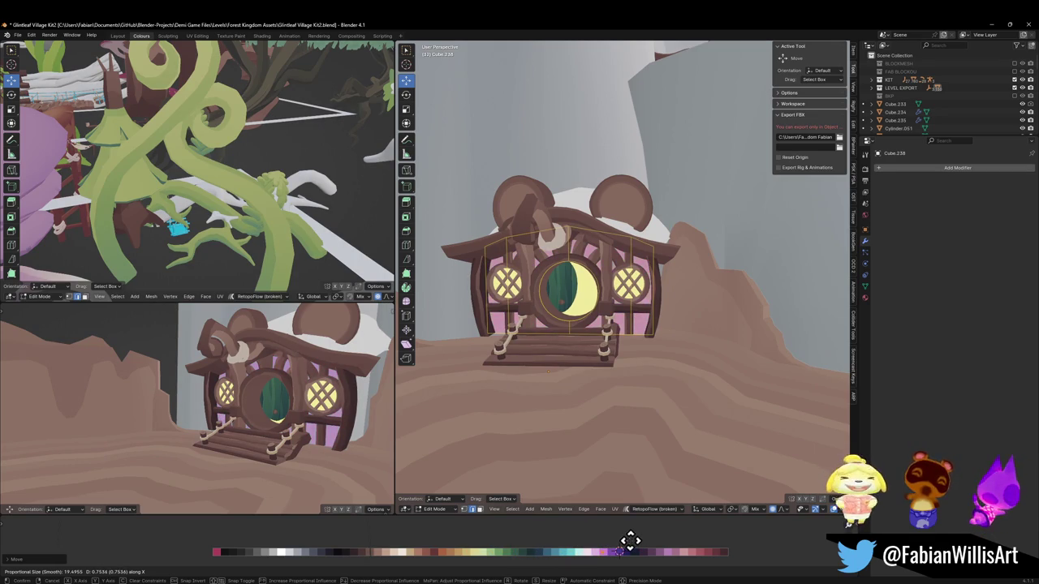
{"action": "left_click", "coordinate": [621, 542]}
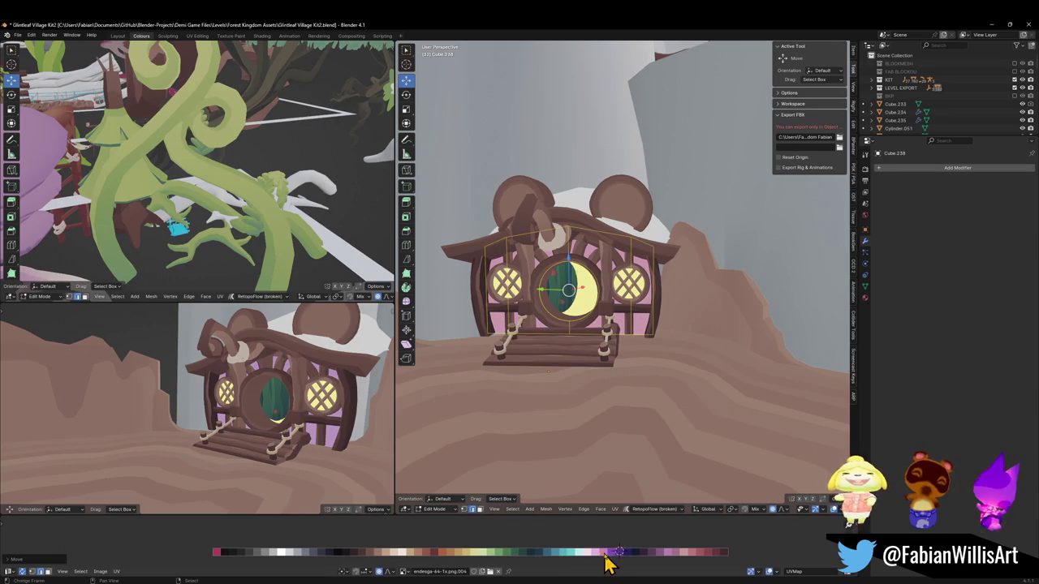
{"action": "key", "text": "g"}
{"action": "key", "text": "x"}
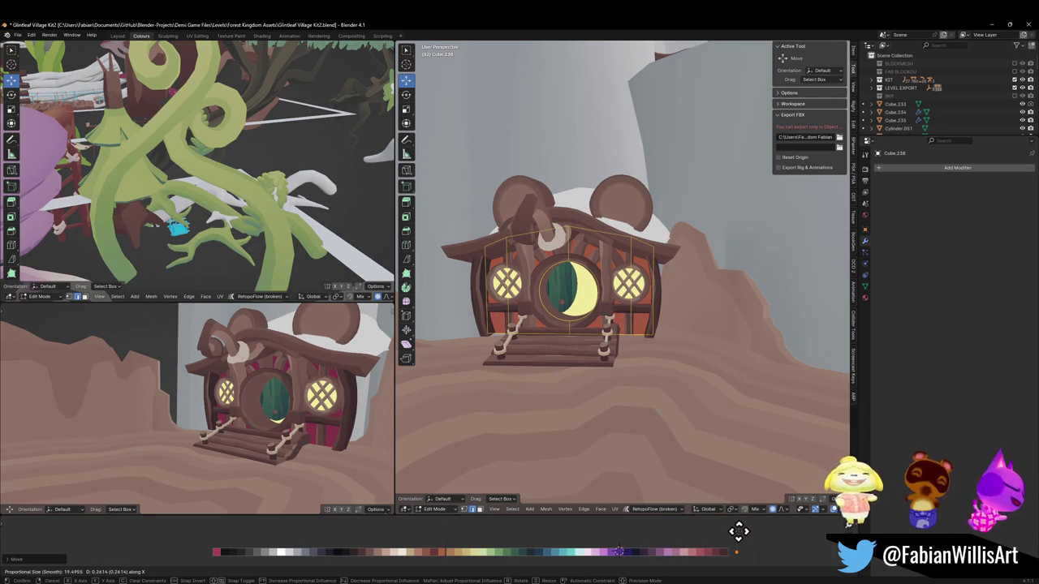
{"action": "left_click", "coordinate": [737, 531]}
Return to Object Mode and walk the lower-left view back toward the house.
{"action": "key", "text": "Tab"}
{"action": "key", "text": "shift+grave"}
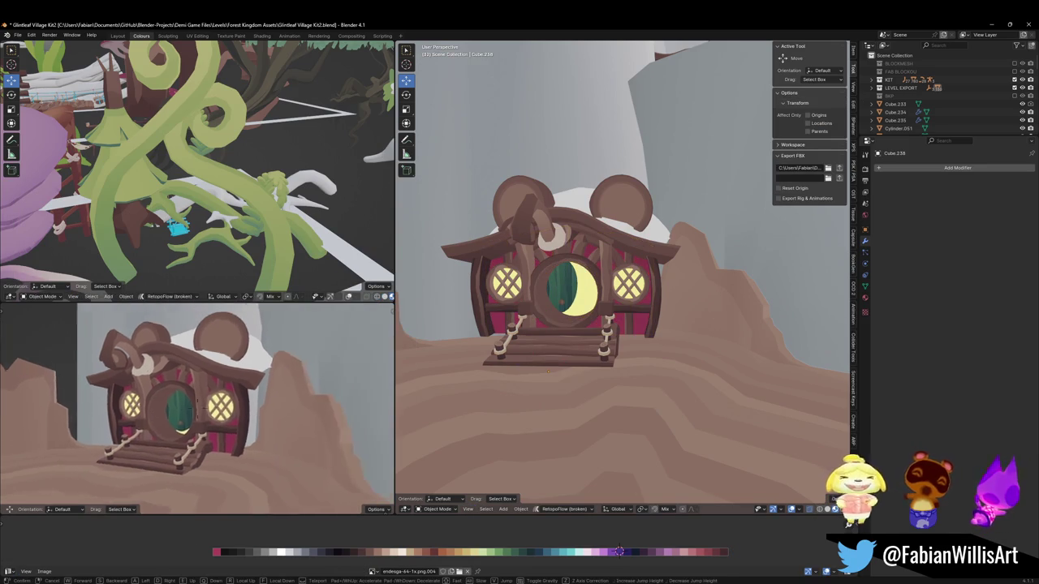
{"action": "key", "text": "s"}
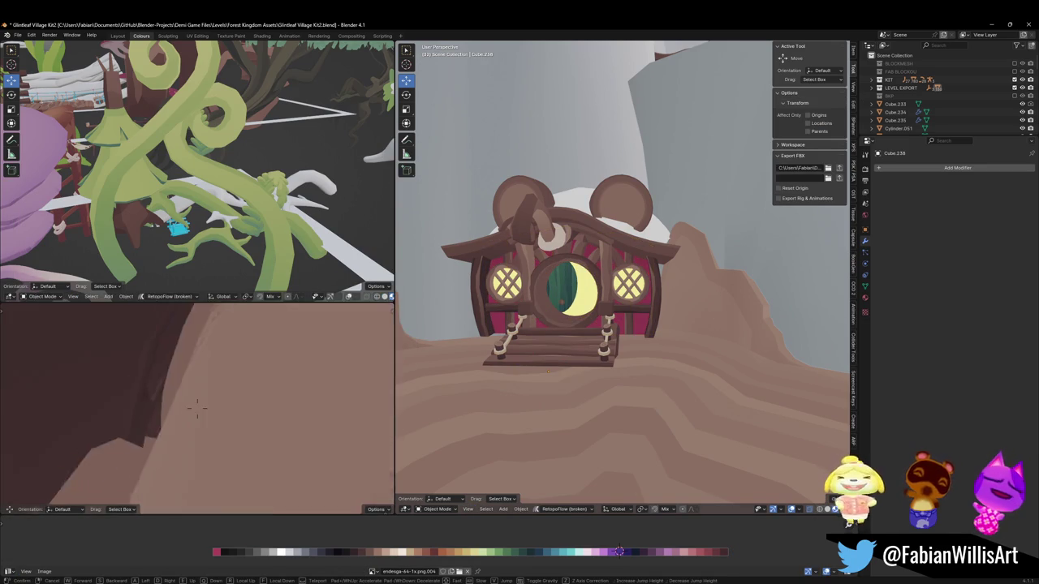
{"action": "key", "text": "s"}
{"action": "left_click", "coordinate": [256, 422]}
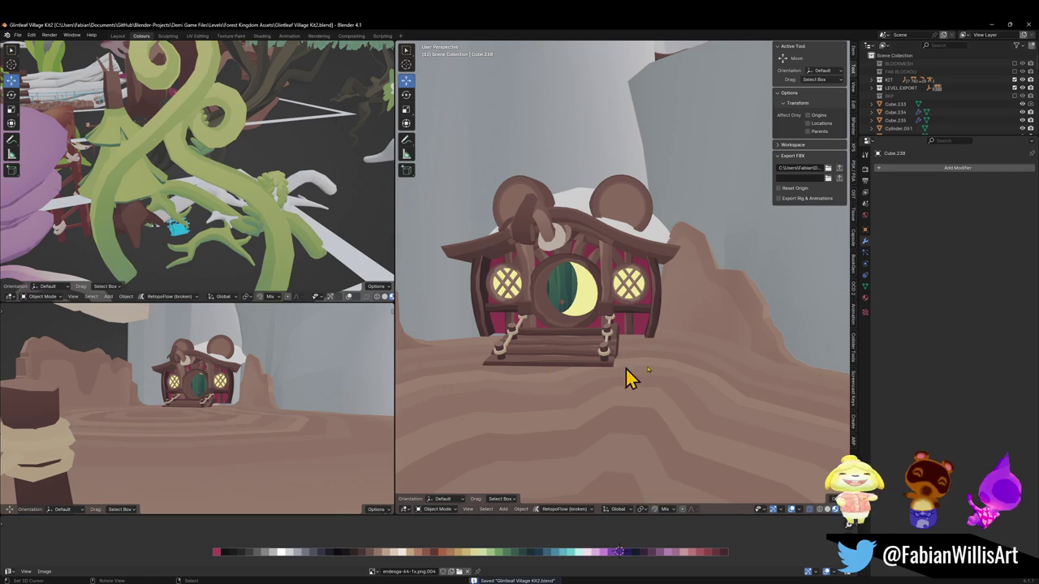
Walk the main view to the bridge, select the main level object and save Glintleaf Village Kit2.blend.
{"action": "key", "text": "shift+grave"}
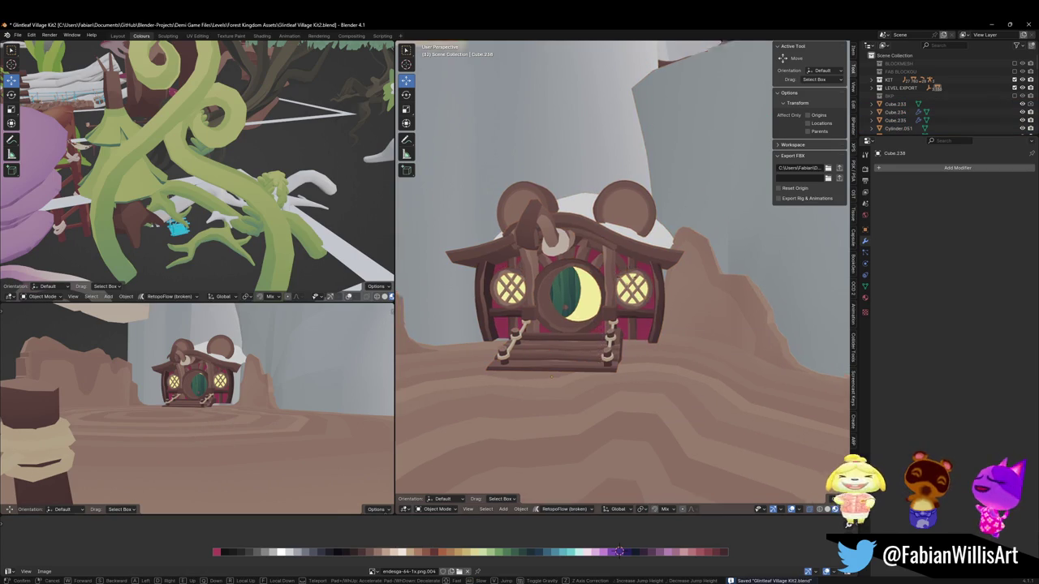
{"action": "left_click", "coordinate": [625, 355]}
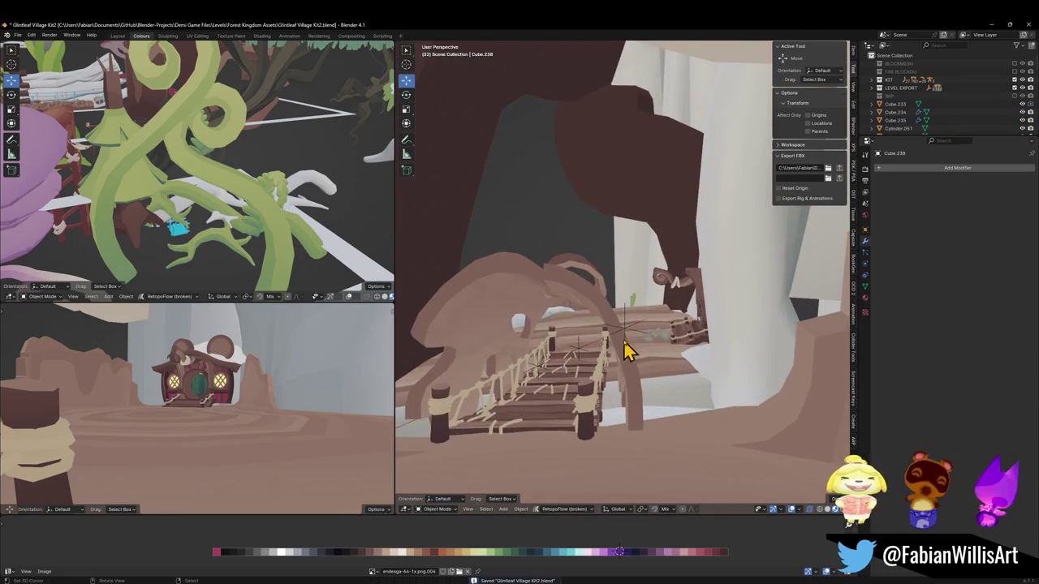
{"action": "left_click", "coordinate": [626, 332]}
{"action": "key", "text": "ctrl+s"}
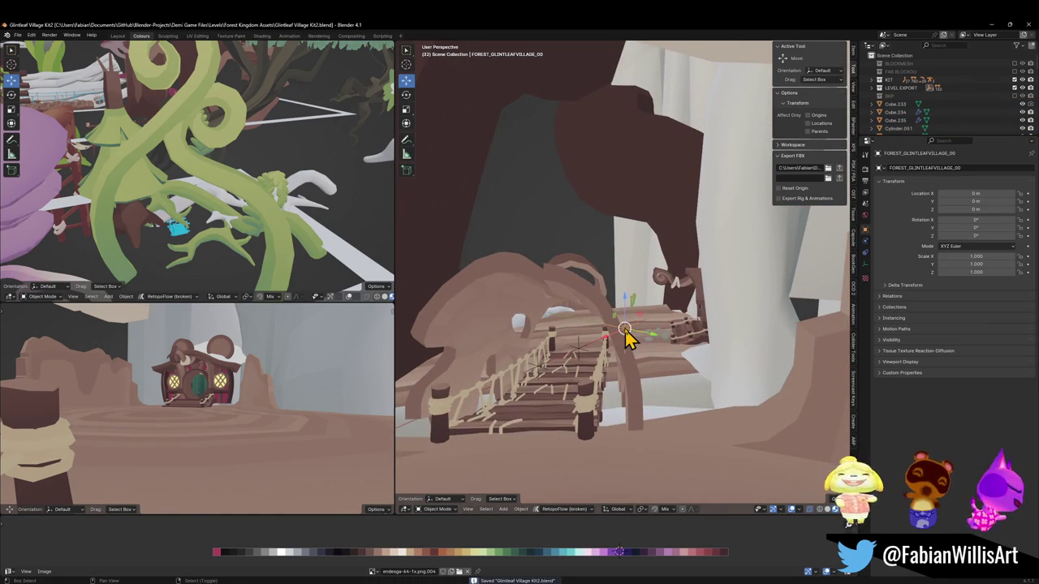
{"action": "middle_click_drag", "start_coordinate": [626, 337], "coordinate": [617, 339]}
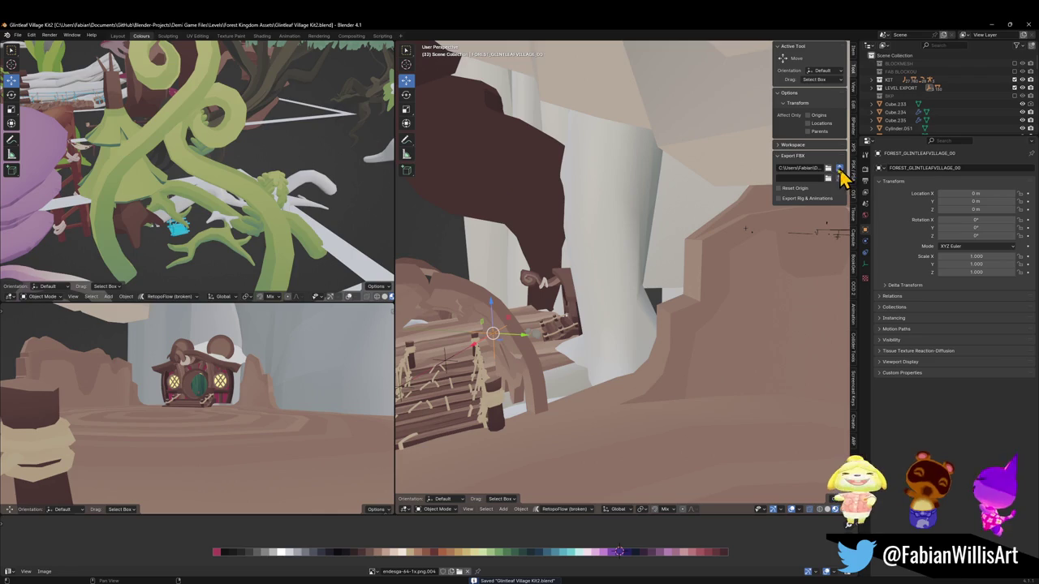
Select the GroundVines object and walk the upper-left view up to the vines.
{"action": "key", "text": "shift+grave"}
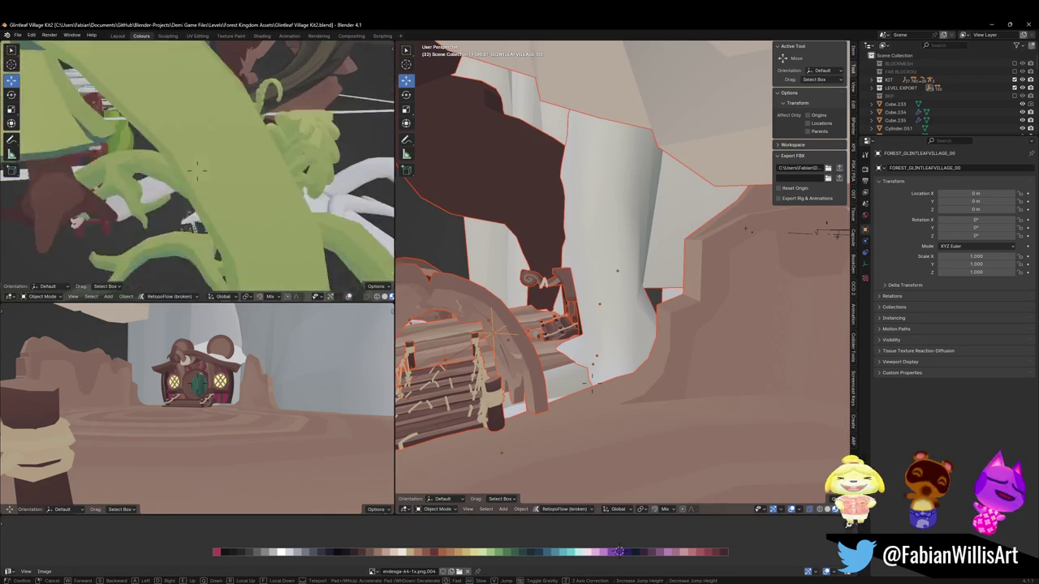
{"action": "left_click", "coordinate": [158, 217]}
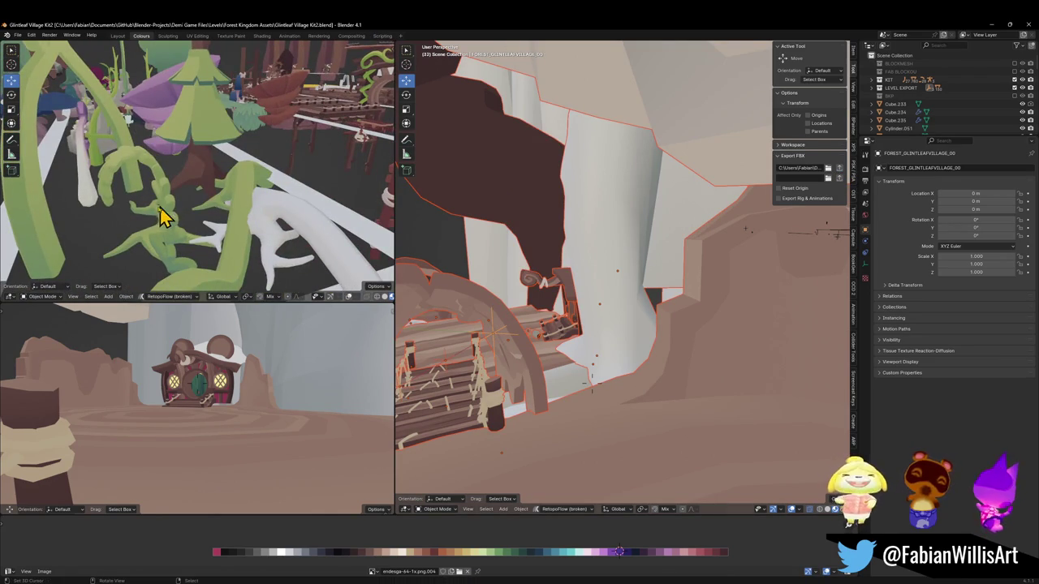
{"action": "left_click", "coordinate": [158, 218]}
{"action": "key", "text": "shift+grave"}
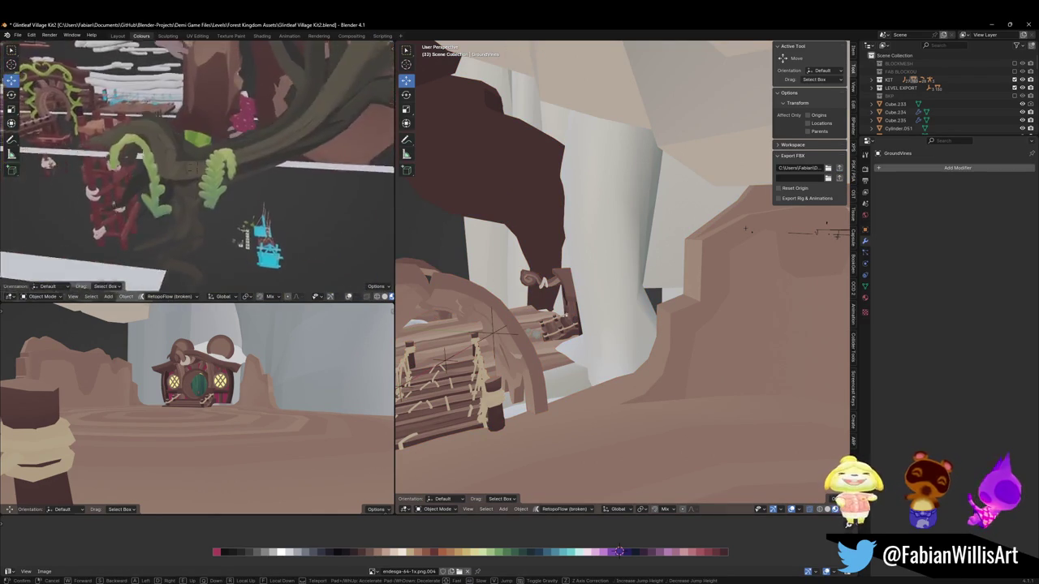
{"action": "left_click", "coordinate": [204, 202]}
Duplicate the green fern in place, rotate the copy around Z and resize it.
{"action": "left_click", "coordinate": [225, 197]}
{"action": "key", "text": "shift+d"}
{"action": "right_click", "coordinate": [218, 184]}
{"action": "middle_click_drag", "start_coordinate": [217, 327], "coordinate": [160, 365], "text": "shift"}
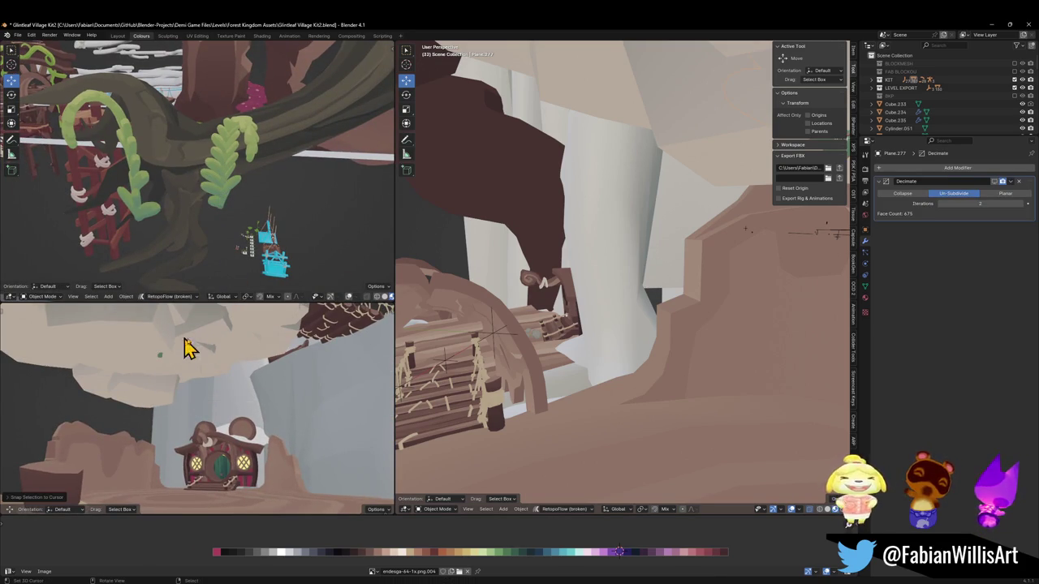
{"action": "key", "text": "r"}
{"action": "key", "text": "r"}
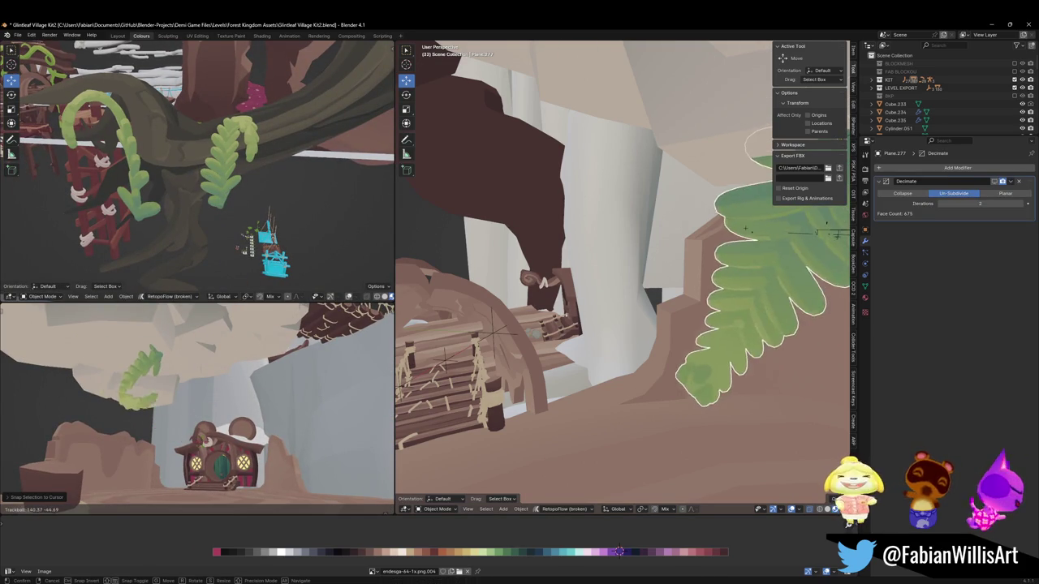
{"action": "key", "text": "z"}
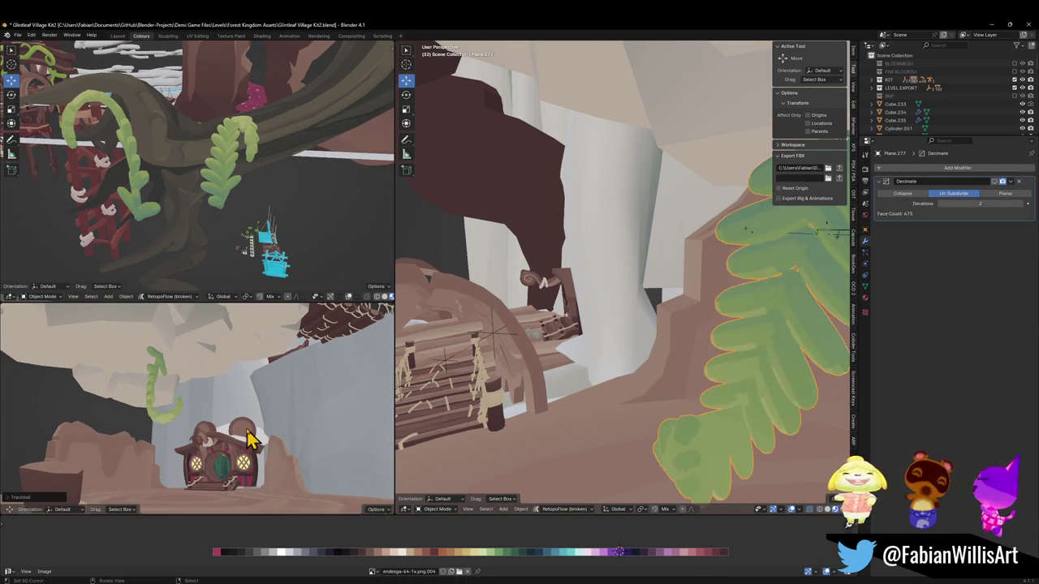
{"action": "left_click", "coordinate": [207, 367]}
{"action": "key", "text": "s"}
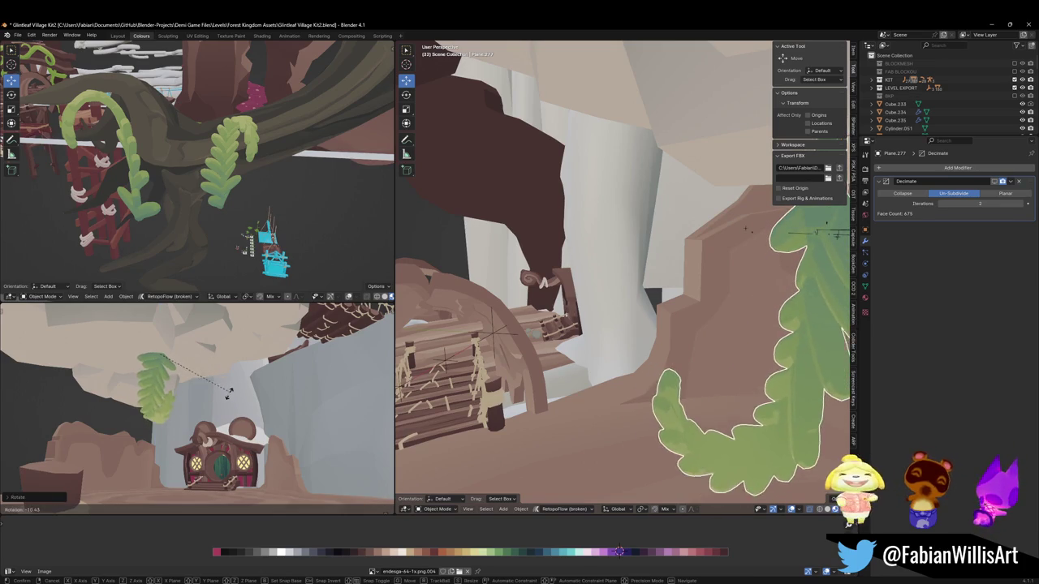
{"action": "left_click", "coordinate": [228, 387]}
Lower the fern copy under the rock ceiling and enlarge it.
{"action": "key", "text": "shift+grave"}
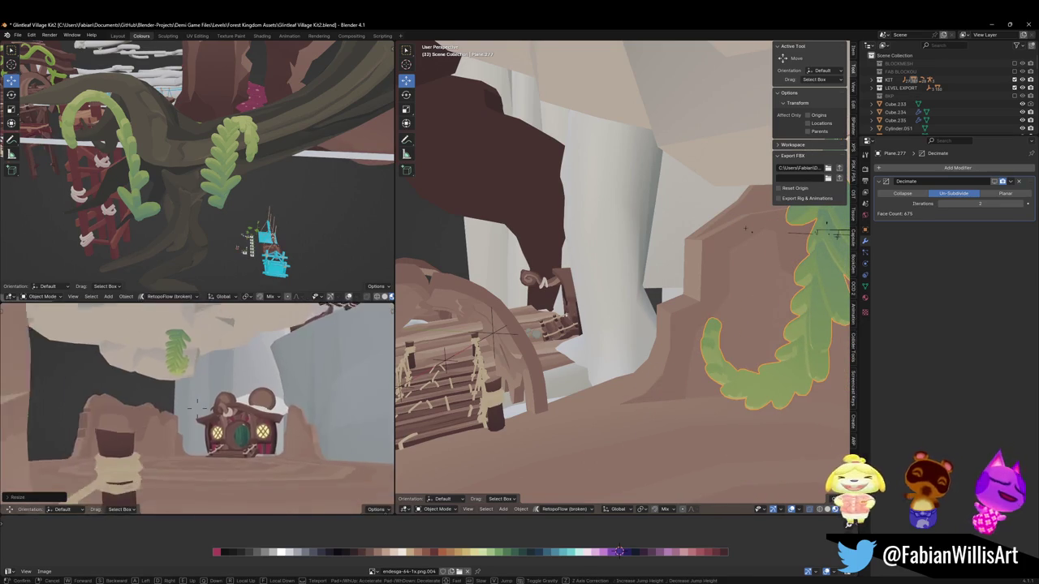
{"action": "left_click", "coordinate": [223, 390]}
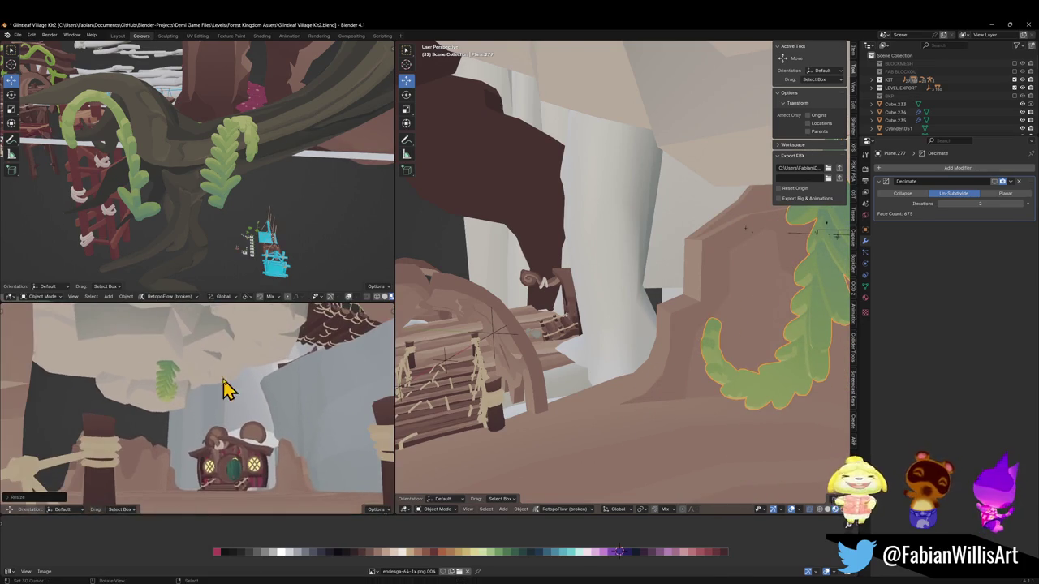
{"action": "key", "text": "g"}
{"action": "key", "text": "z"}
{"action": "left_click", "coordinate": [227, 387]}
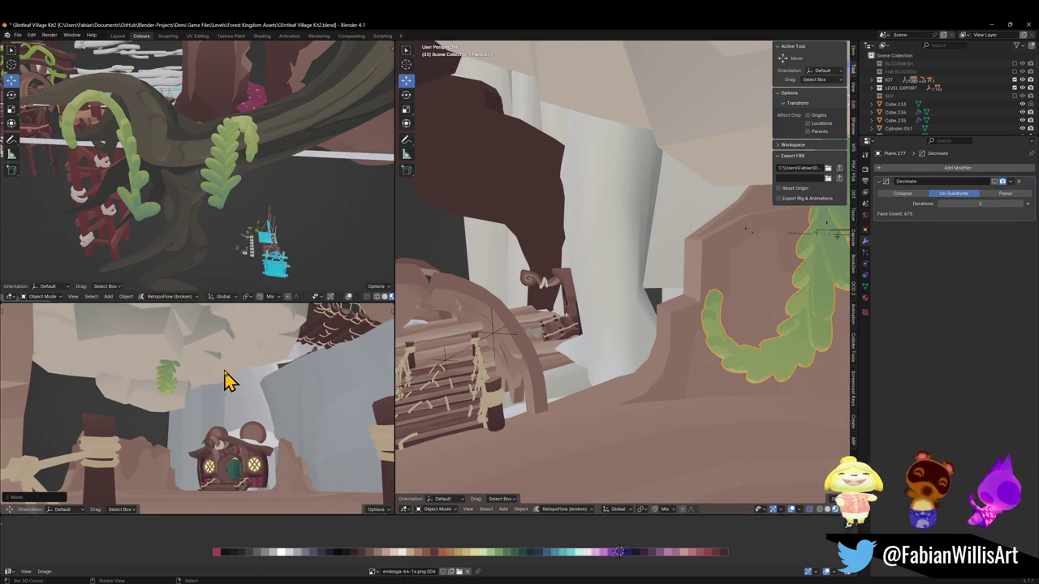
{"action": "key", "text": "s"}
{"action": "left_click", "coordinate": [348, 367]}
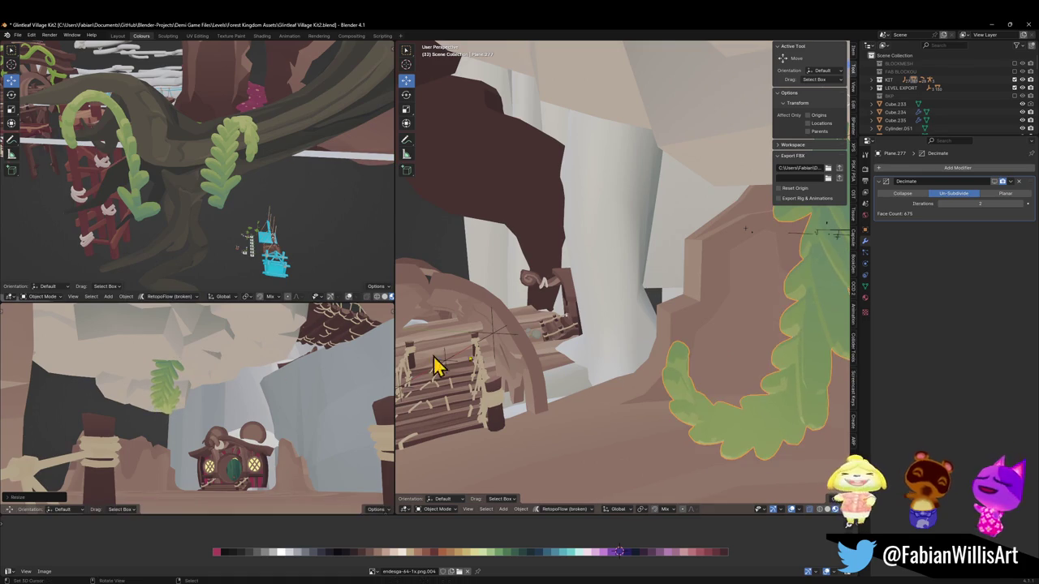
{"action": "middle_click_drag", "start_coordinate": [799, 364], "coordinate": [619, 332]}
{"action": "key", "text": "Tab"}
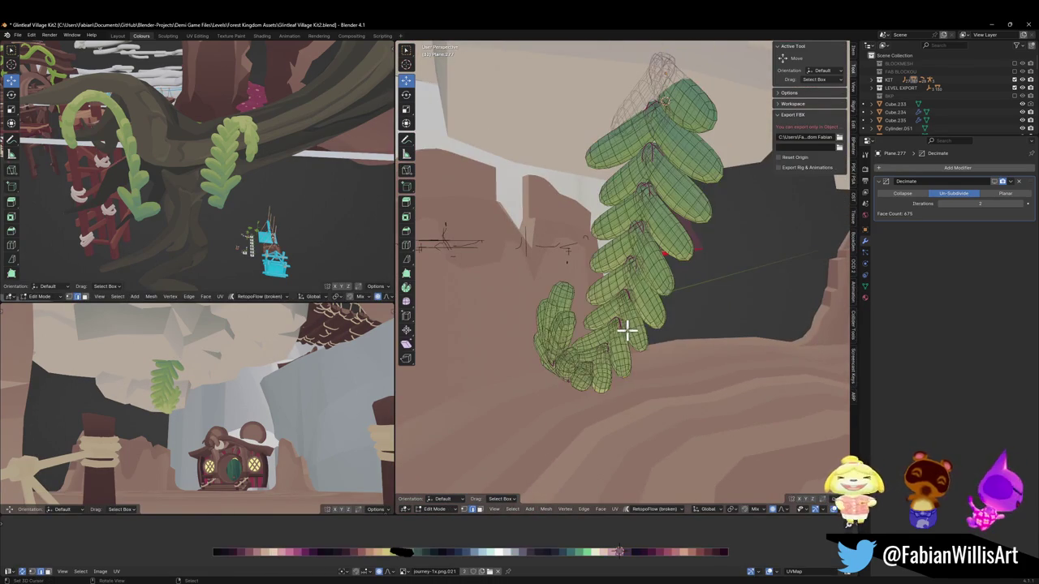
Delete the stray leaf cluster's vertices from the fern mesh.
{"action": "key", "text": "l"}
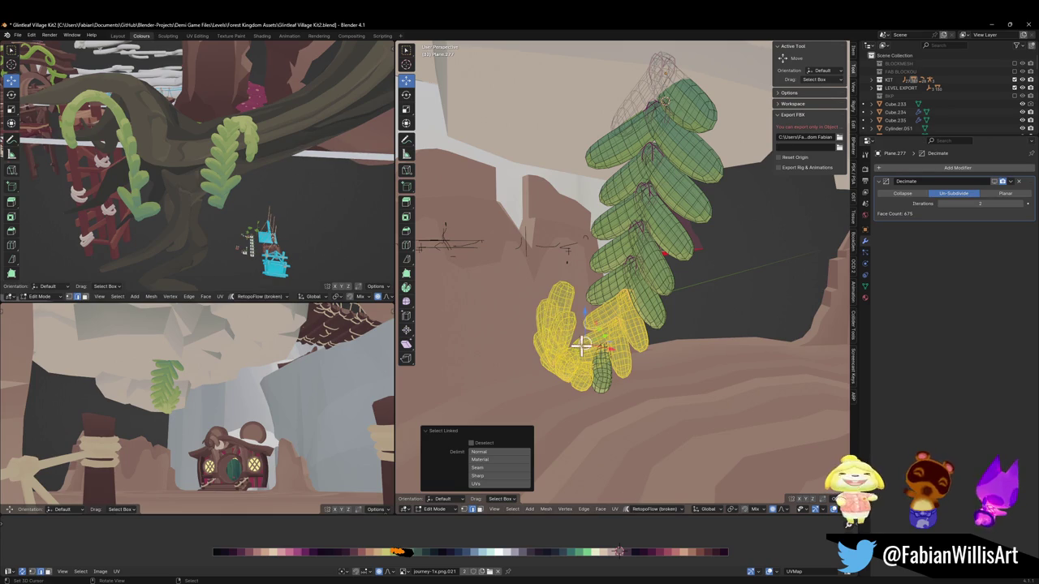
{"action": "key", "text": "h"}
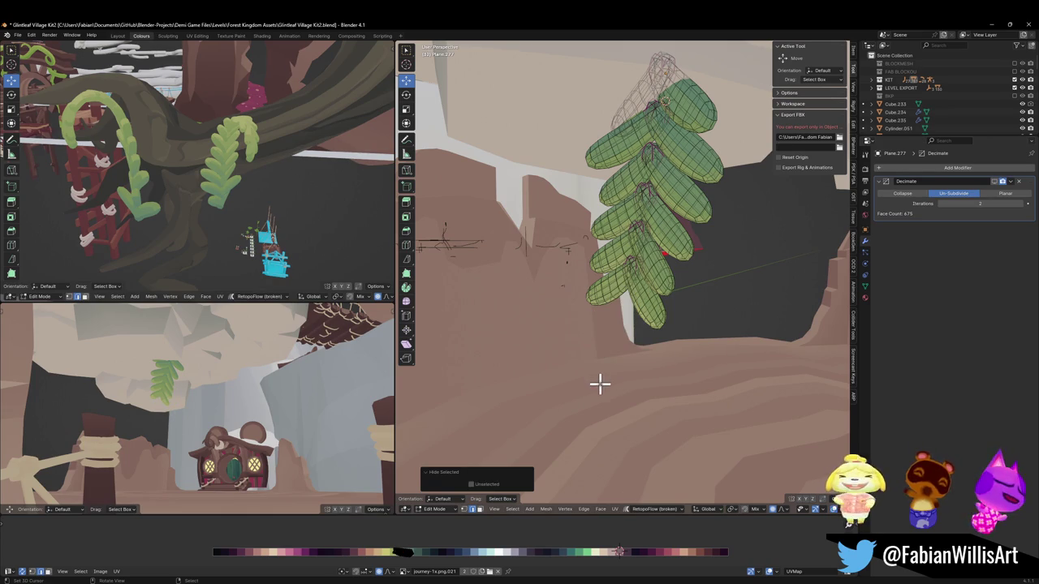
{"action": "key", "text": "ctrl+z"}
{"action": "key", "text": "x"}
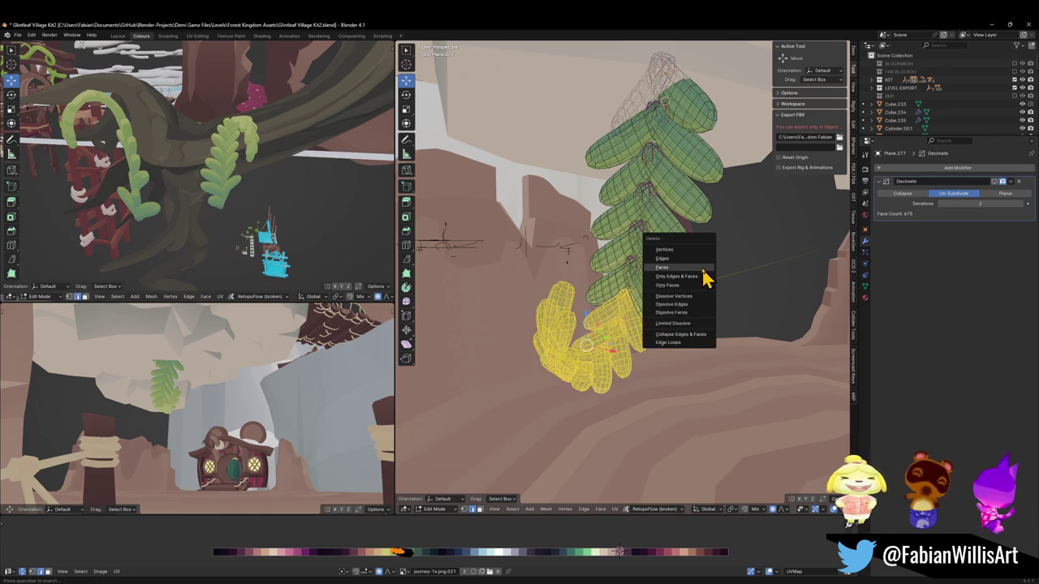
{"action": "left_click", "coordinate": [699, 253]}
{"action": "key", "text": "Tab"}
Adjust the upper fern leaf's height, tilt it -12.8° and scale it to 0.865.
{"action": "left_click", "coordinate": [664, 227]}
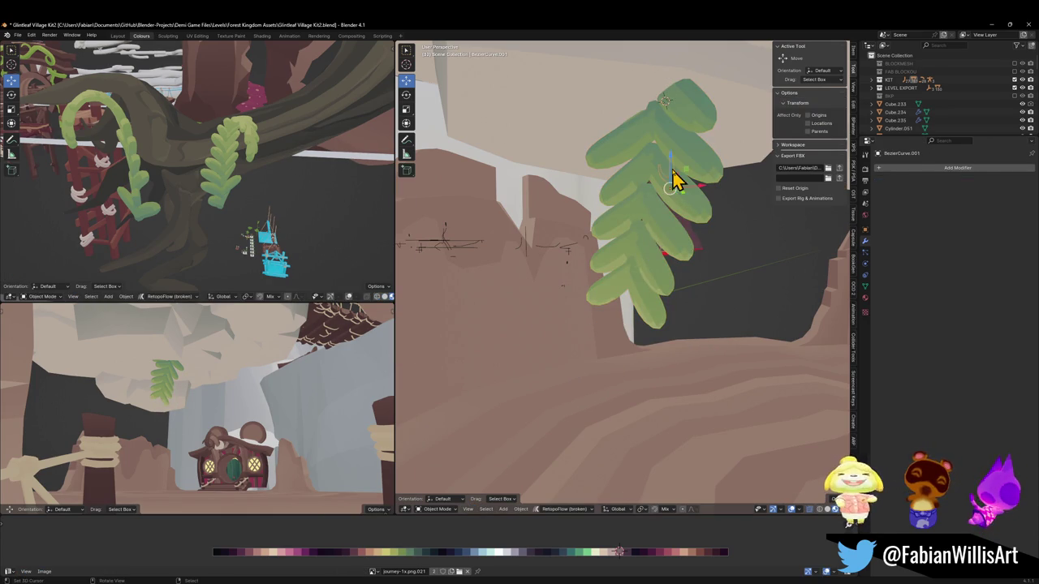
{"action": "left_click", "coordinate": [676, 180]}
{"action": "middle_click_drag", "start_coordinate": [676, 180], "coordinate": [638, 244]}
{"action": "key", "text": "g"}
{"action": "key", "text": "z"}
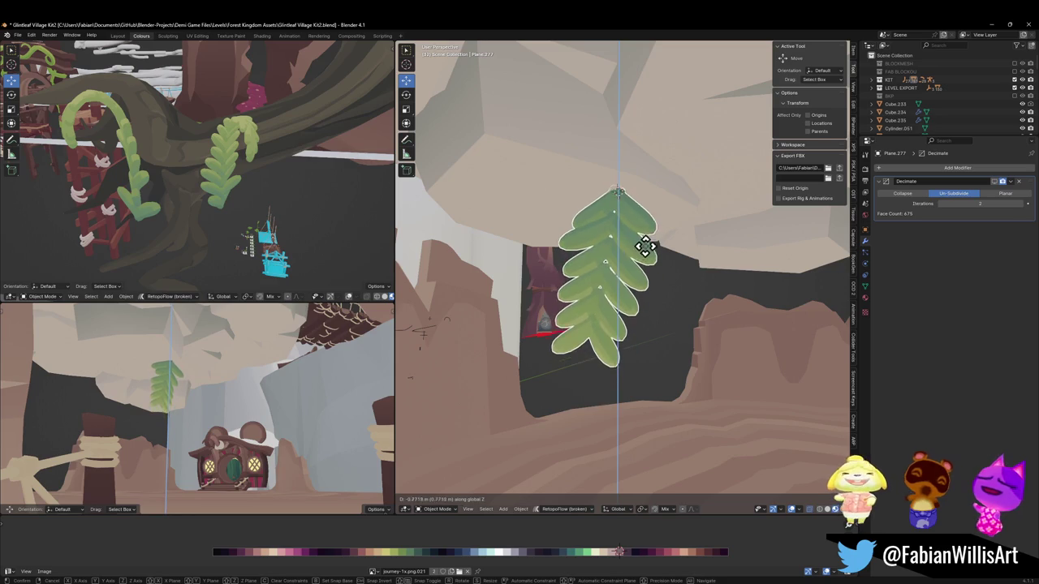
{"action": "left_click", "coordinate": [644, 249]}
{"action": "key", "text": "r"}
{"action": "left_click", "coordinate": [682, 276]}
{"action": "key", "text": "s"}
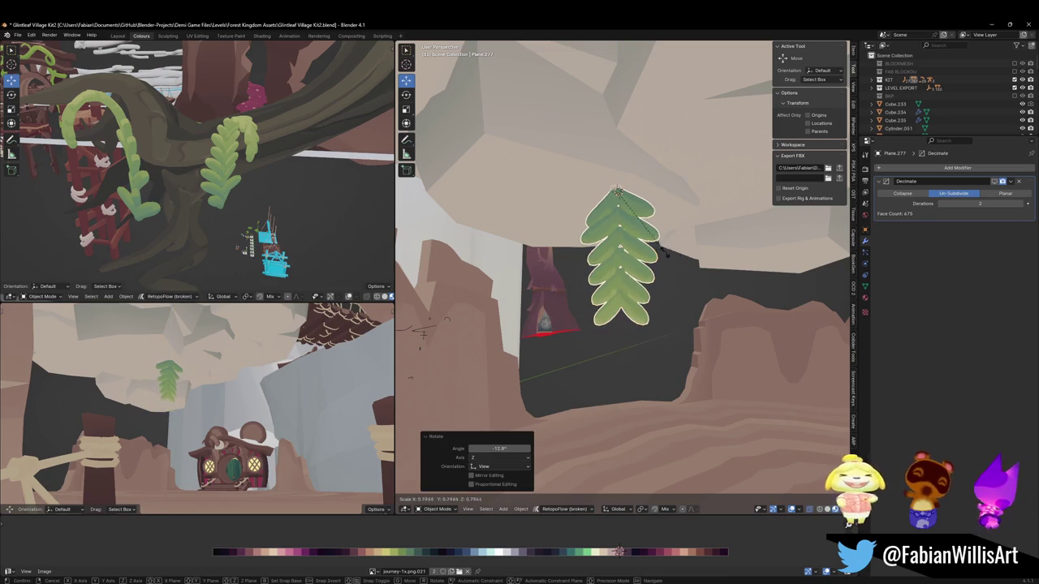
{"action": "left_click", "coordinate": [682, 266]}
Duplicate the leaf 4.65 m lower, rescale the copy and nudge it down 0.12 m.
{"action": "key", "text": "shift+d"}
{"action": "key", "text": "z"}
{"action": "left_click", "coordinate": [649, 355]}
{"action": "key", "text": "s"}
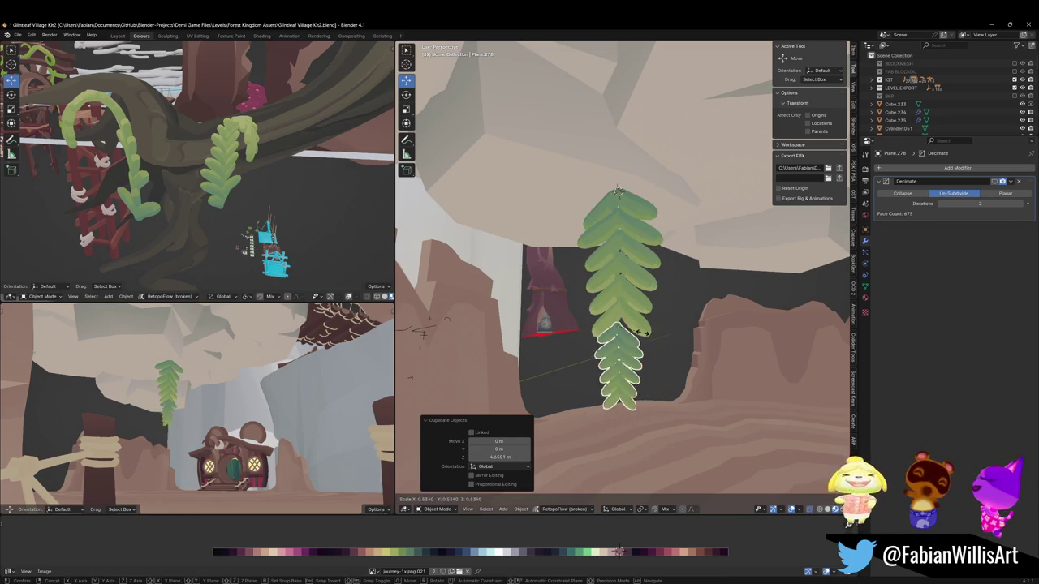
{"action": "left_click", "coordinate": [641, 332]}
{"action": "key", "text": "g"}
{"action": "key", "text": "z"}
{"action": "left_click", "coordinate": [642, 336]}
Shrink the copy to 0.887 and fine-tune its position beneath the first leaf.
{"action": "key", "text": "g"}
{"action": "key", "text": "z"}
{"action": "left_click", "coordinate": [656, 332]}
{"action": "key", "text": "s"}
{"action": "left_click", "coordinate": [661, 341]}
{"action": "mouse_move", "coordinate": [663, 341]}
{"action": "middle_mouse_down"}
{"action": "mouse_move", "coordinate": [610, 333]}
{"action": "mouse_move", "coordinate": [668, 330]}
{"action": "mouse_move", "coordinate": [614, 331]}
{"action": "mouse_move", "coordinate": [622, 318]}
{"action": "middle_mouse_up"}
{"action": "key", "text": "g"}
{"action": "left_click", "coordinate": [636, 335]}
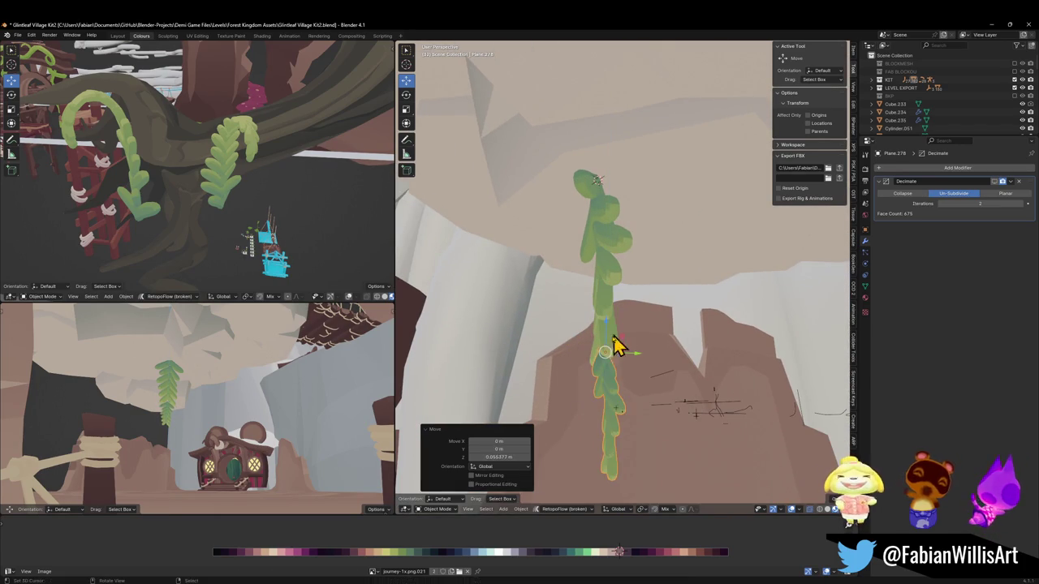
{"action": "key", "text": "Tab"}
Shift the leaf mesh sideways along X with proportional falloff and rescale the leaflets.
{"action": "key", "text": "a"}
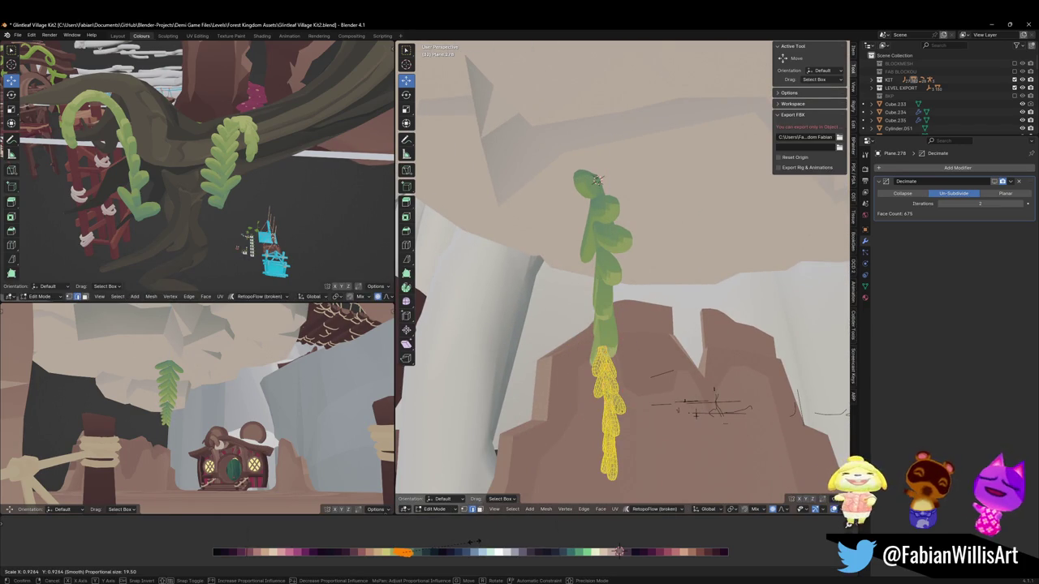
{"action": "key", "text": "g"}
{"action": "key", "text": "x"}
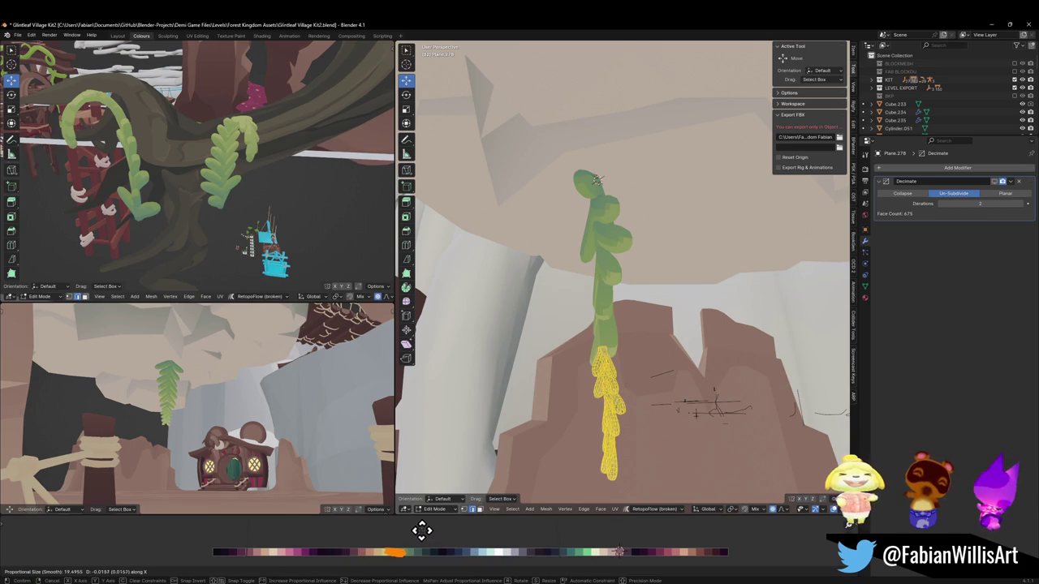
{"action": "left_click", "coordinate": [467, 545]}
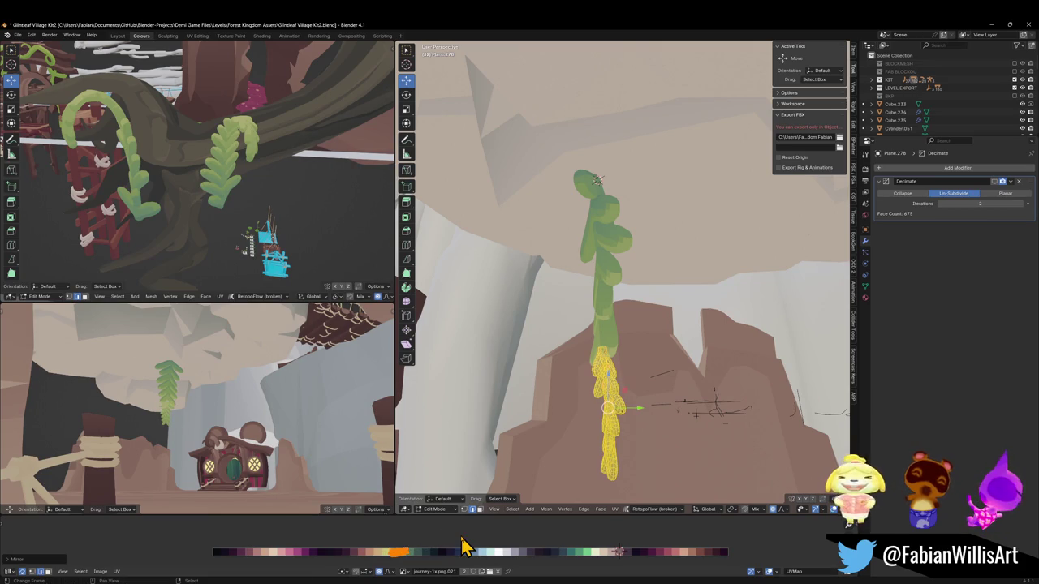
{"action": "key", "text": "g"}
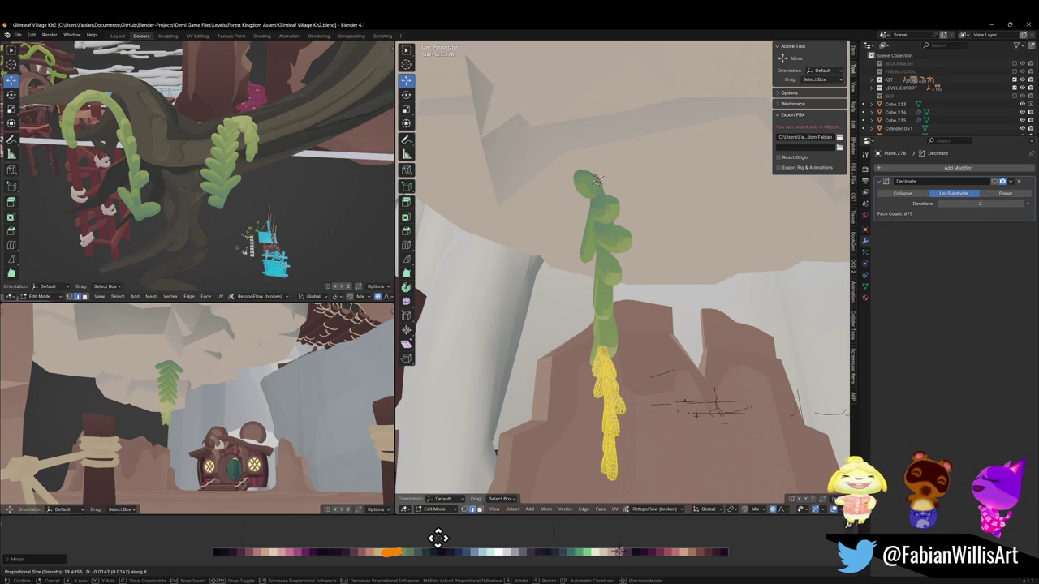
{"action": "left_click", "coordinate": [438, 538]}
{"action": "key", "text": "x"}
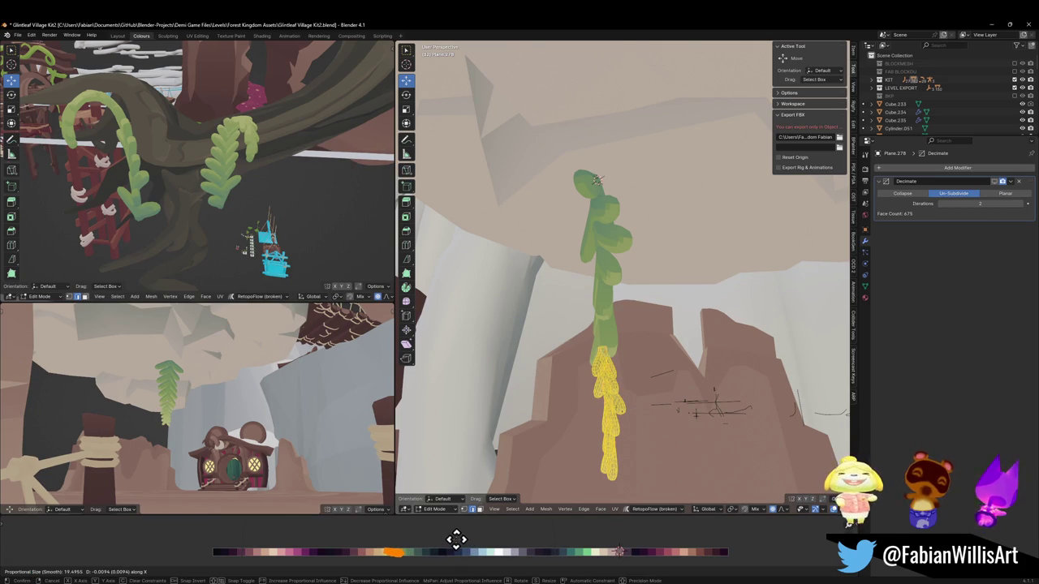
{"action": "left_click", "coordinate": [460, 540]}
{"action": "key", "text": "s"}
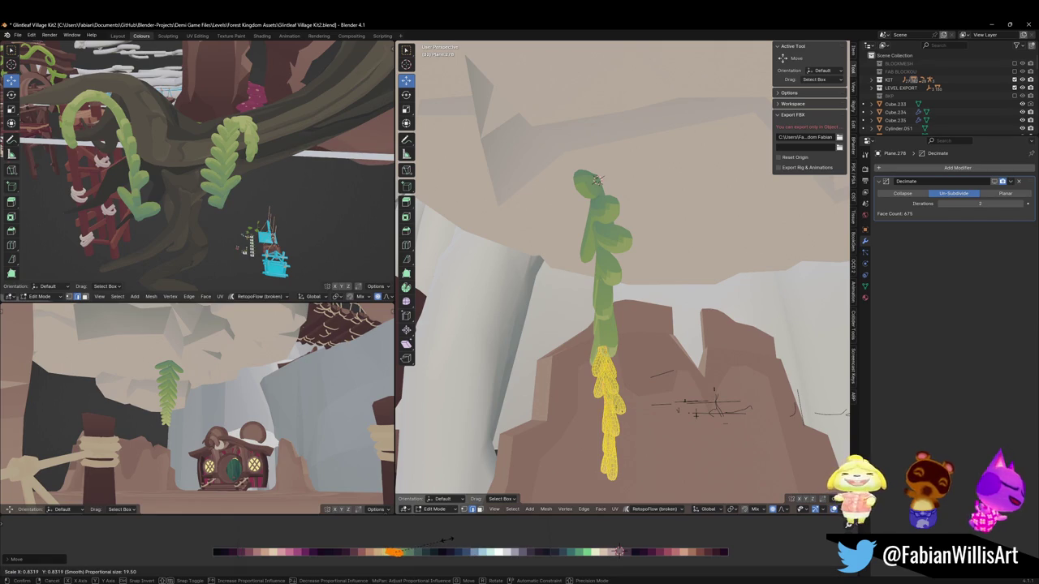
{"action": "left_click", "coordinate": [451, 539]}
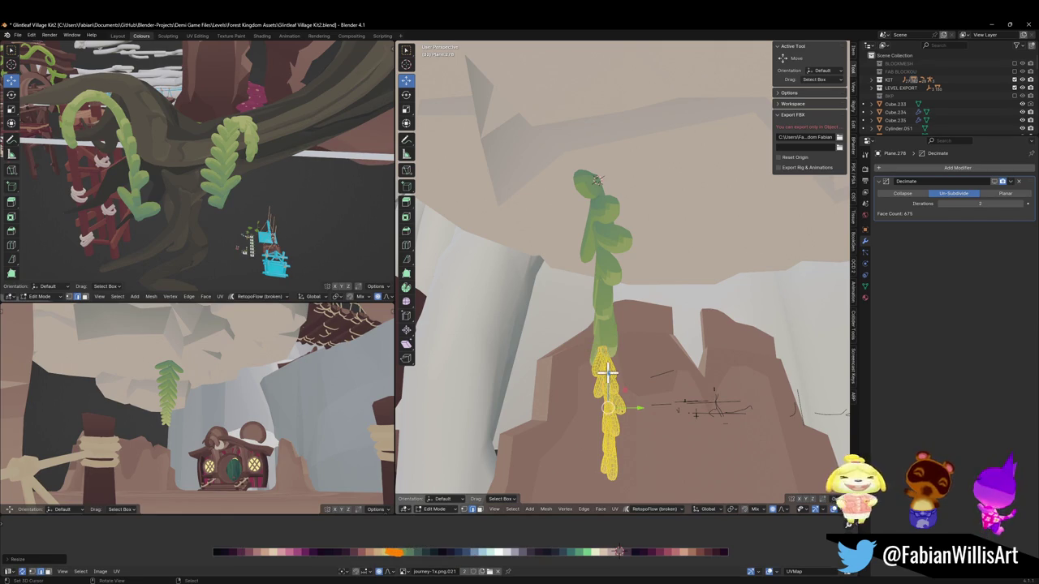
Enlarge the lower leaflets to 1.225 and settle their height (down 0.29 m, up 0.22 m).
{"action": "middle_click_drag", "start_coordinate": [607, 372], "coordinate": [649, 371]}
{"action": "key", "text": "s"}
{"action": "left_click", "coordinate": [664, 344]}
{"action": "key", "text": "g"}
{"action": "key", "text": "z"}
{"action": "left_click", "coordinate": [662, 357]}
{"action": "key", "text": "s"}
{"action": "key", "text": "g"}
{"action": "key", "text": "z"}
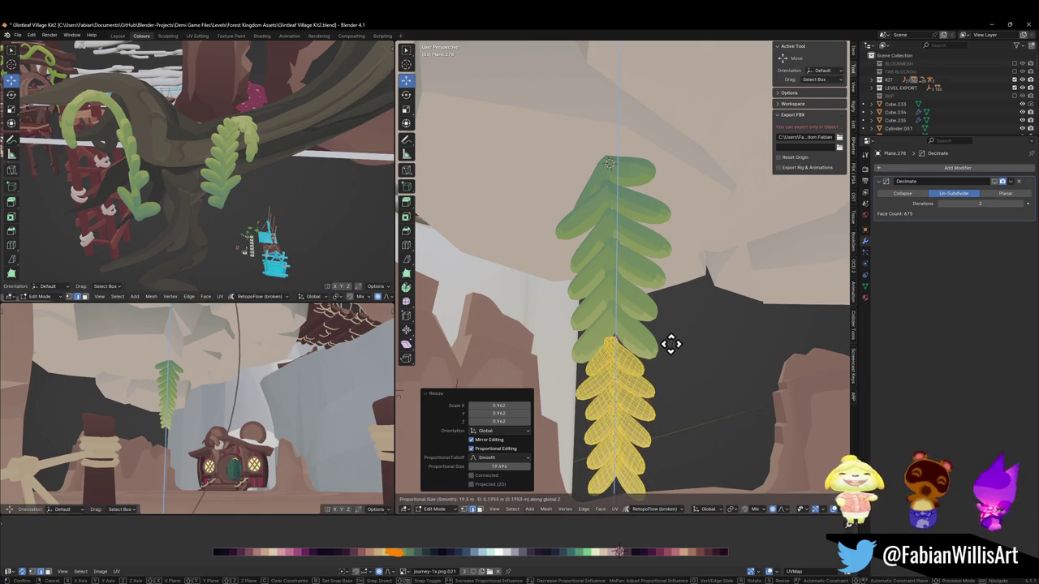
{"action": "left_click", "coordinate": [673, 344]}
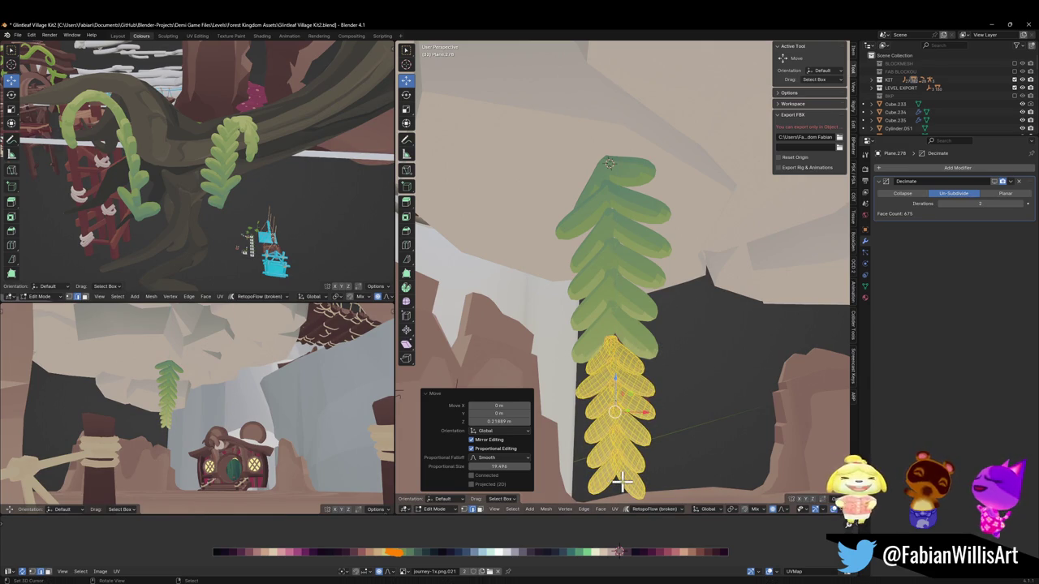
Reselect the bottom two leaflets and rescale them.
{"action": "key", "text": "alt+a"}
{"action": "key", "text": "l"}
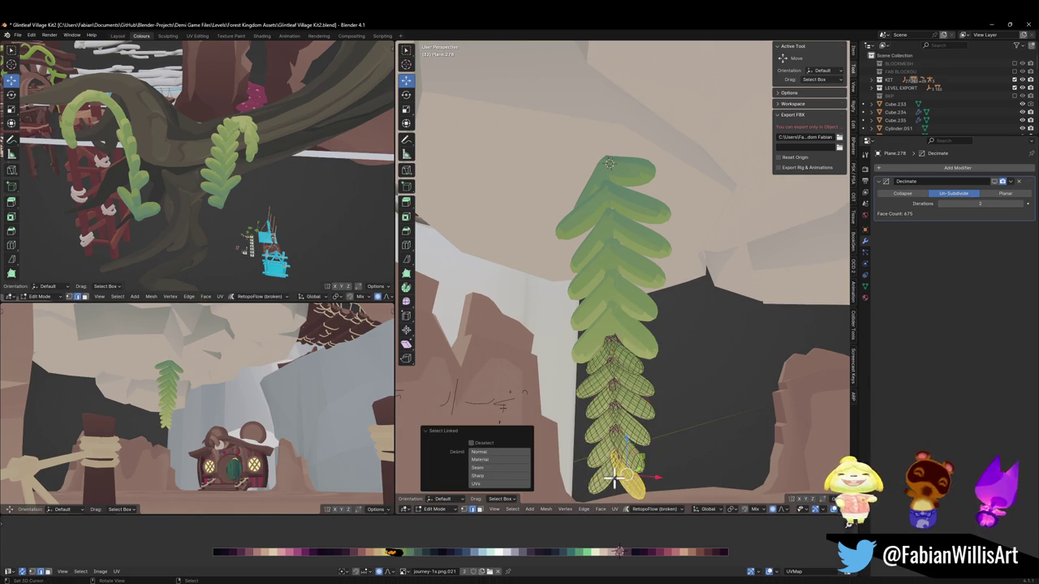
{"action": "key", "text": "l"}
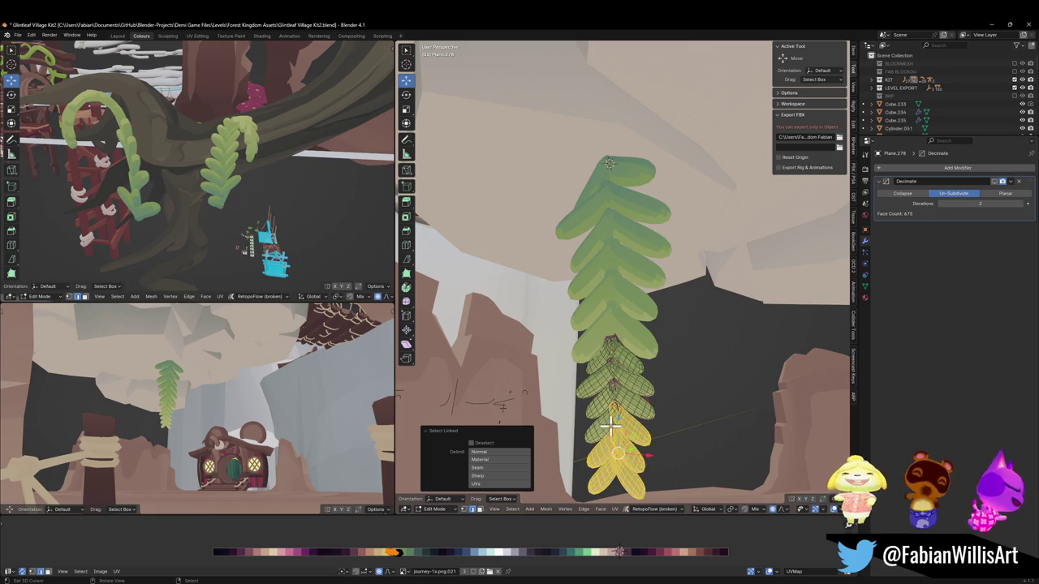
{"action": "right_click", "coordinate": [661, 377]}
{"action": "left_click", "coordinate": [658, 388]}
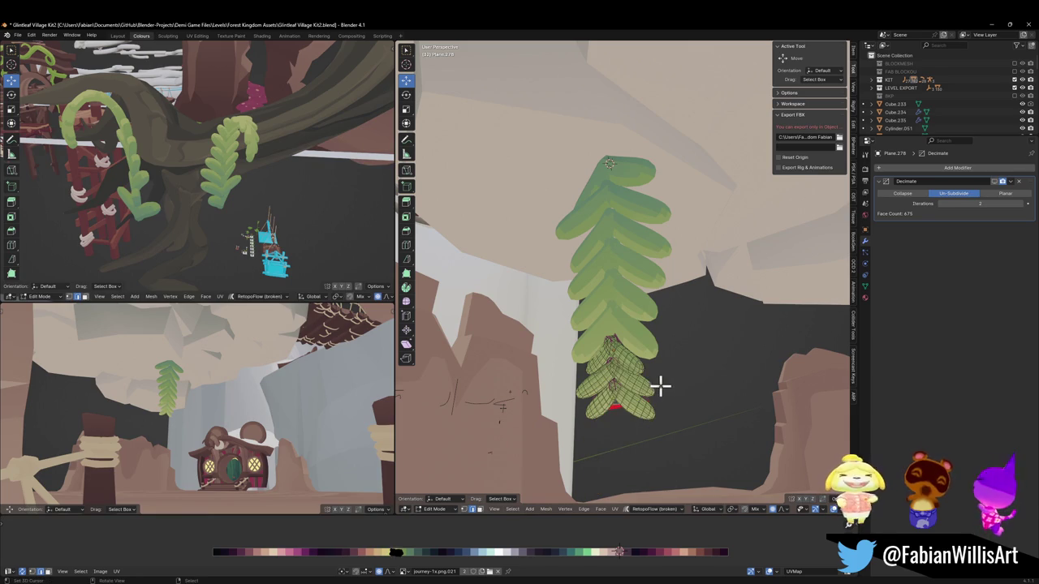
{"action": "key", "text": "s"}
{"action": "left_click", "coordinate": [649, 365]}
Set the leaflets' vertical offset to -0.21 m and shrink them to 0.871.
{"action": "key", "text": "g"}
{"action": "key", "text": "z"}
{"action": "left_click", "coordinate": [649, 354]}
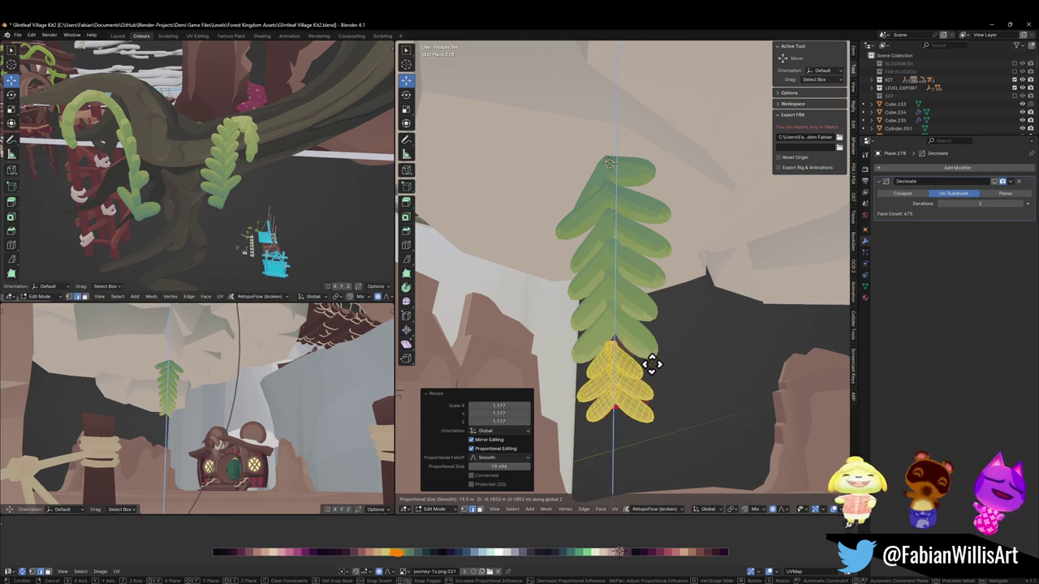
{"action": "left_click", "coordinate": [664, 364]}
{"action": "key", "text": "s"}
{"action": "left_click", "coordinate": [650, 362]}
{"action": "key", "text": "g"}
{"action": "key", "text": "z"}
{"action": "left_click", "coordinate": [650, 359]}
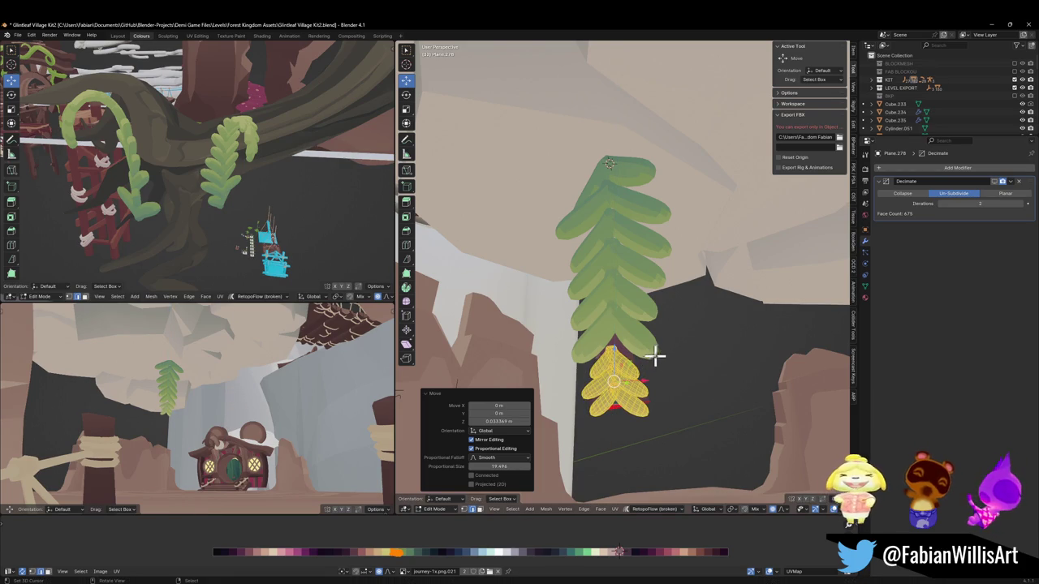
Undo the last leaflet edits, then widen the leaflets and raise them to join the upper leaf.
{"action": "key", "text": "ctrl+z"}
{"action": "key", "text": "ctrl+z"}
{"action": "key", "text": "ctrl+z"}
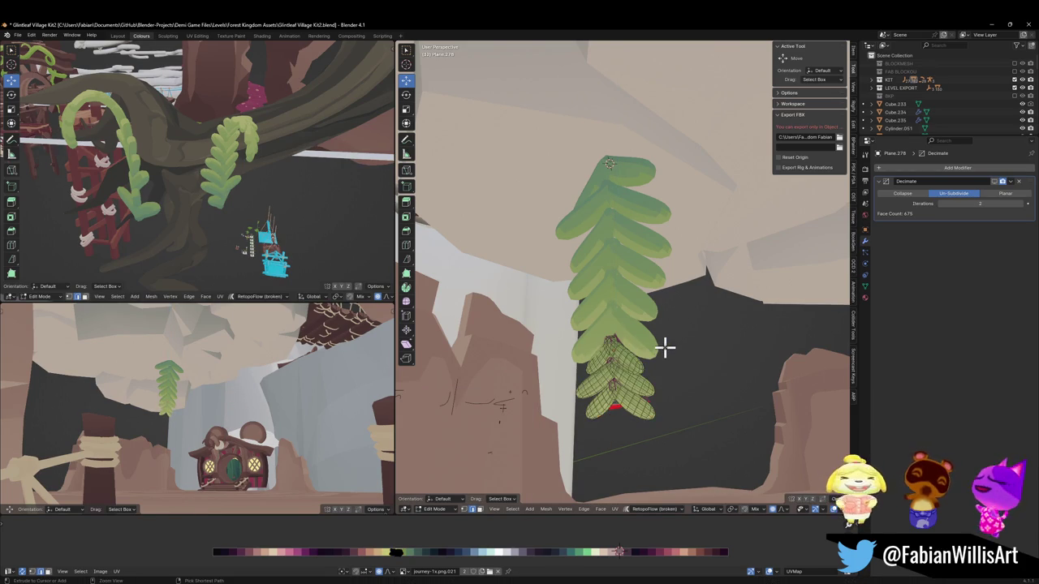
{"action": "key", "text": "ctrl+z"}
{"action": "key", "text": "ctrl+z"}
{"action": "key", "text": "ctrl+z"}
{"action": "key", "text": "ctrl+z"}
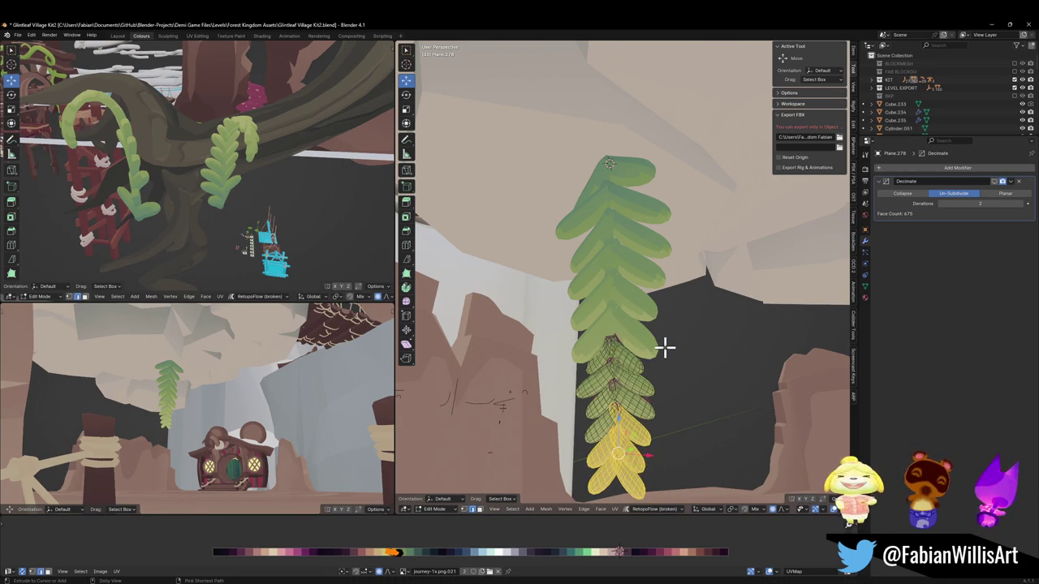
{"action": "key", "text": "ctrl+z"}
{"action": "key", "text": "ctrl+z"}
{"action": "key", "text": "ctrl+shift+z"}
{"action": "key", "text": "s"}
{"action": "left_click", "coordinate": [661, 407]}
{"action": "key", "text": "g"}
{"action": "key", "text": "z"}
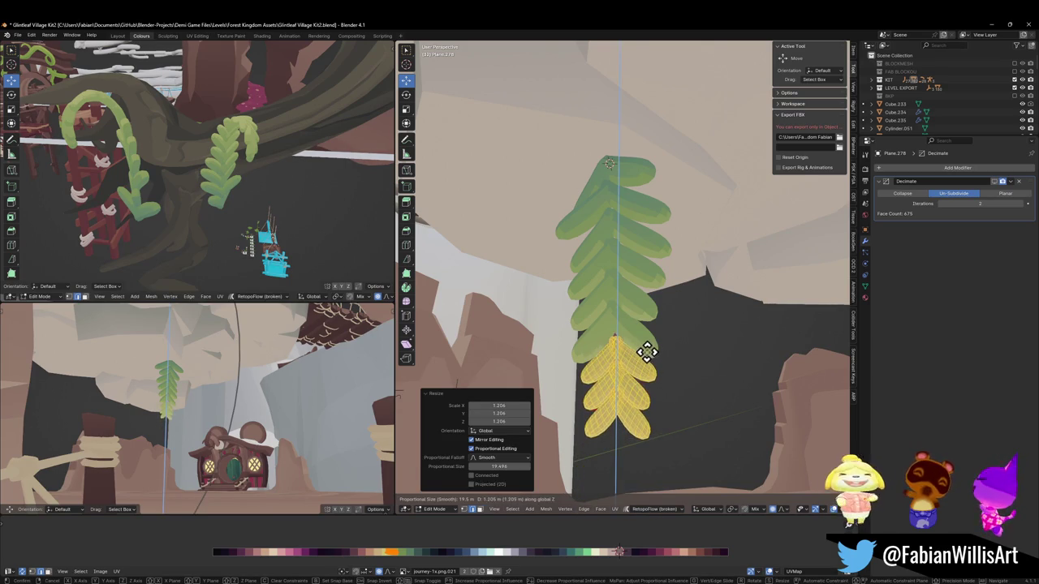
{"action": "left_click", "coordinate": [649, 352]}
{"action": "key", "text": "g"}
{"action": "key", "text": "z"}
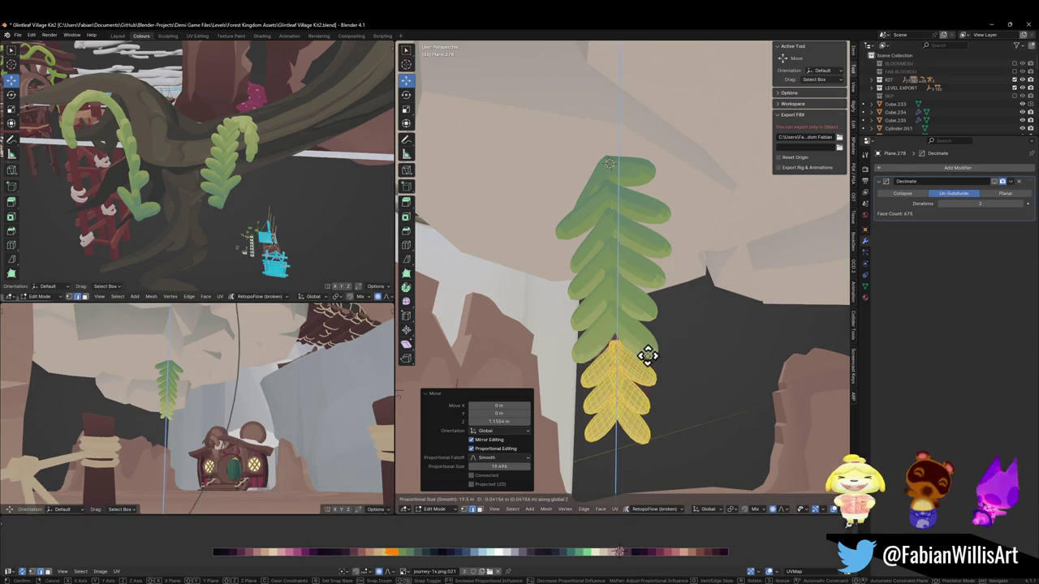
{"action": "left_click", "coordinate": [654, 349]}
{"action": "key", "text": "Tab"}
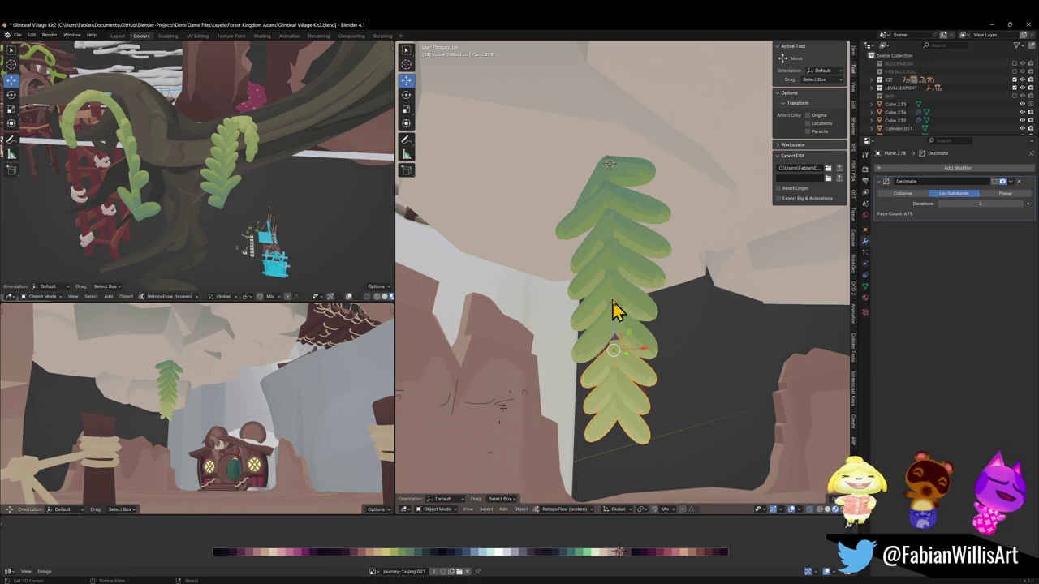
Reposition the leaflets in Edit Mode, return to Object Mode and save the file.
{"action": "key", "text": "Tab"}
{"action": "mouse_move", "coordinate": [610, 343]}
{"action": "middle_mouse_down"}
{"action": "mouse_move", "coordinate": [668, 344]}
{"action": "mouse_move", "coordinate": [665, 313]}
{"action": "mouse_move", "coordinate": [659, 345]}
{"action": "mouse_move", "coordinate": [649, 324]}
{"action": "mouse_move", "coordinate": [638, 348]}
{"action": "middle_mouse_up"}
{"action": "scroll", "coordinate": [667, 343], "scroll_direction": "up", "scroll_amount": 1}
{"action": "key", "text": "g"}
{"action": "left_click", "coordinate": [667, 352]}
{"action": "key", "text": "Tab"}
{"action": "key", "text": "ctrl+s"}
Select the upper fern leaf, clear its rotation, and rotate it 90° about X.
{"action": "left_click", "coordinate": [636, 296]}
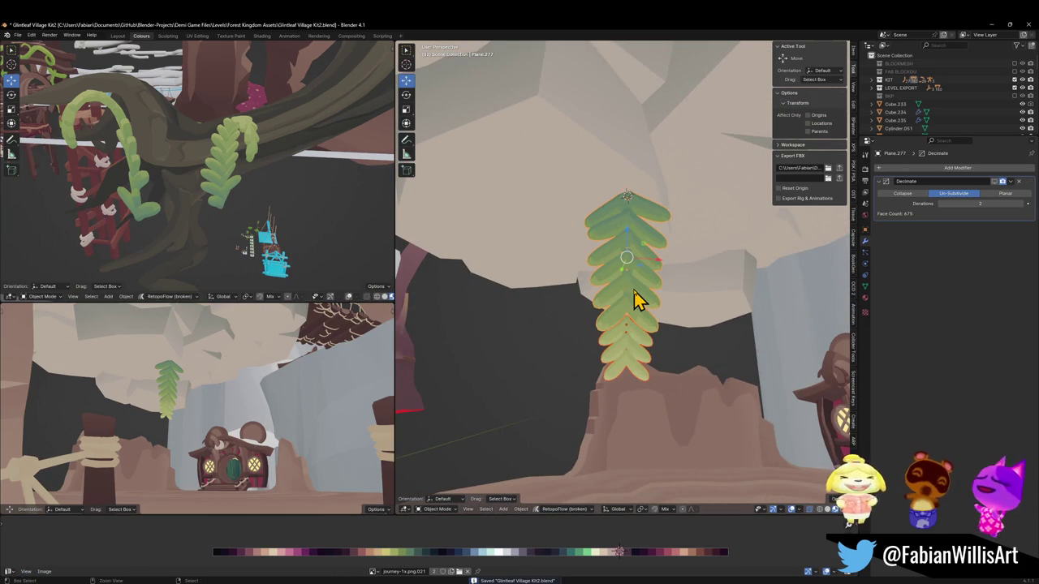
{"action": "mouse_move", "coordinate": [592, 308]}
{"action": "middle_mouse_down"}
{"action": "mouse_move", "coordinate": [734, 321]}
{"action": "mouse_move", "coordinate": [686, 325]}
{"action": "mouse_move", "coordinate": [763, 246]}
{"action": "mouse_move", "coordinate": [670, 241]}
{"action": "middle_mouse_up"}
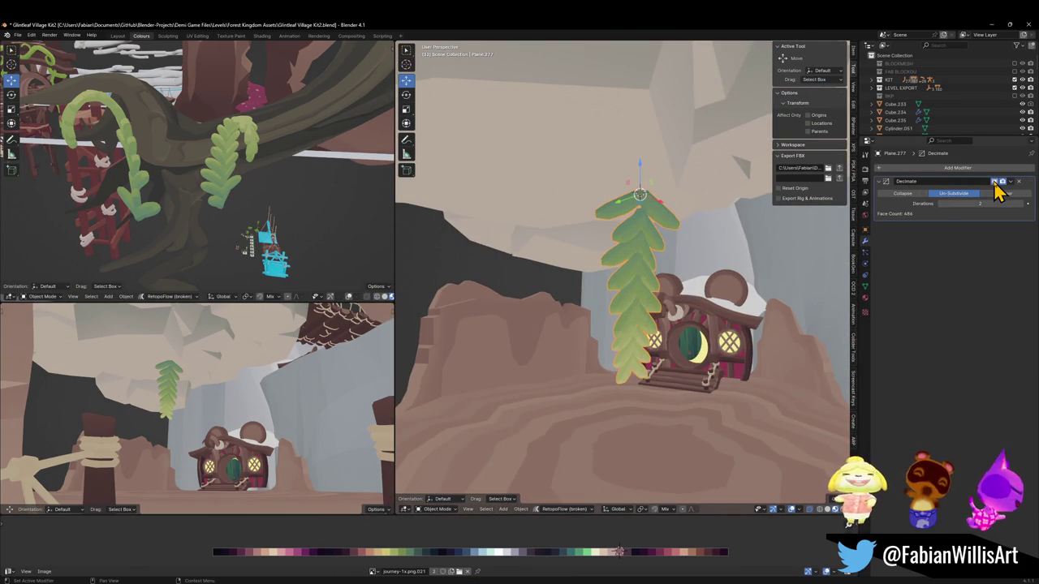
{"action": "mouse_move", "coordinate": [690, 251]}
{"action": "middle_mouse_down"}
{"action": "mouse_move", "coordinate": [649, 262]}
{"action": "mouse_move", "coordinate": [624, 246]}
{"action": "mouse_move", "coordinate": [614, 262]}
{"action": "middle_mouse_up"}
{"action": "key", "text": "alt+r"}
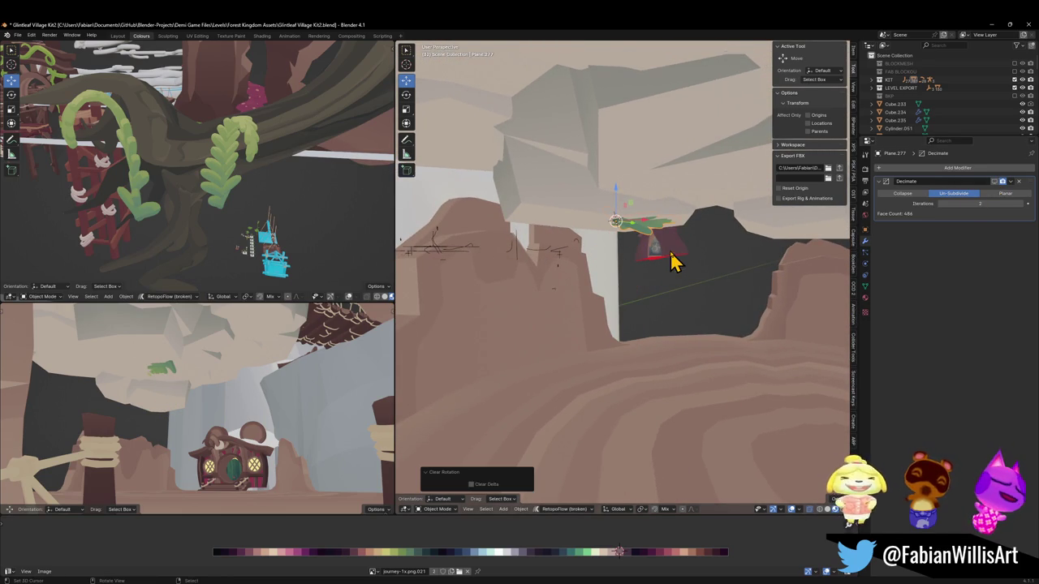
{"action": "key", "text": "r"}
{"action": "key", "text": "y"}
{"action": "left_click", "coordinate": [670, 248]}
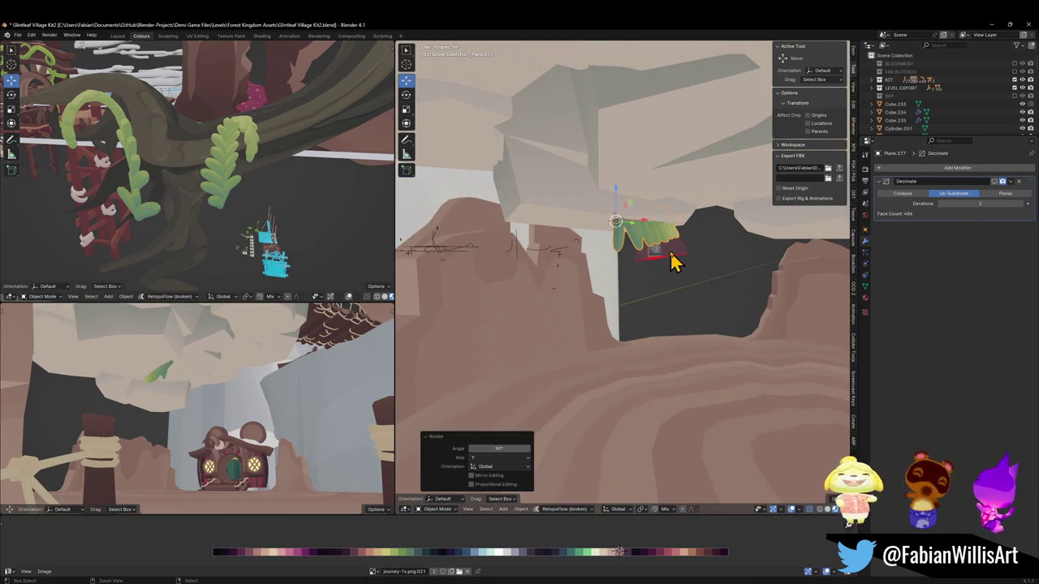
{"action": "key", "text": "ctrl+z"}
{"action": "key", "text": "r"}
{"action": "key", "text": "x"}
{"action": "key", "text": "9"}
{"action": "key", "text": "0"}
{"action": "key", "text": "Return"}
Rotate the leaf by -90° about X twice so it hangs upright, then save.
{"action": "key", "text": "r"}
{"action": "key", "text": "x"}
{"action": "key", "text": "minus"}
{"action": "key", "text": "9"}
{"action": "key", "text": "0"}
{"action": "key", "text": "Return"}
{"action": "key", "text": "r"}
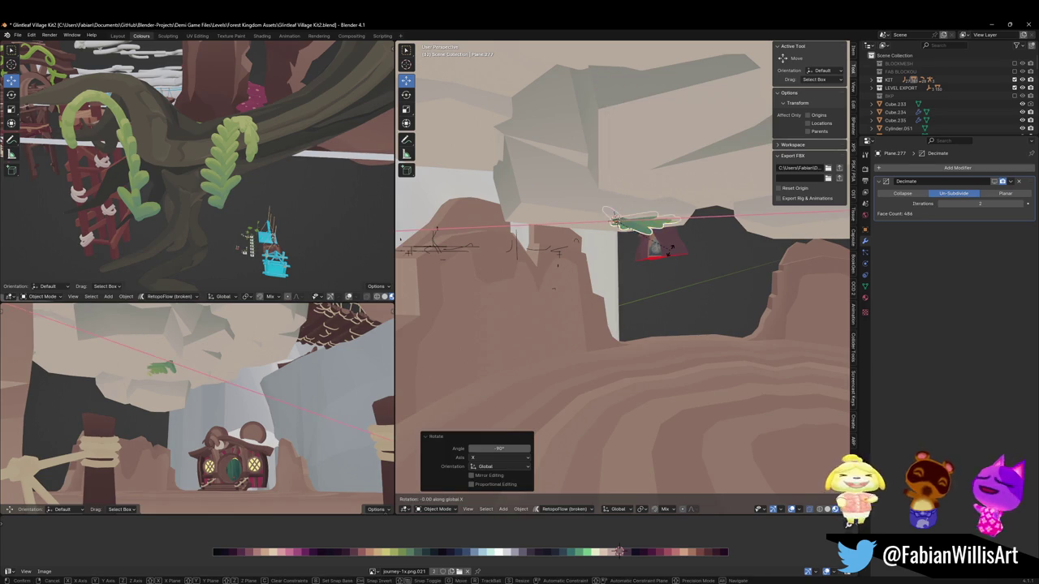
{"action": "key", "text": "x"}
{"action": "key", "text": "minus"}
{"action": "key", "text": "9"}
{"action": "key", "text": "0"}
{"action": "key", "text": "Return"}
{"action": "right_click", "coordinate": [636, 275]}
{"action": "key", "text": "Escape"}
{"action": "key", "text": "ctrl+s"}
Apply the leaf's rotation and scale and recalculate its normals to face outward.
{"action": "right_click", "coordinate": [631, 279]}
{"action": "left_click", "coordinate": [625, 276]}
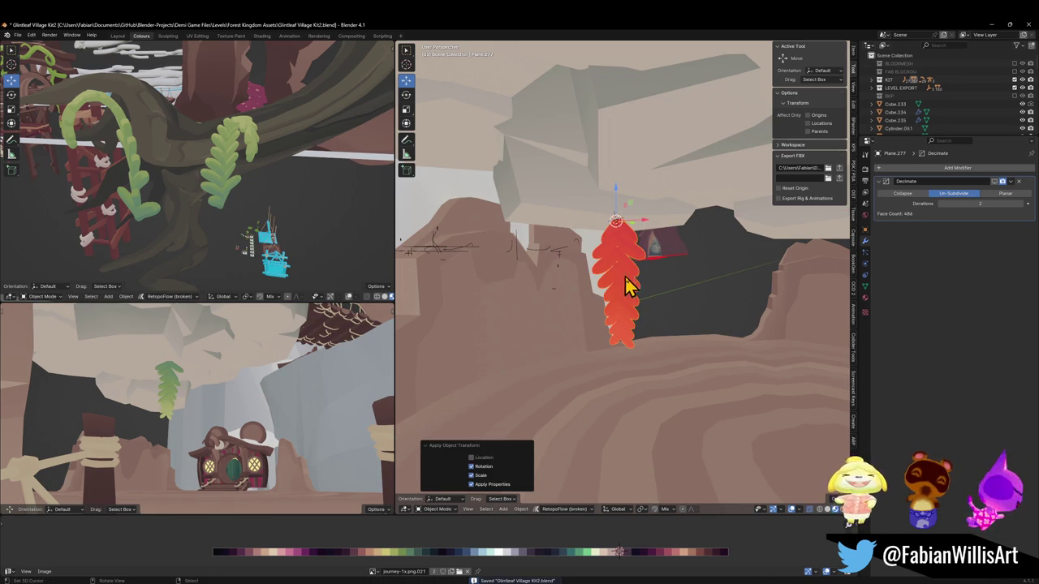
{"action": "key", "text": "Tab"}
{"action": "right_click", "coordinate": [647, 281]}
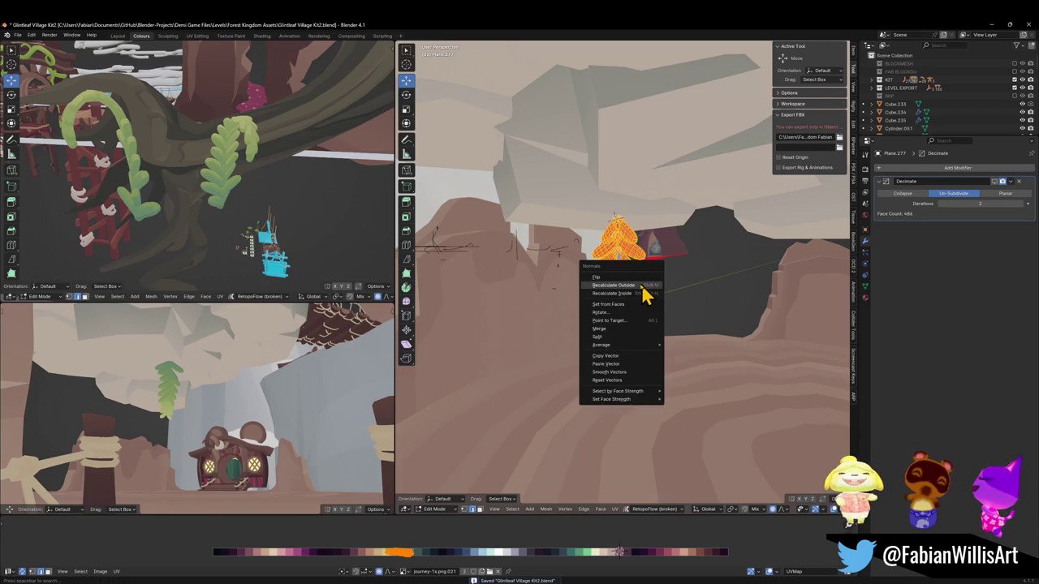
{"action": "key", "text": "Escape"}
{"action": "key", "text": "Tab"}
Parent the fern leaf to the hut with Keep Transform and save the file.
{"action": "left_click", "coordinate": [670, 293]}
{"action": "middle_click_drag", "start_coordinate": [703, 299], "coordinate": [819, 284]}
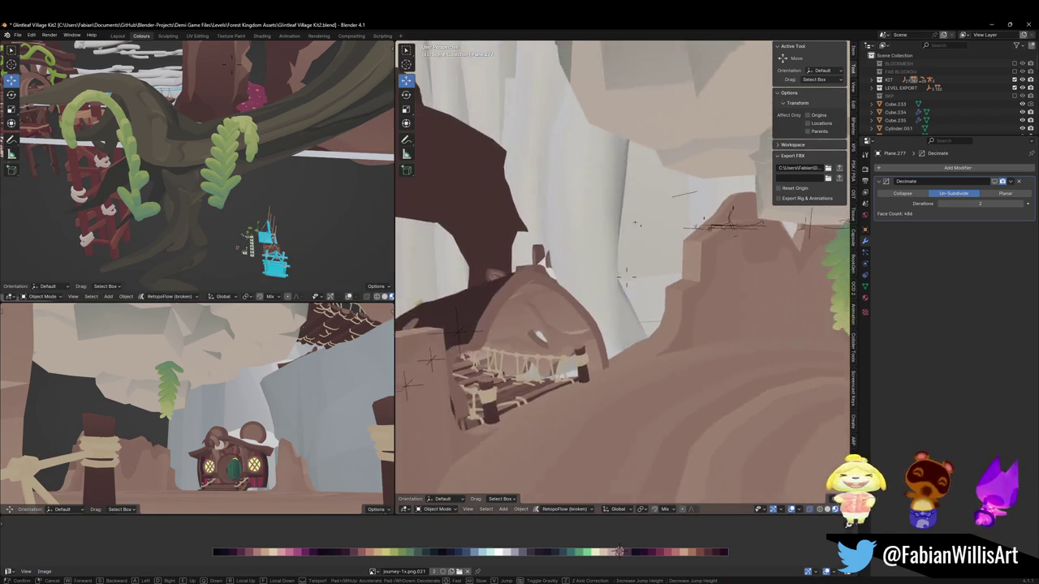
{"action": "left_click", "coordinate": [820, 284]}
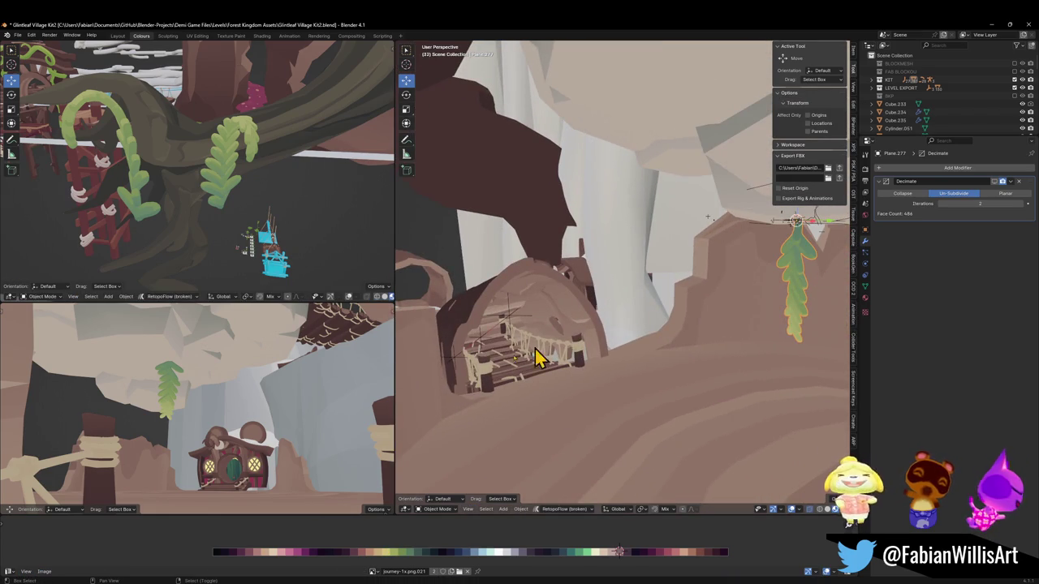
{"action": "left_click", "coordinate": [487, 351], "text": "shift"}
{"action": "key", "text": "ctrl+p"}
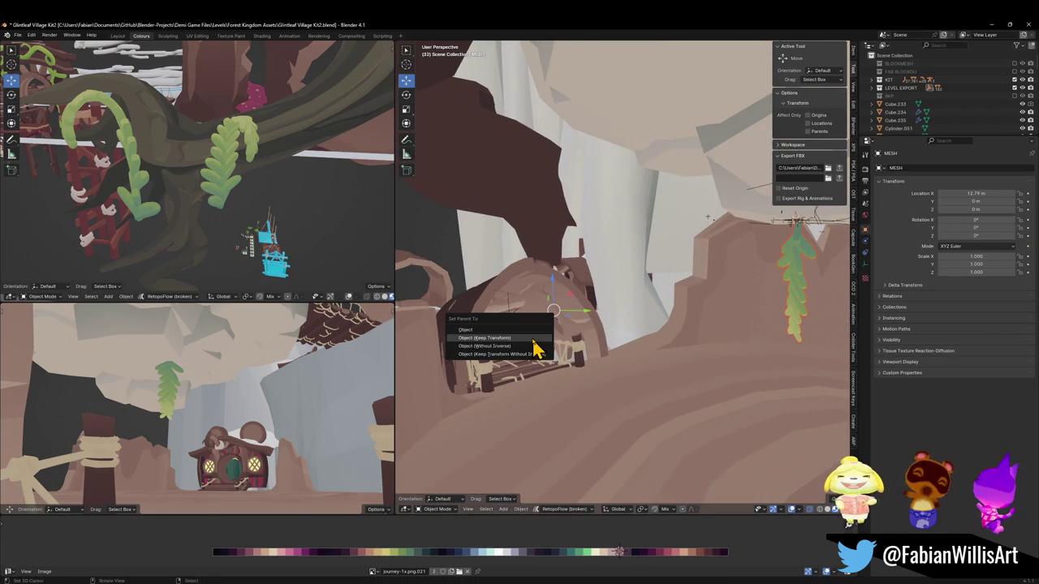
{"action": "left_click", "coordinate": [537, 349]}
{"action": "key", "text": "ctrl+s"}
Reselect the fern leaf and fly the view in close to it.
{"action": "left_click", "coordinate": [513, 323]}
{"action": "left_click", "coordinate": [777, 305]}
{"action": "key", "text": "shift+grave"}
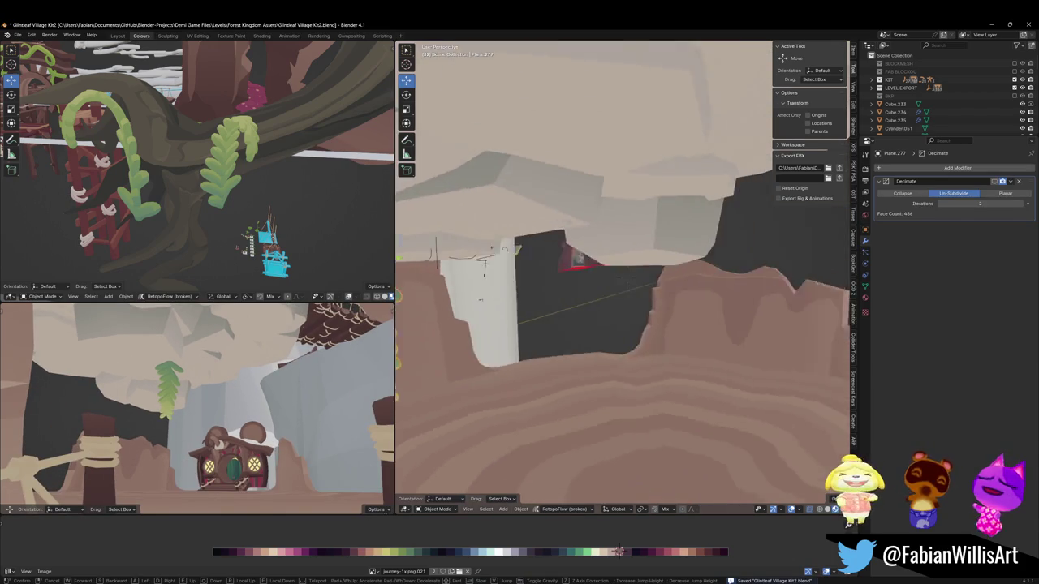
{"action": "left_click", "coordinate": [625, 277]}
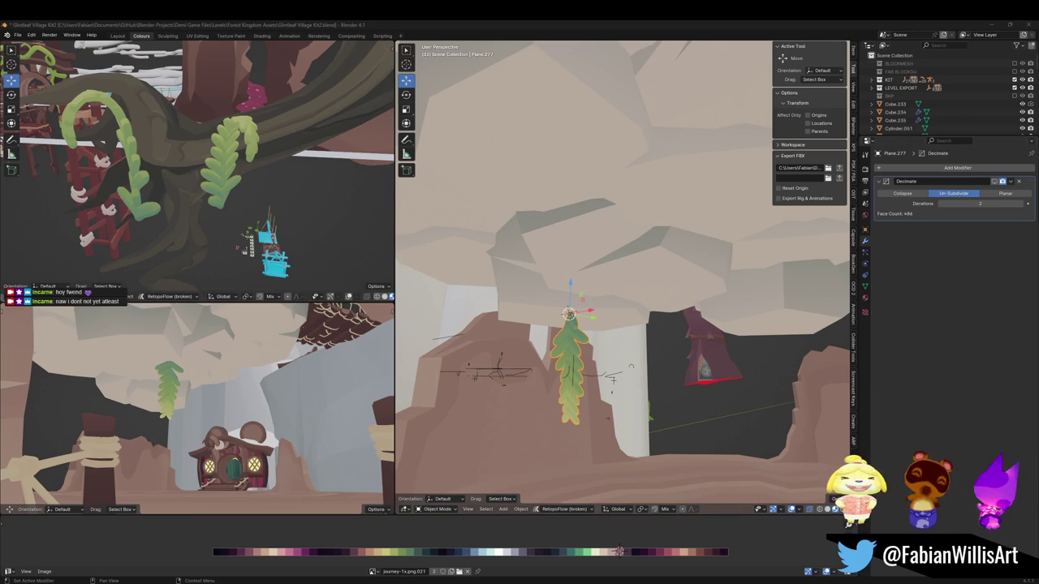
Select rock Cube.236, browse its property tabs, and expand Object properties' Instancing panel.
{"action": "left_click", "coordinate": [640, 287]}
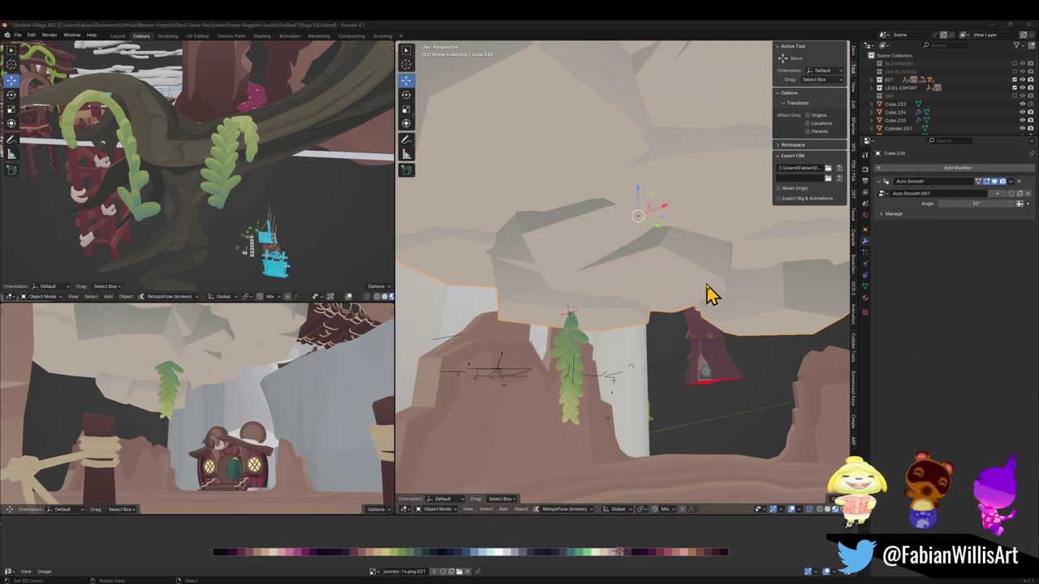
{"action": "left_click", "coordinate": [865, 297]}
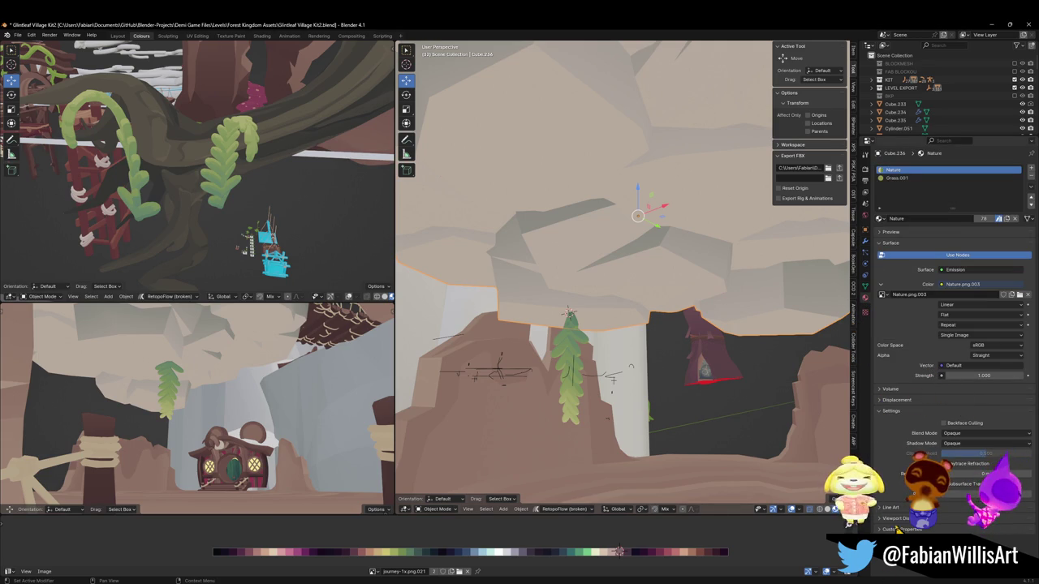
{"action": "left_click", "coordinate": [865, 285]}
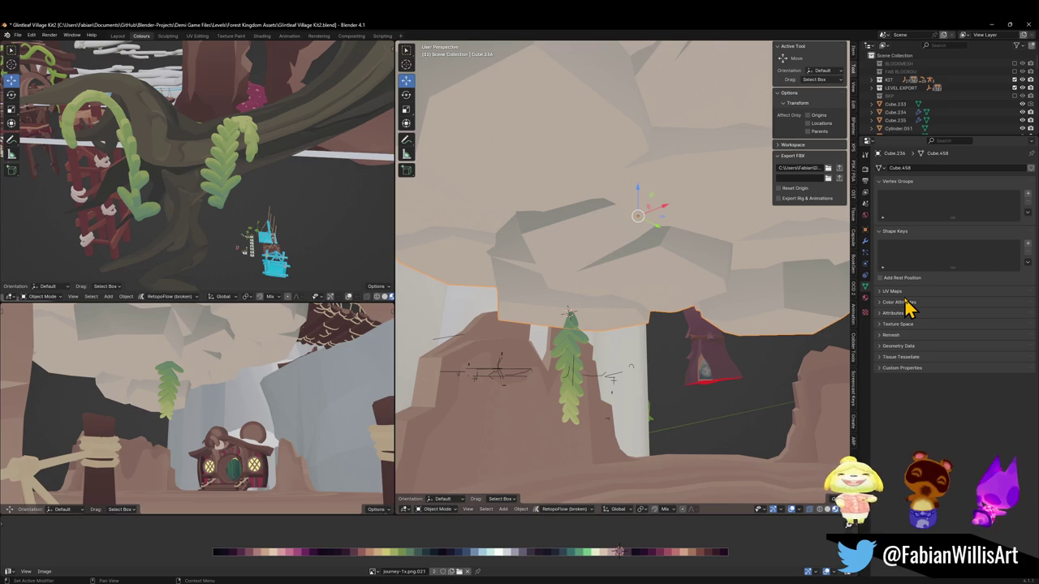
{"action": "left_click", "coordinate": [864, 269]}
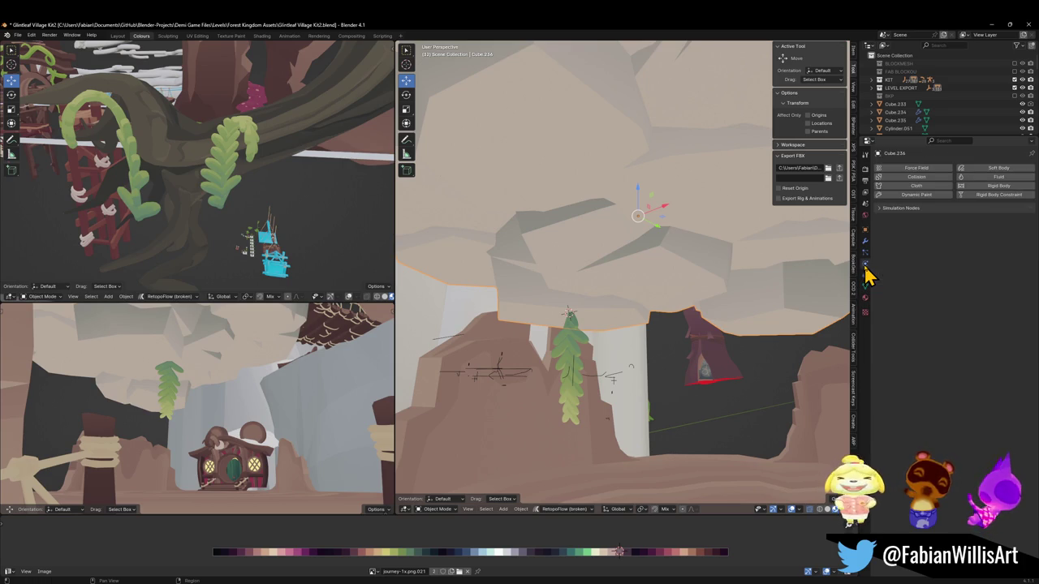
{"action": "left_click", "coordinate": [864, 253]}
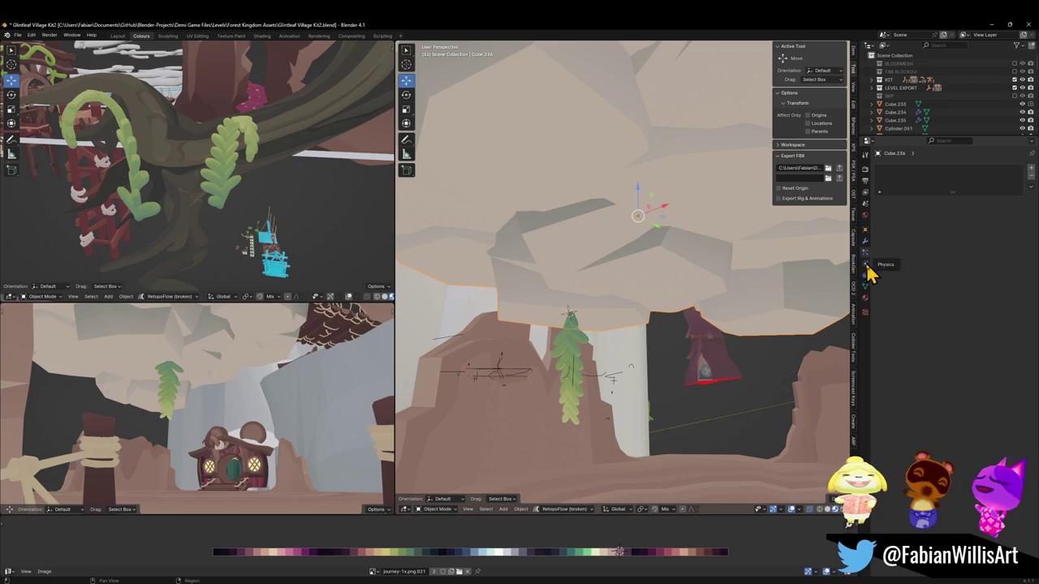
{"action": "left_click", "coordinate": [865, 264]}
{"action": "left_click", "coordinate": [865, 276]}
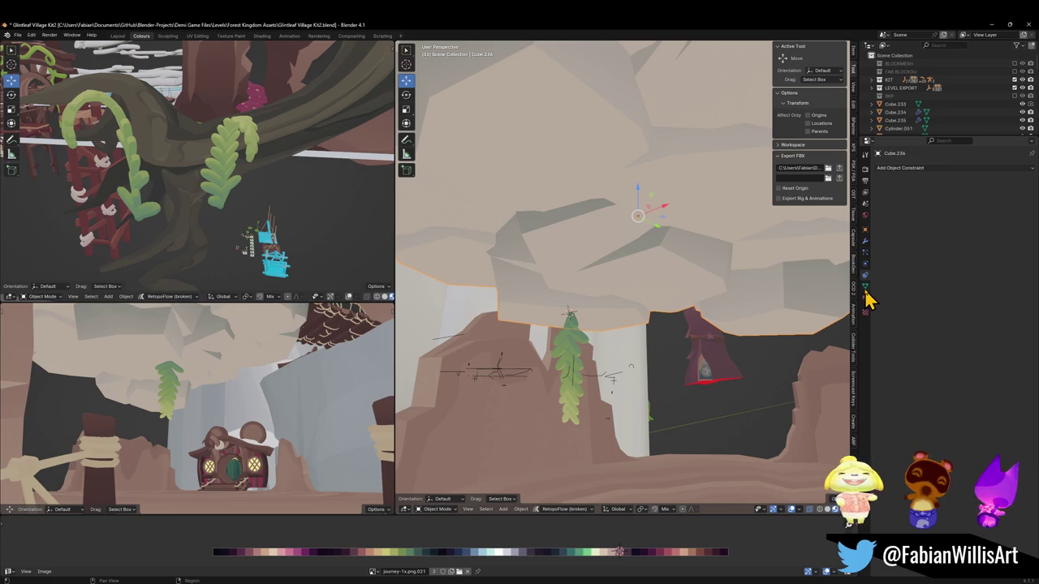
{"action": "left_click", "coordinate": [865, 241]}
{"action": "left_click", "coordinate": [865, 230]}
{"action": "left_click", "coordinate": [909, 318]}
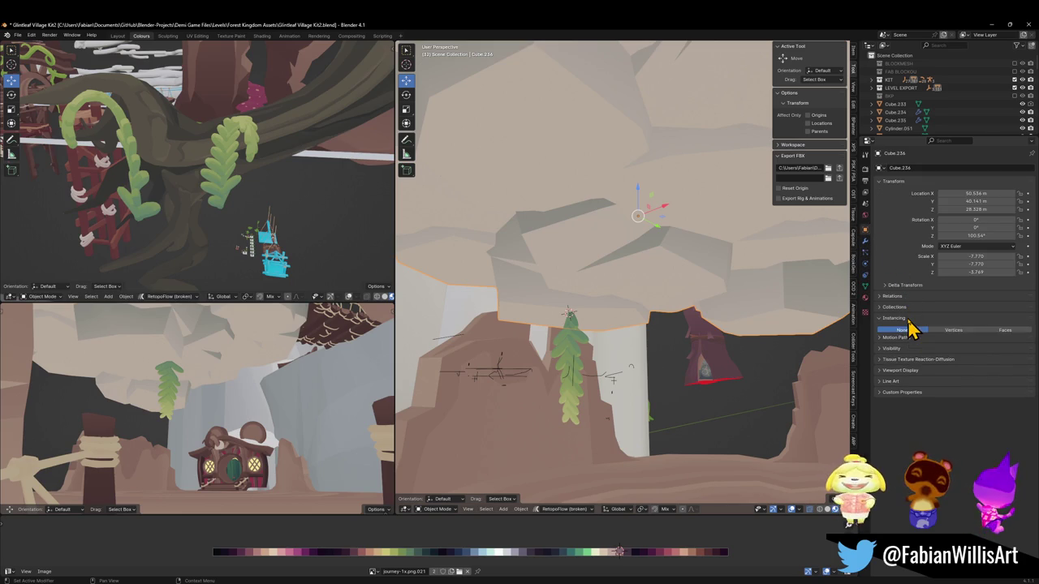
Set instancing to Vertices with normal alignment and toggle the rock's viewport visibility.
{"action": "left_click", "coordinate": [958, 332]}
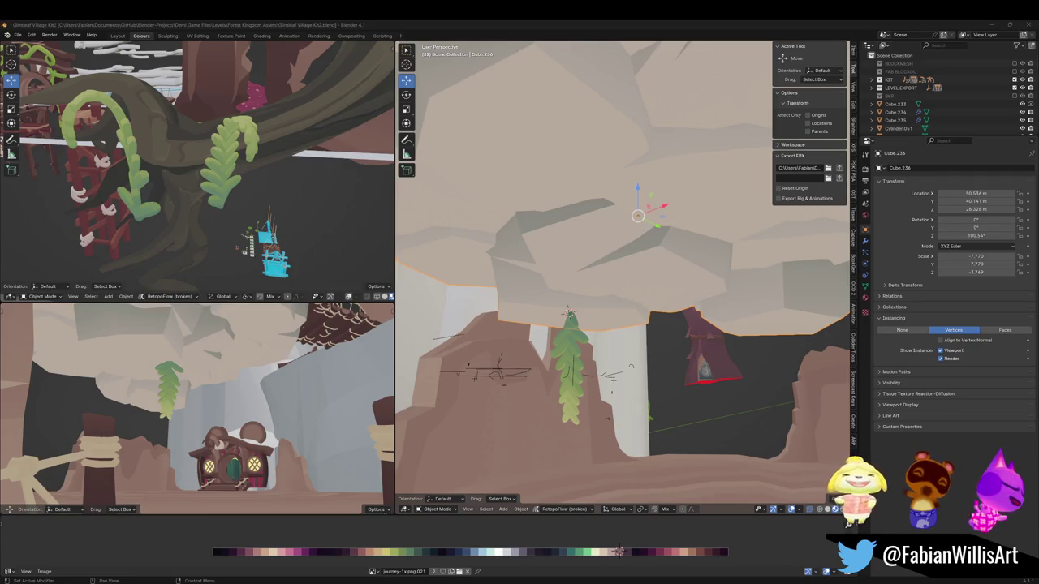
{"action": "left_click", "coordinate": [949, 341]}
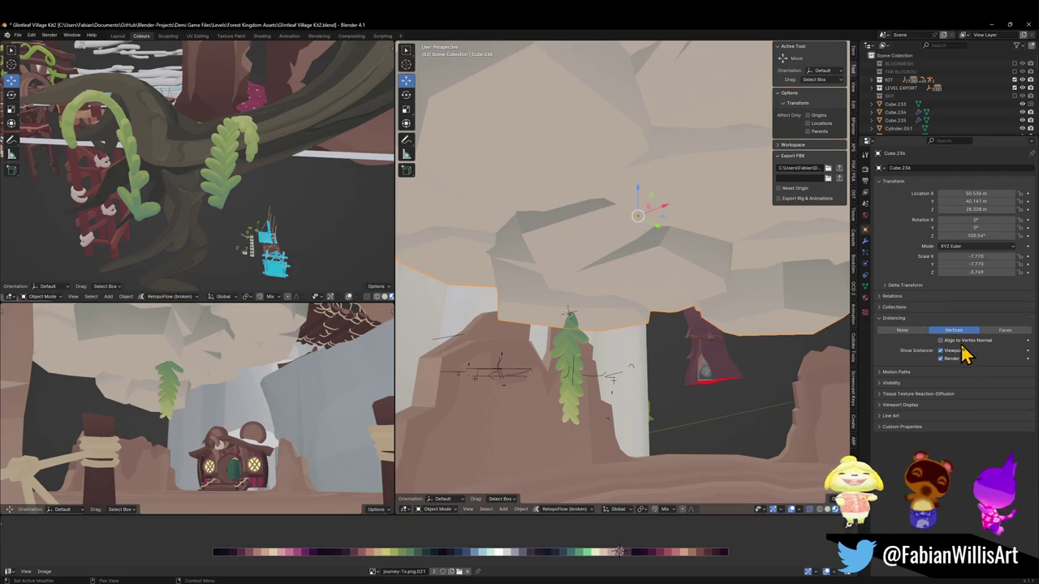
{"action": "left_click", "coordinate": [960, 349]}
{"action": "left_click", "coordinate": [961, 350]}
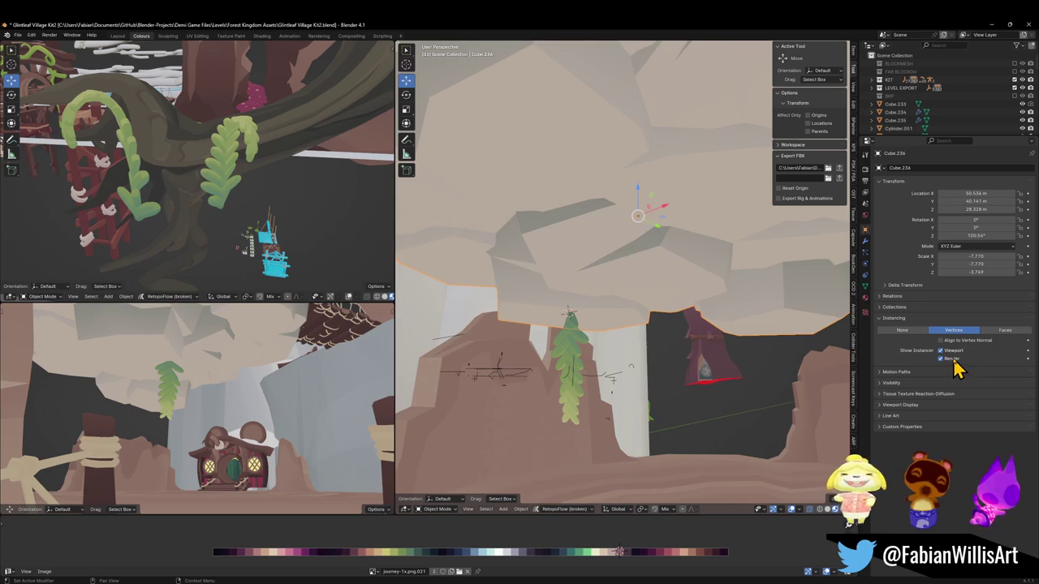
{"action": "mouse_move", "coordinate": [714, 271]}
{"action": "middle_mouse_down"}
{"action": "mouse_move", "coordinate": [625, 251]}
{"action": "mouse_move", "coordinate": [707, 262]}
{"action": "middle_mouse_up"}
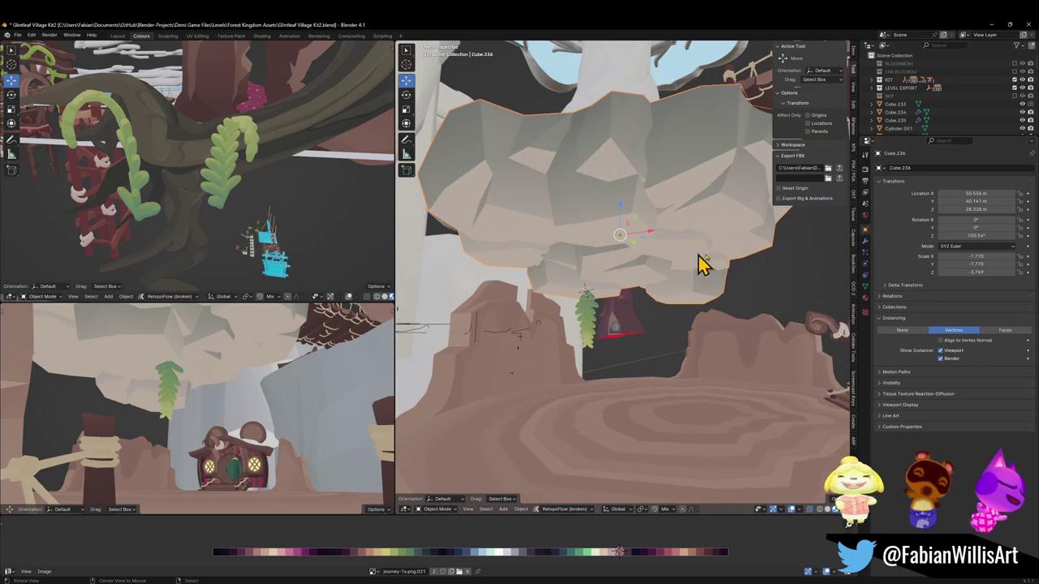
Try Faces instancing, then switch back to Vertices and preview the instances.
{"action": "left_click", "coordinate": [907, 330]}
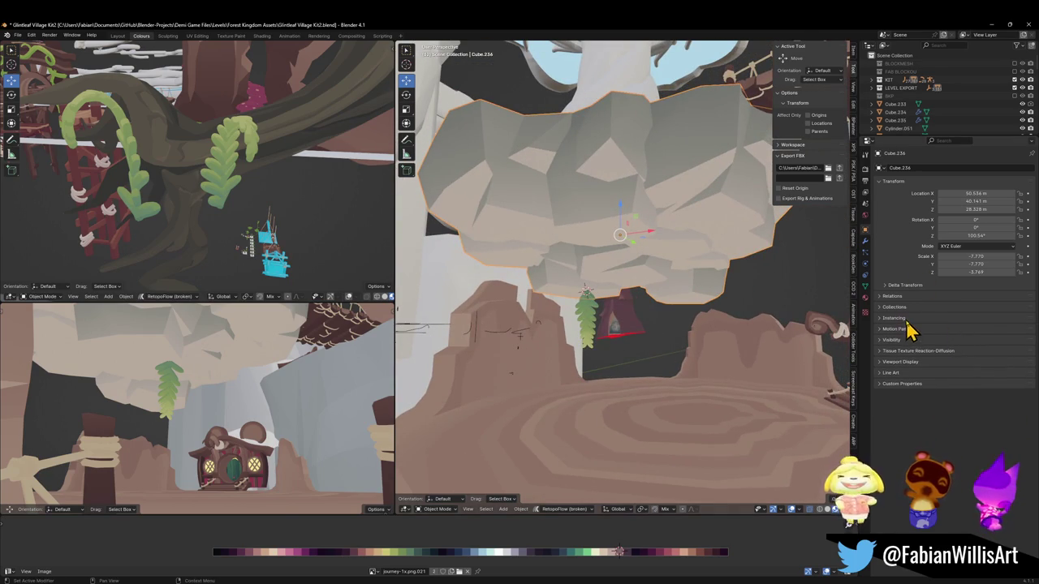
{"action": "left_click", "coordinate": [893, 317]}
{"action": "left_click", "coordinate": [1009, 330]}
{"action": "left_click", "coordinate": [962, 333]}
{"action": "left_click", "coordinate": [953, 351]}
{"action": "left_click", "coordinate": [954, 351]}
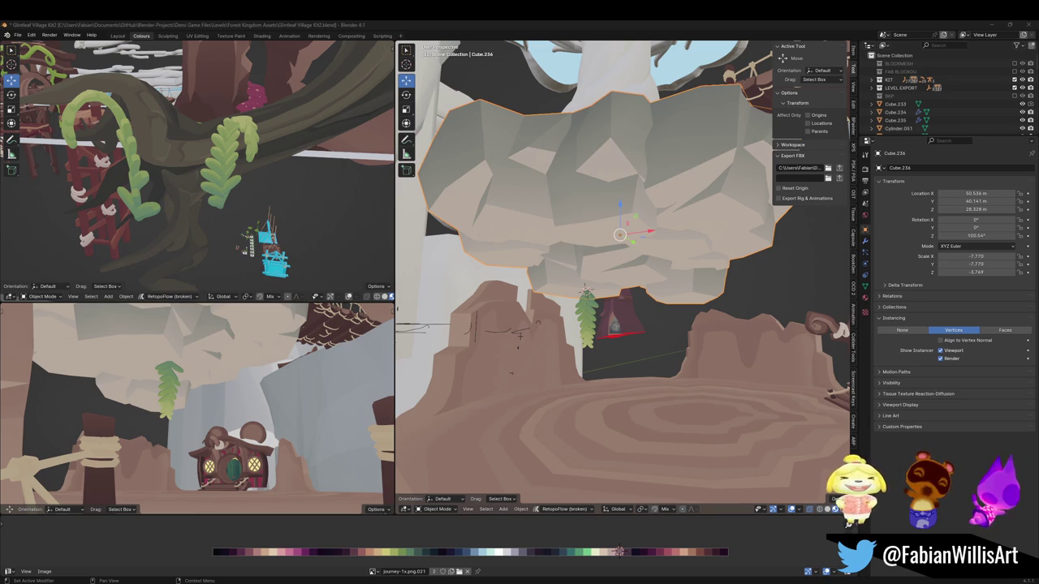
Parent the fern leaf to the rock ceiling and look down on it.
{"action": "key", "text": "ctrl+p"}
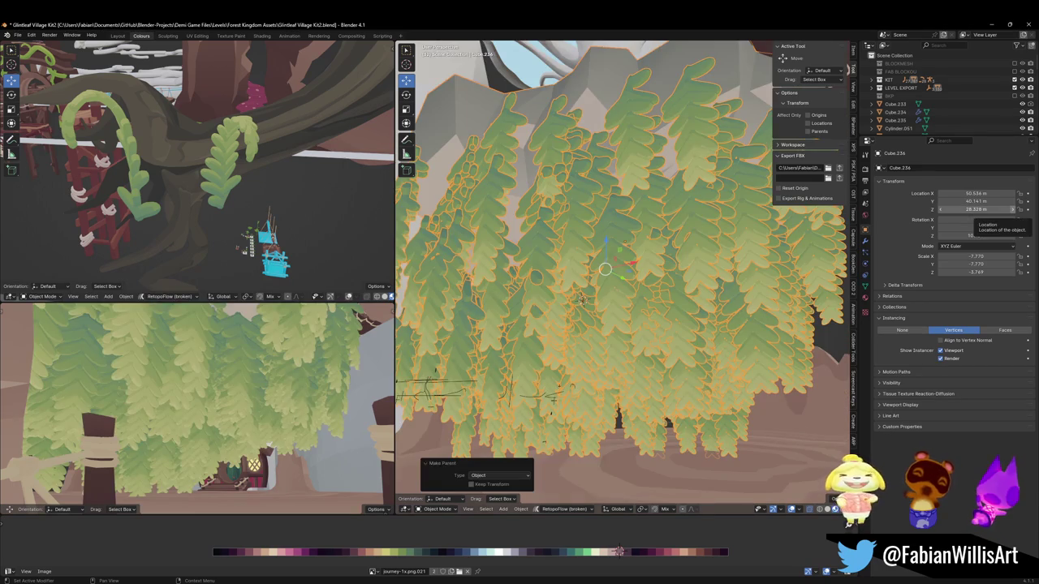
{"action": "scroll", "coordinate": [698, 325], "scroll_direction": "down", "scroll_amount": 3}
{"action": "scroll", "coordinate": [777, 325], "scroll_direction": "down", "scroll_amount": 3}
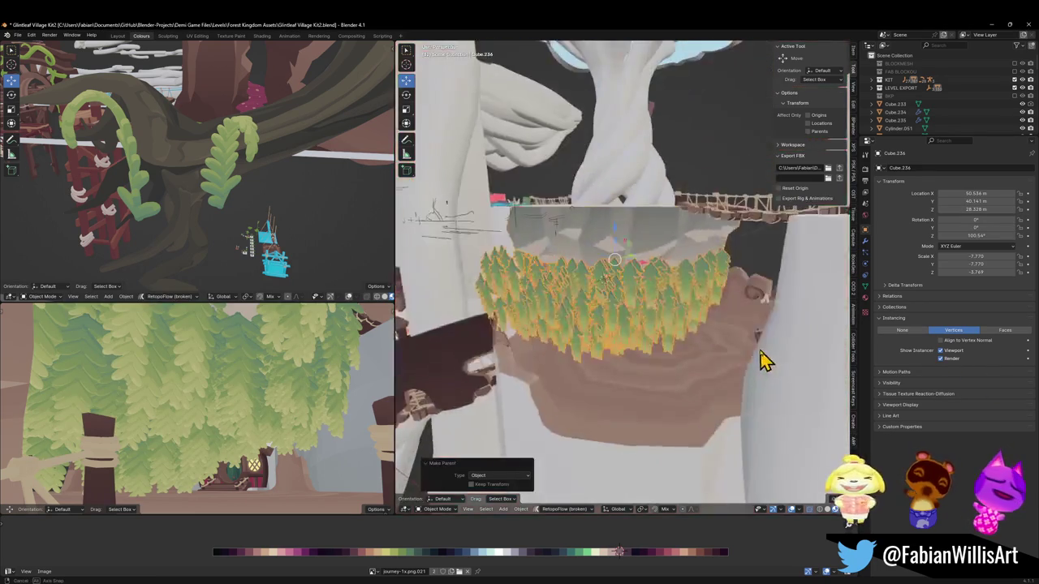
{"action": "scroll", "coordinate": [771, 357], "scroll_direction": "down", "scroll_amount": 3}
{"action": "middle_click_drag", "start_coordinate": [795, 353], "coordinate": [656, 348]}
{"action": "scroll", "coordinate": [656, 348], "scroll_direction": "up", "scroll_amount": 3}
{"action": "scroll", "coordinate": [652, 332], "scroll_direction": "up", "scroll_amount": 3}
{"action": "scroll", "coordinate": [696, 314], "scroll_direction": "up", "scroll_amount": 4}
{"action": "scroll", "coordinate": [694, 315], "scroll_direction": "down", "scroll_amount": 5}
Apply the rock ceiling's rotation and scale.
{"action": "left_click", "coordinate": [624, 336]}
{"action": "key", "text": "alt+r"}
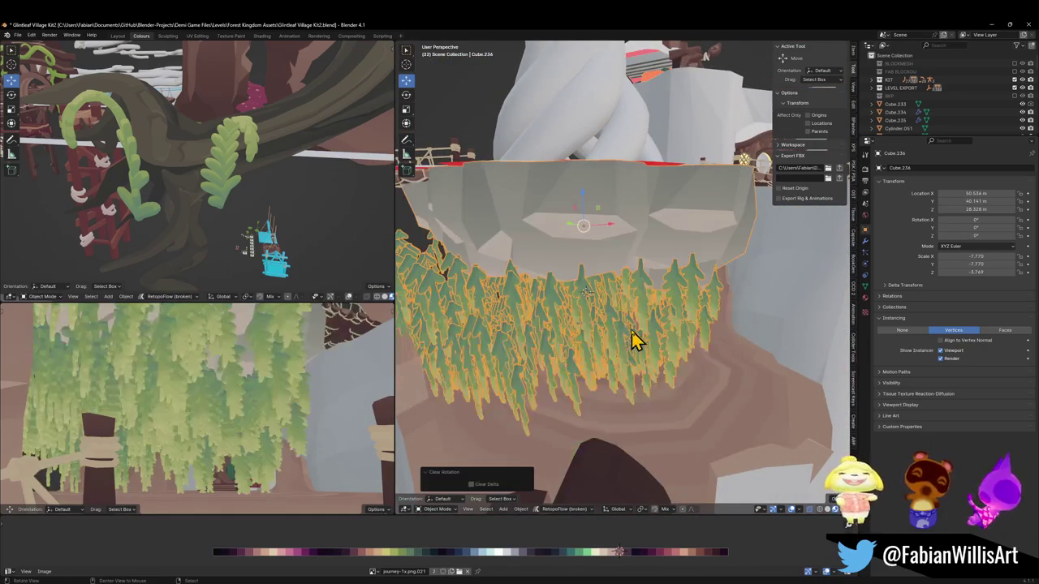
{"action": "key", "text": "ctrl+z"}
{"action": "key", "text": "ctrl+a"}
{"action": "left_click", "coordinate": [647, 332]}
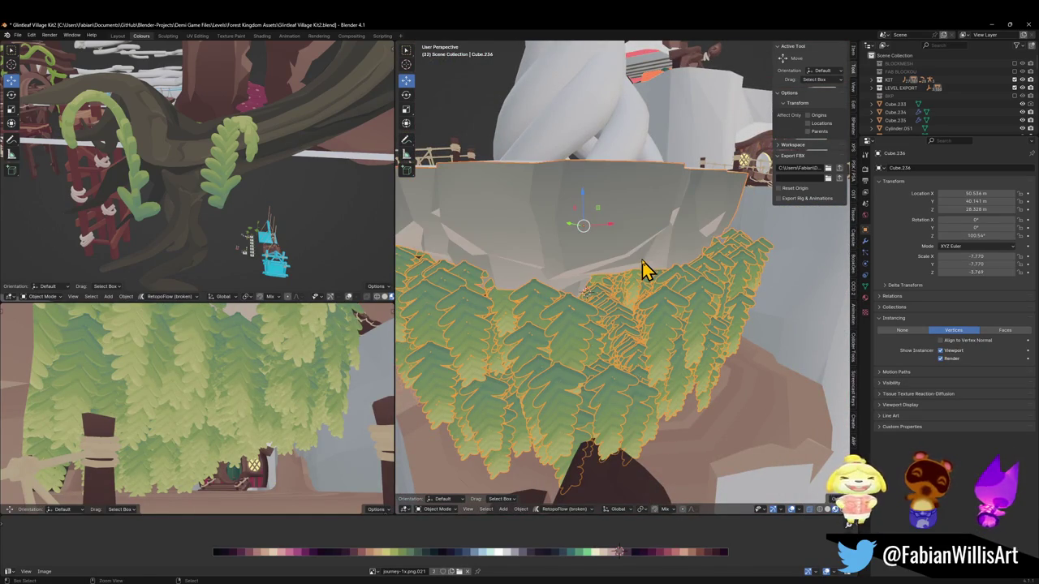
Leave the ferns unaligned to vertex normals and hide the rock from renders.
{"action": "scroll", "coordinate": [600, 332], "scroll_direction": "up", "scroll_amount": 2}
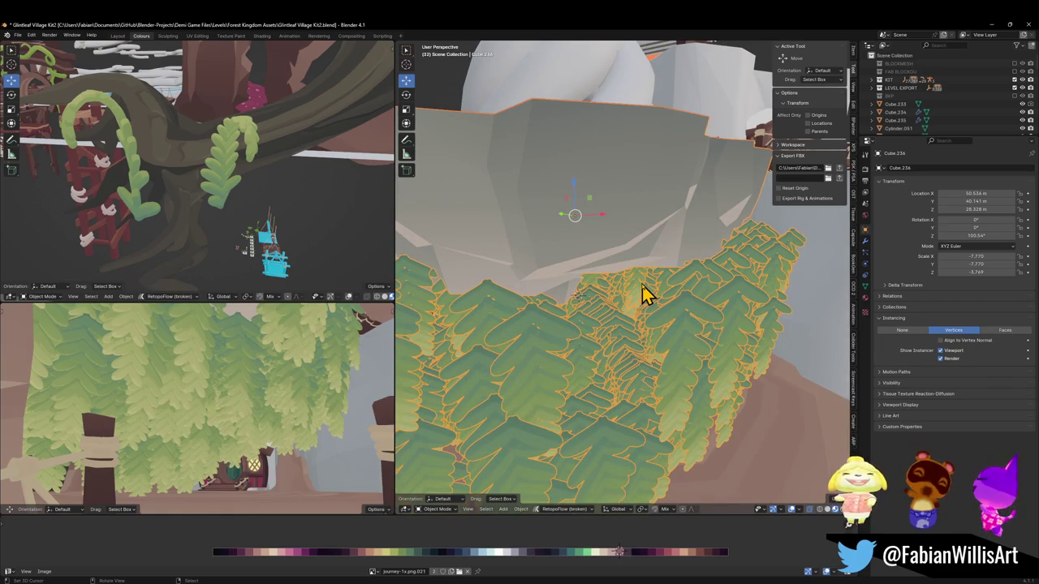
{"action": "left_click", "coordinate": [965, 341]}
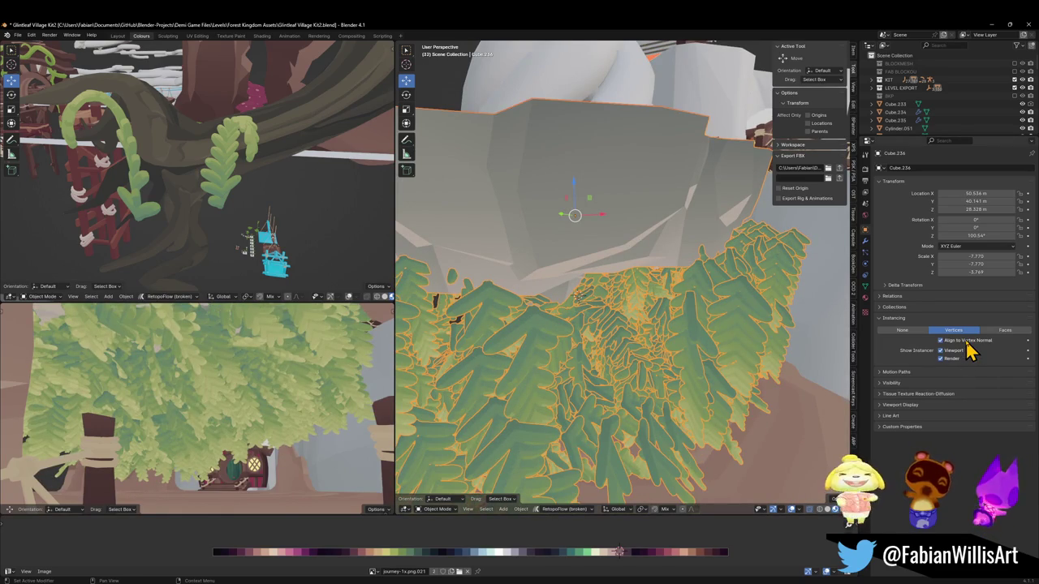
{"action": "left_click", "coordinate": [966, 342]}
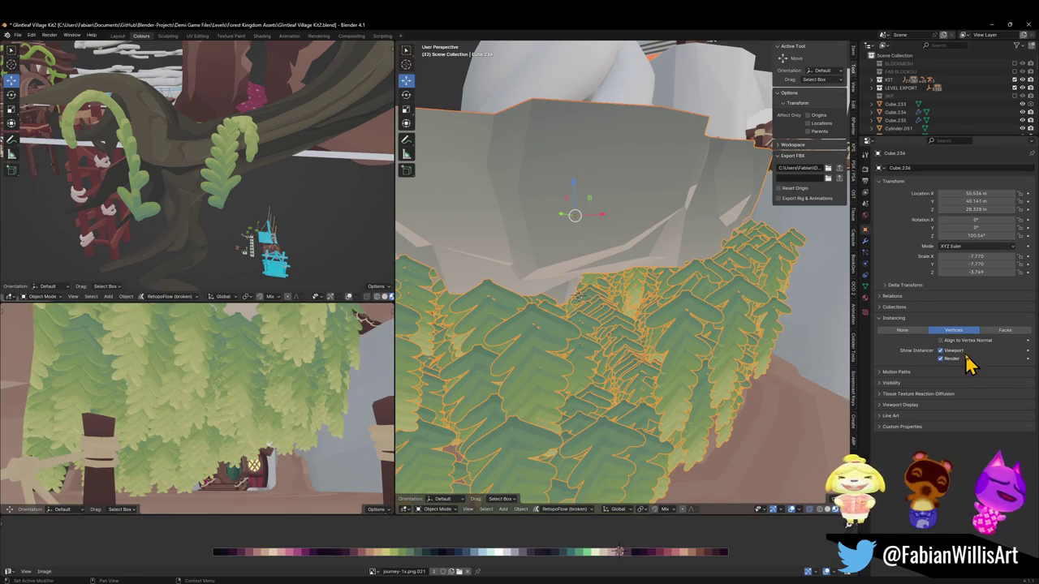
{"action": "left_click", "coordinate": [948, 351]}
{"action": "left_click", "coordinate": [951, 351]}
{"action": "left_click", "coordinate": [950, 359]}
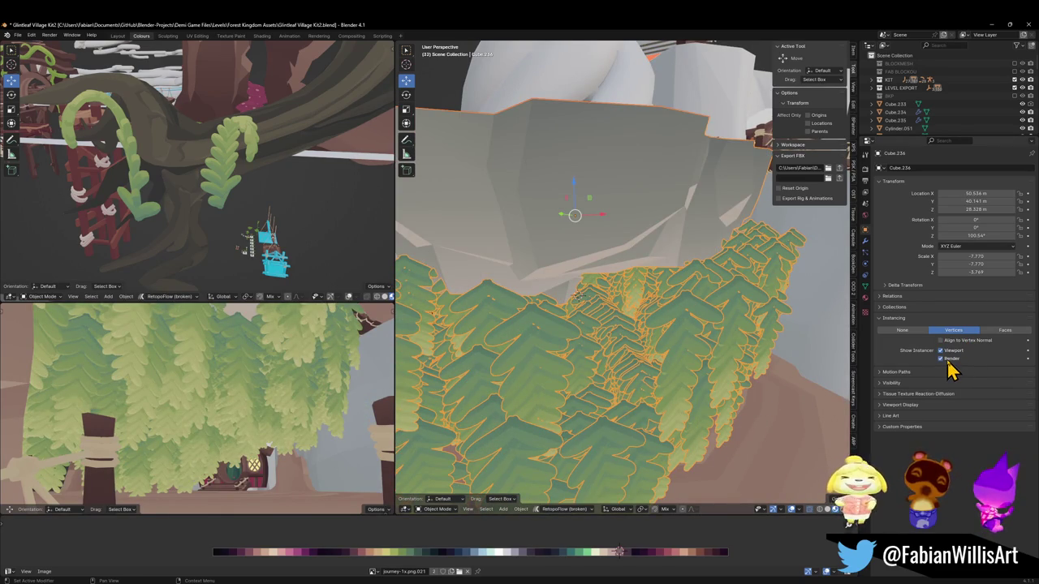
Hide the rock ceiling and its fern instances, then select source fern Plane.277.
{"action": "left_click", "coordinate": [673, 349]}
{"action": "left_click", "coordinate": [563, 313]}
{"action": "left_click", "coordinate": [579, 352]}
{"action": "left_click", "coordinate": [580, 350]}
{"action": "key", "text": "h"}
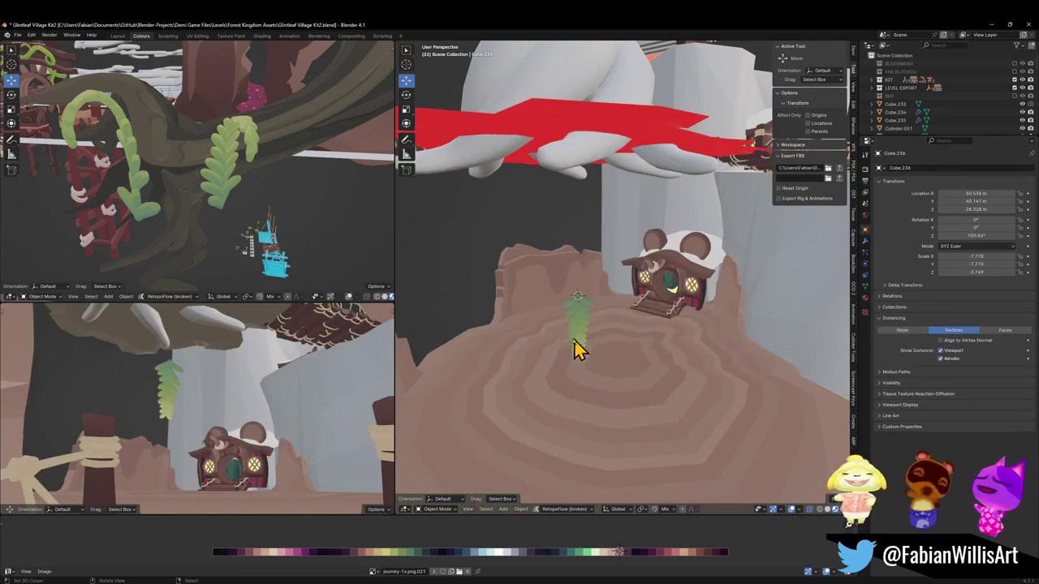
{"action": "left_click", "coordinate": [580, 331]}
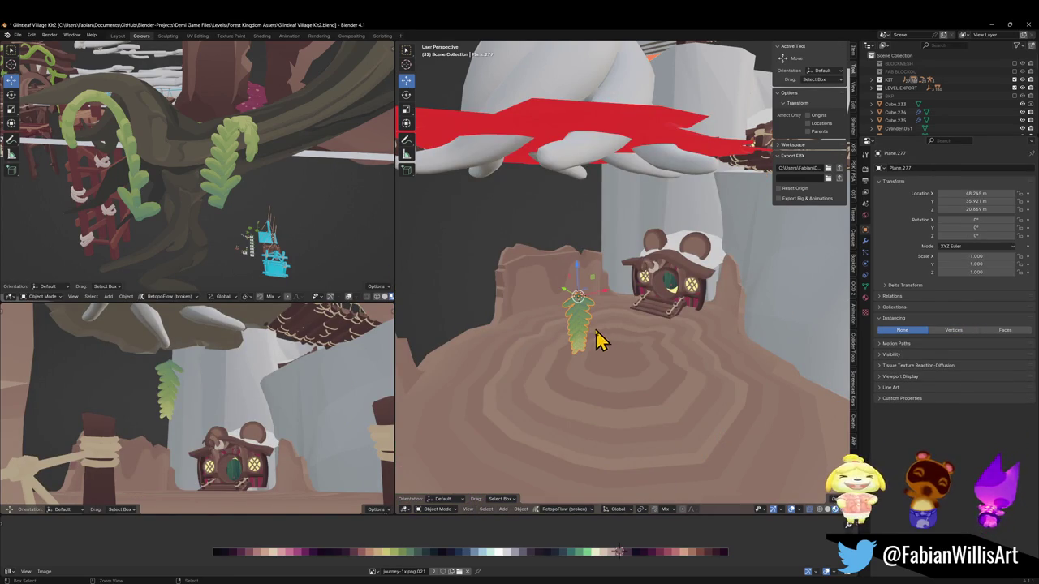
{"action": "key", "text": "ctrl+z"}
{"action": "key", "text": "ctrl+z"}
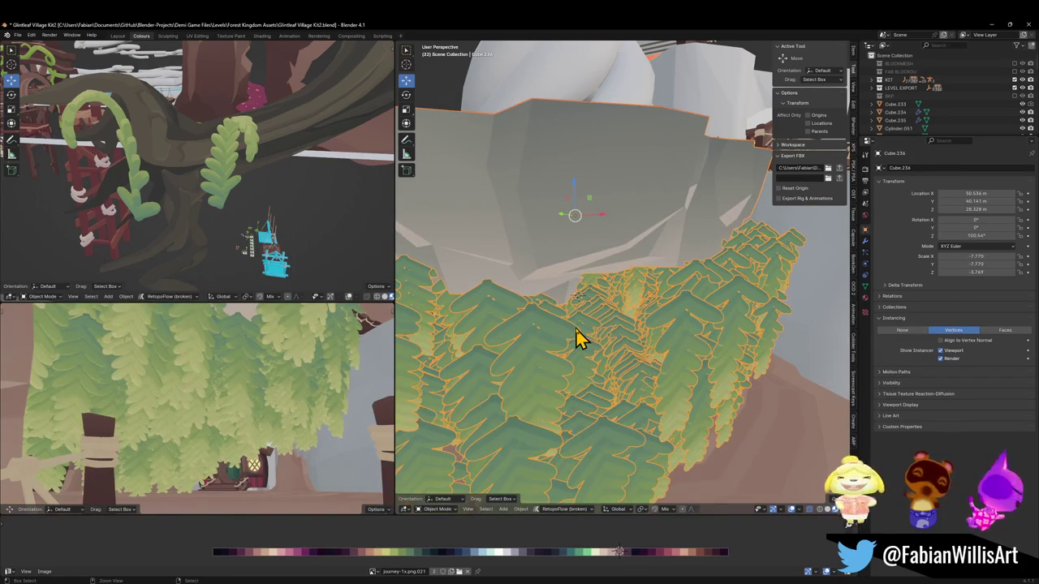
{"action": "key", "text": "h"}
{"action": "left_click", "coordinate": [576, 339]}
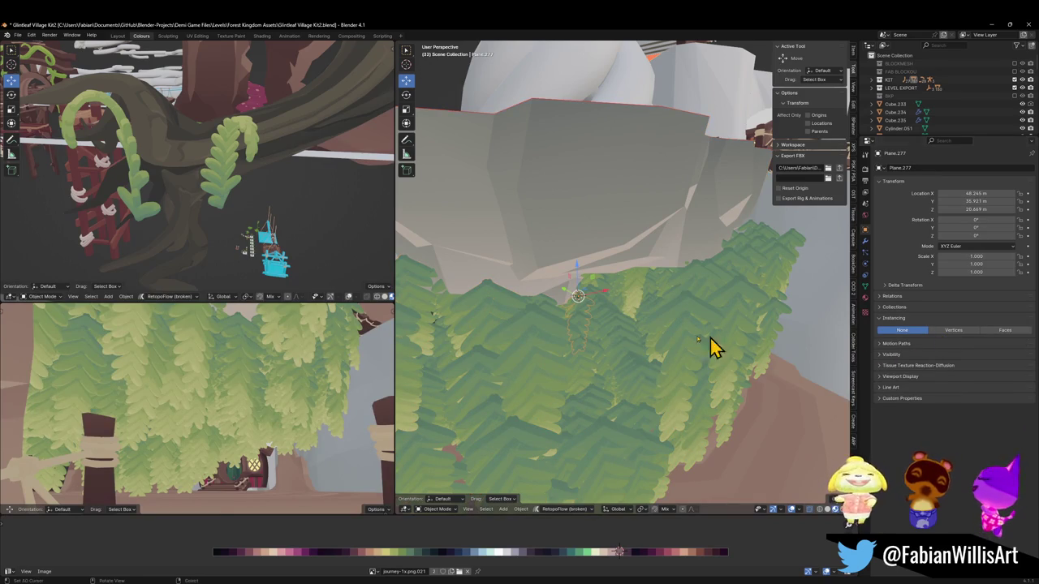
Clear the source fern's scale and rescale it to about 0.486.
{"action": "key", "text": "alt+s"}
{"action": "key", "text": "s"}
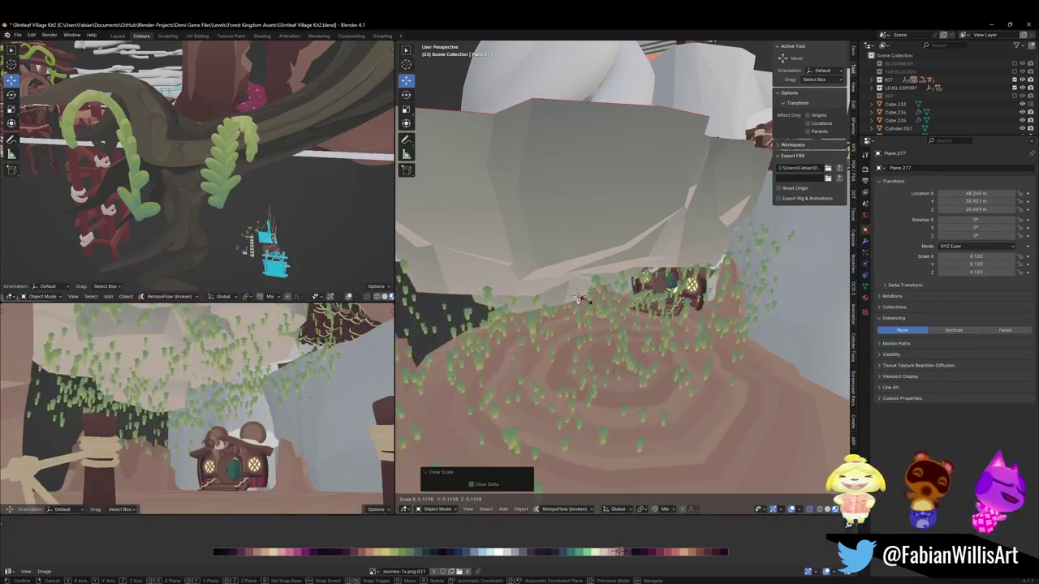
{"action": "left_click", "coordinate": [508, 336]}
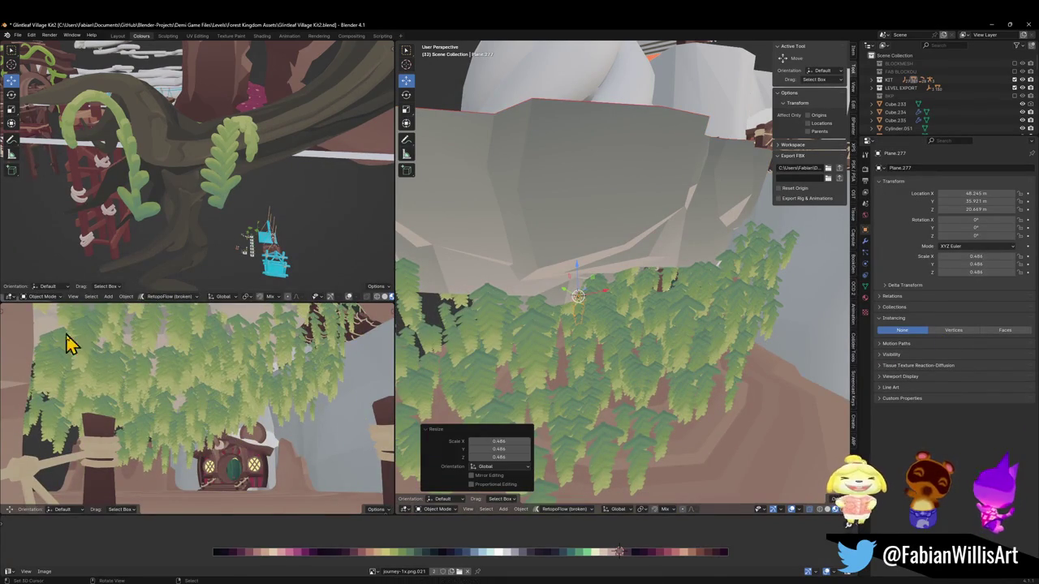
Walk through the view, then raise the source fern about 3.6 m along Z.
{"action": "key", "text": "shift+grave"}
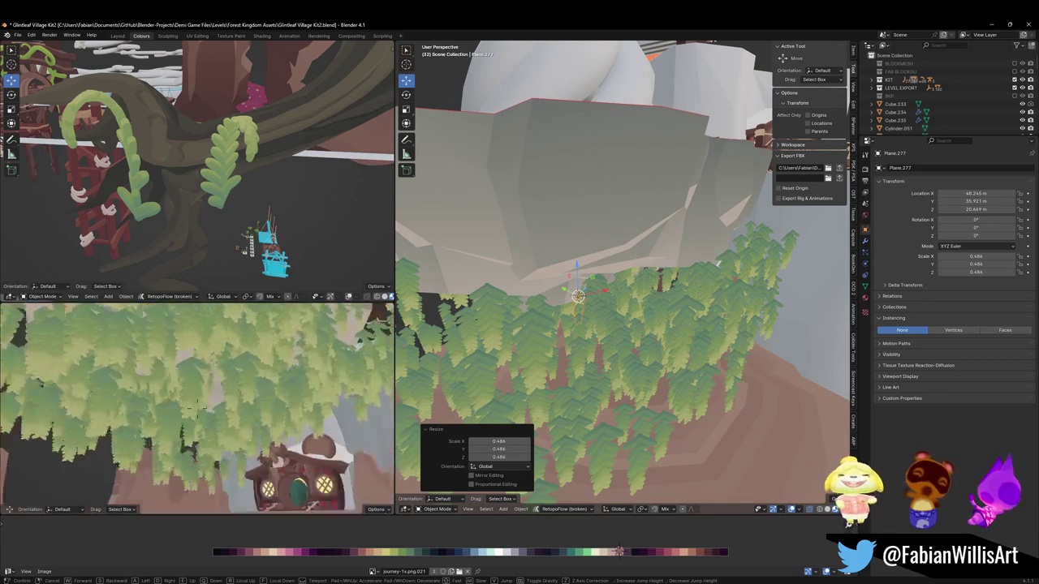
{"action": "key", "text": "s"}
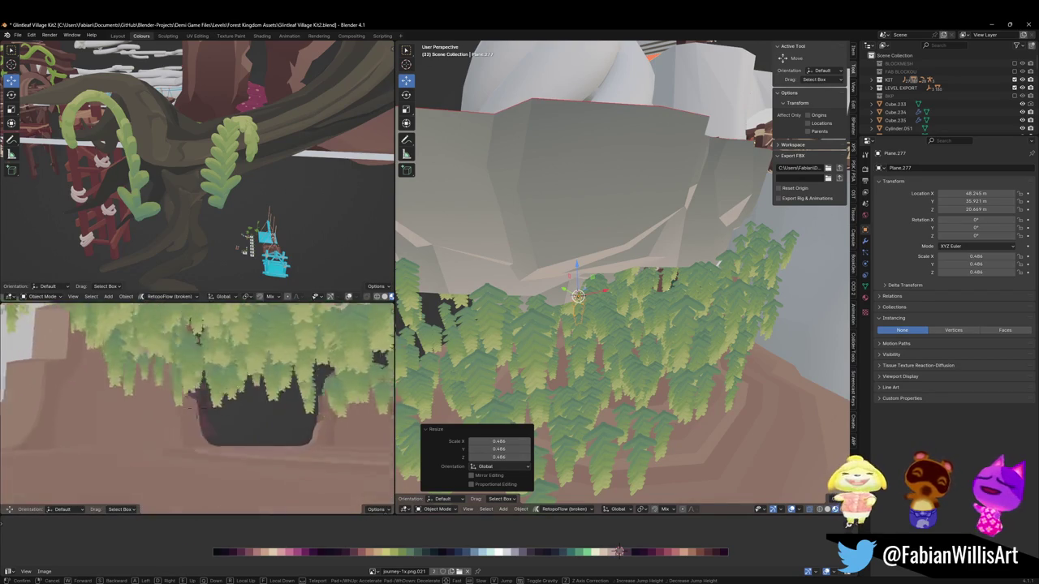
{"action": "left_click", "coordinate": [550, 371]}
{"action": "key", "text": "g"}
{"action": "key", "text": "z"}
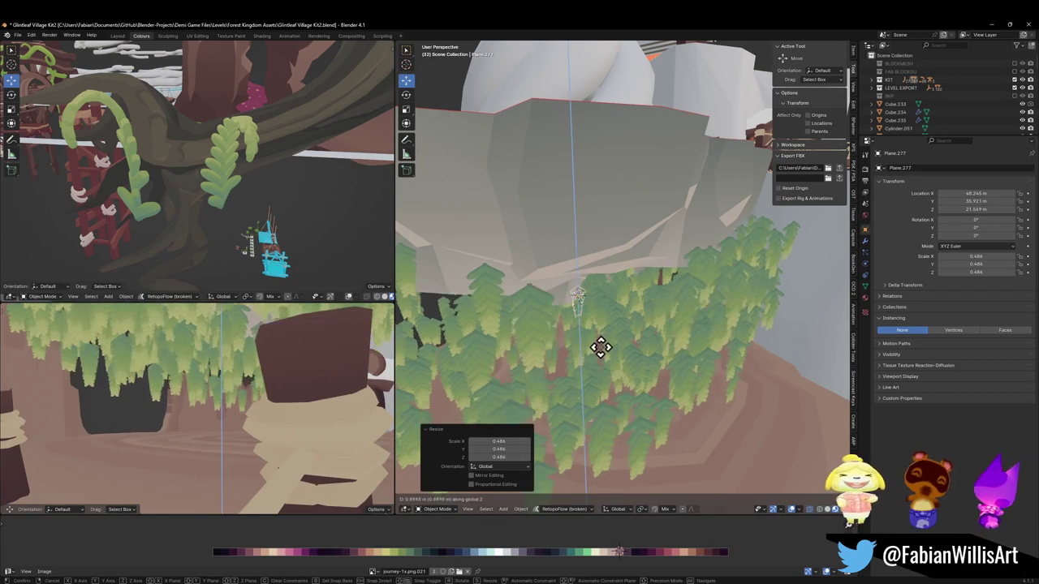
{"action": "left_click", "coordinate": [567, 338]}
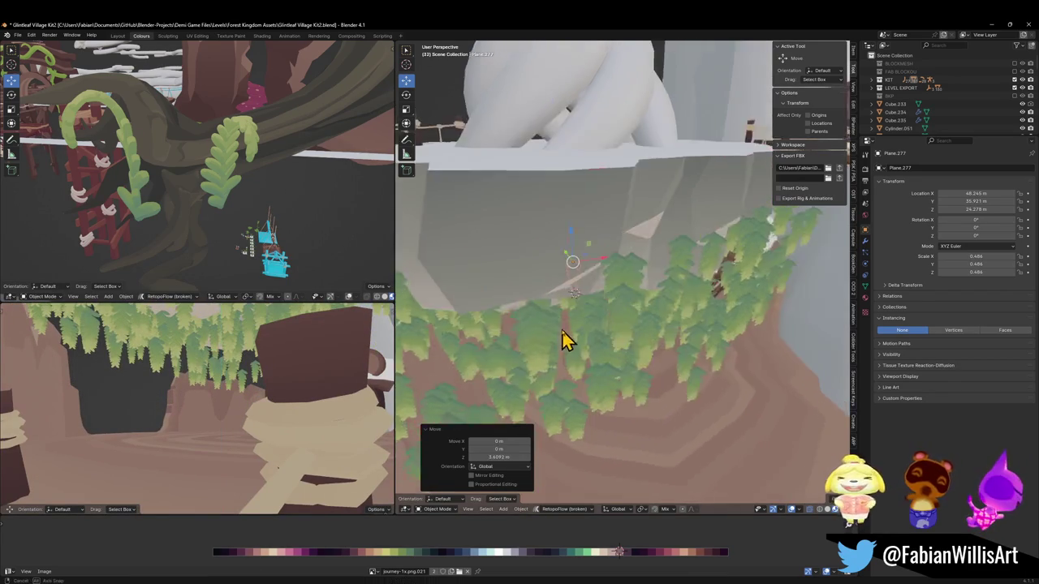
Enlarge the fern by 1.488, cancel a trial Z rotation, and select the rock ceiling.
{"action": "key", "text": "s"}
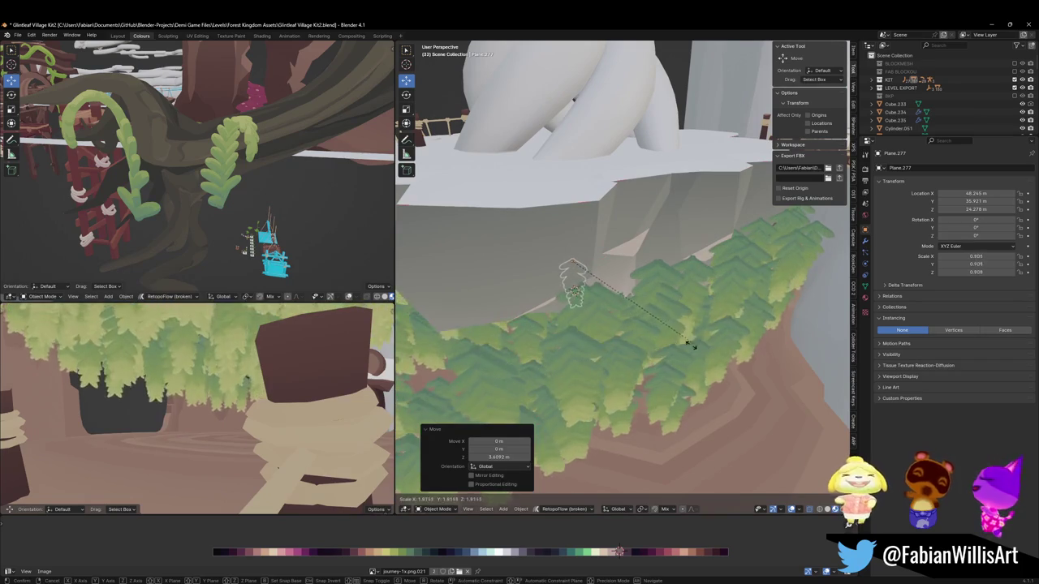
{"action": "left_click", "coordinate": [684, 336]}
{"action": "key", "text": "r"}
{"action": "key", "text": "z"}
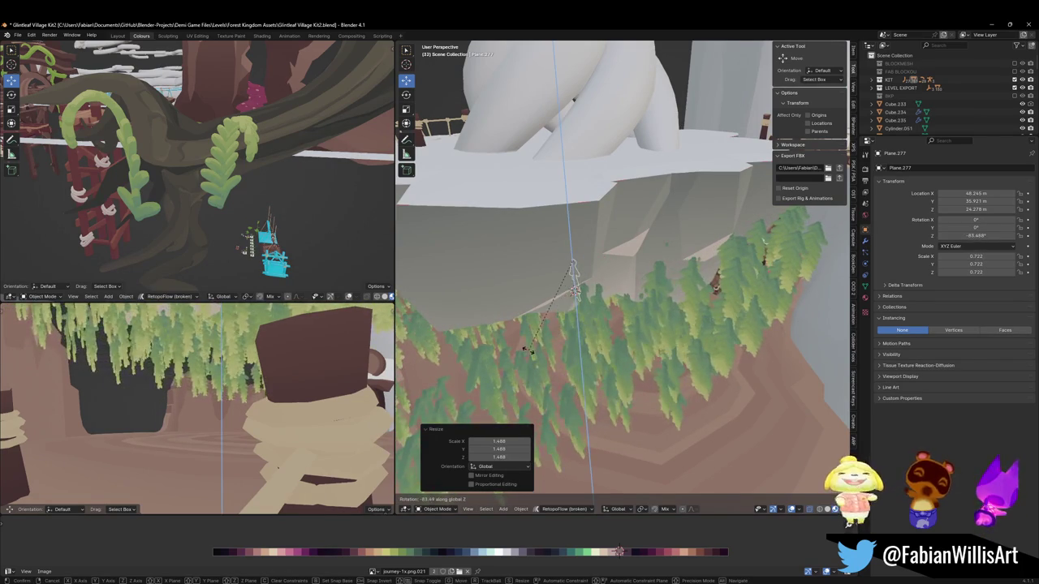
{"action": "key", "text": "Escape"}
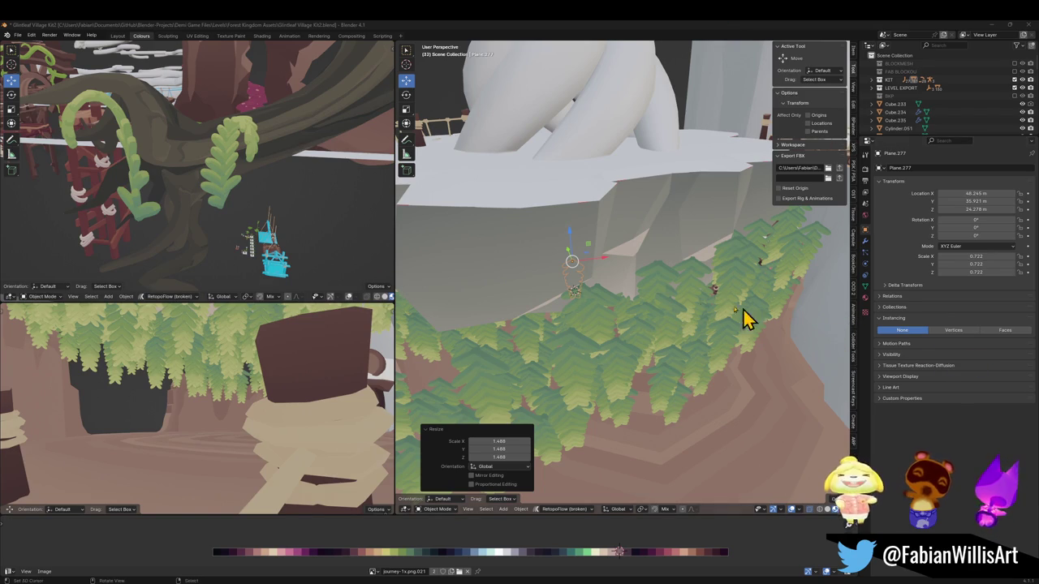
{"action": "left_click", "coordinate": [601, 235]}
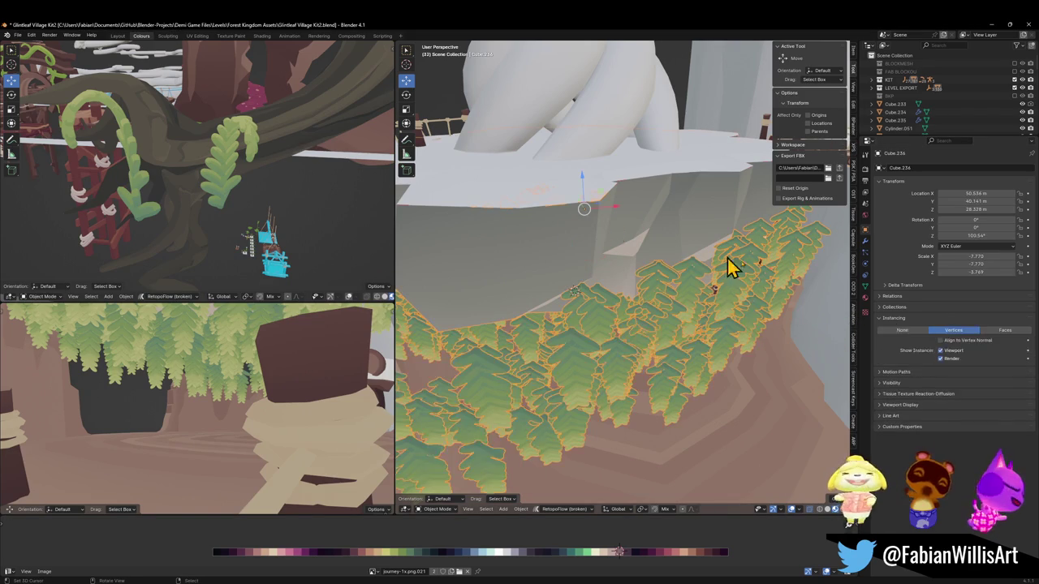
{"action": "left_click", "coordinate": [1001, 331]}
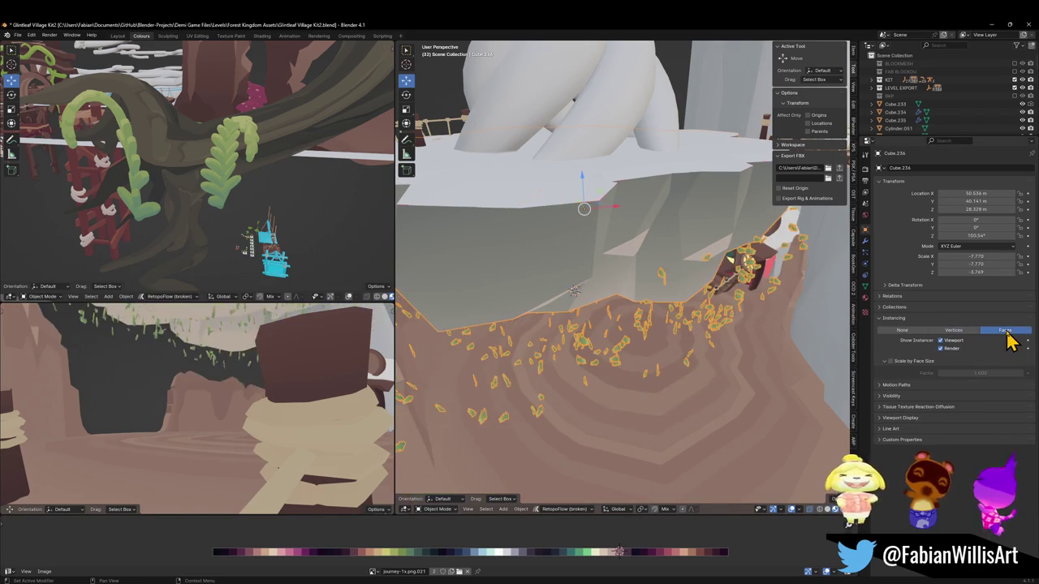
{"action": "left_click", "coordinate": [959, 332]}
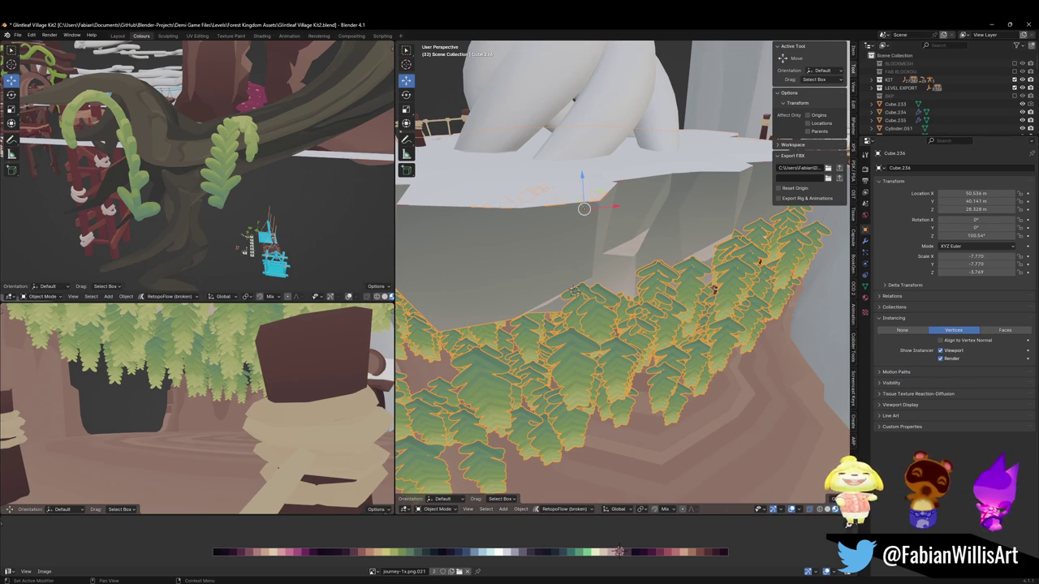
{"action": "left_click", "coordinate": [1028, 351]}
{"action": "left_click", "coordinate": [1027, 350]}
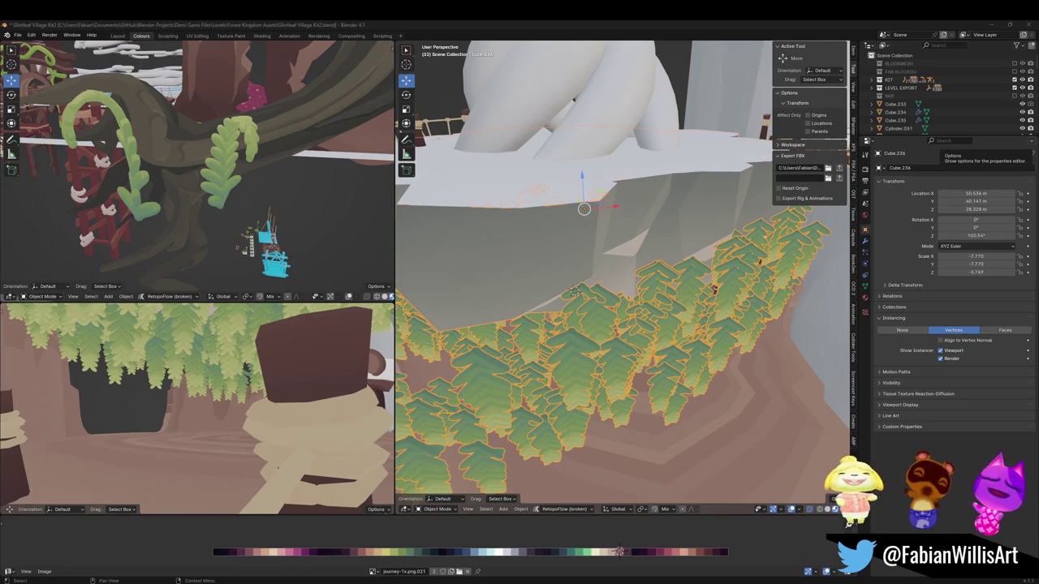
{"action": "mouse_move", "coordinate": [575, 273]}
{"action": "middle_mouse_down"}
{"action": "mouse_move", "coordinate": [576, 296]}
{"action": "mouse_move", "coordinate": [568, 271]}
{"action": "mouse_move", "coordinate": [589, 287]}
{"action": "mouse_move", "coordinate": [584, 301]}
{"action": "mouse_move", "coordinate": [605, 315]}
{"action": "mouse_move", "coordinate": [605, 333]}
{"action": "middle_mouse_up"}
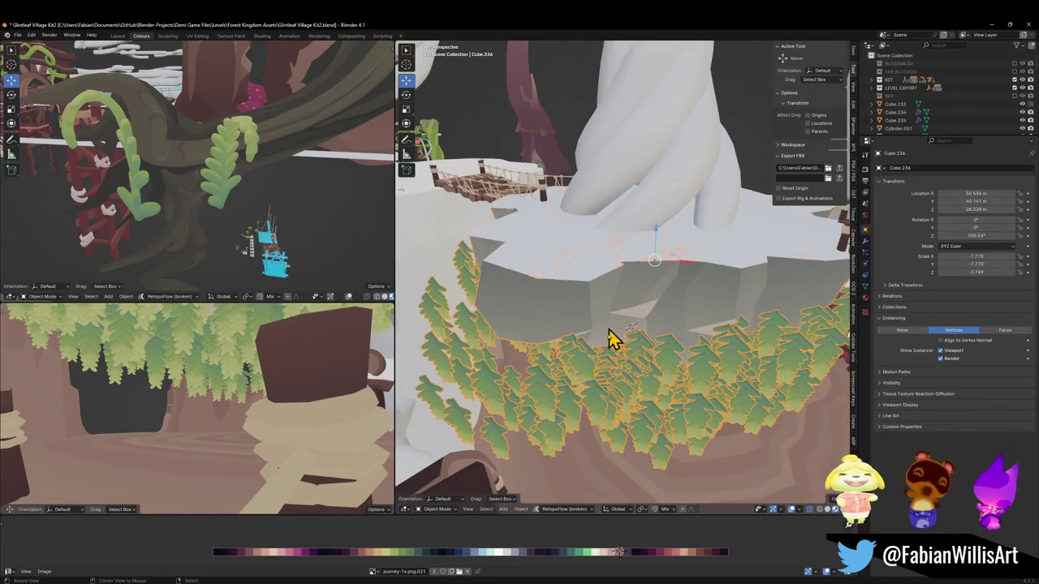
Select source fern Plane.277 and lower it 0.607 m along Z to 23.471 m.
{"action": "left_click", "coordinate": [593, 384]}
{"action": "left_click", "coordinate": [633, 365]}
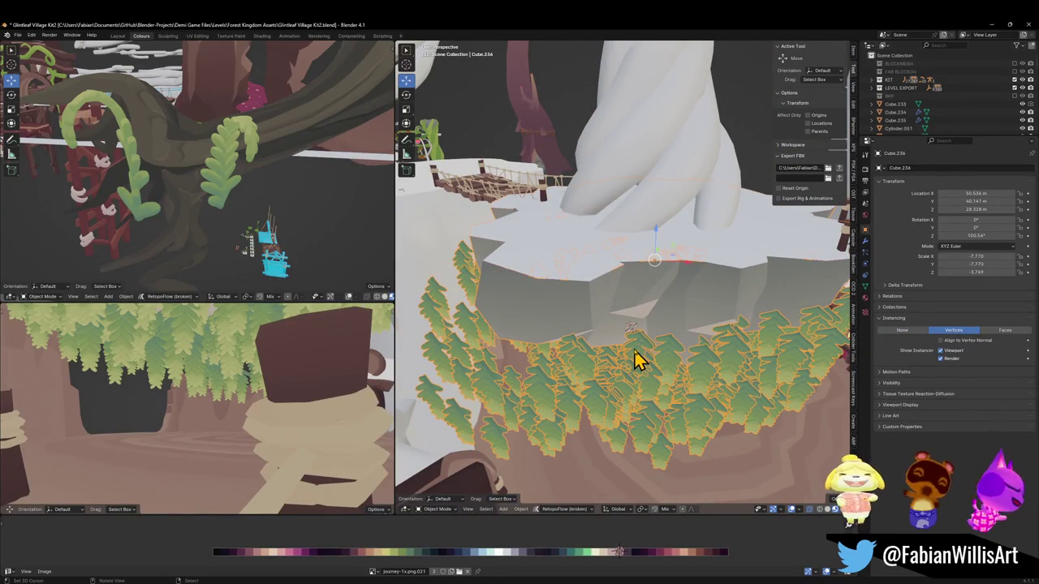
{"action": "left_click", "coordinate": [635, 359]}
{"action": "mouse_move", "coordinate": [633, 360]}
{"action": "middle_mouse_down"}
{"action": "mouse_move", "coordinate": [623, 318]}
{"action": "mouse_move", "coordinate": [700, 320]}
{"action": "mouse_move", "coordinate": [653, 332]}
{"action": "mouse_move", "coordinate": [541, 319]}
{"action": "mouse_move", "coordinate": [584, 303]}
{"action": "mouse_move", "coordinate": [622, 267]}
{"action": "mouse_move", "coordinate": [618, 276]}
{"action": "middle_mouse_up"}
{"action": "left_click", "coordinate": [629, 347]}
{"action": "left_click", "coordinate": [547, 316]}
{"action": "key", "text": "g"}
{"action": "key", "text": "z"}
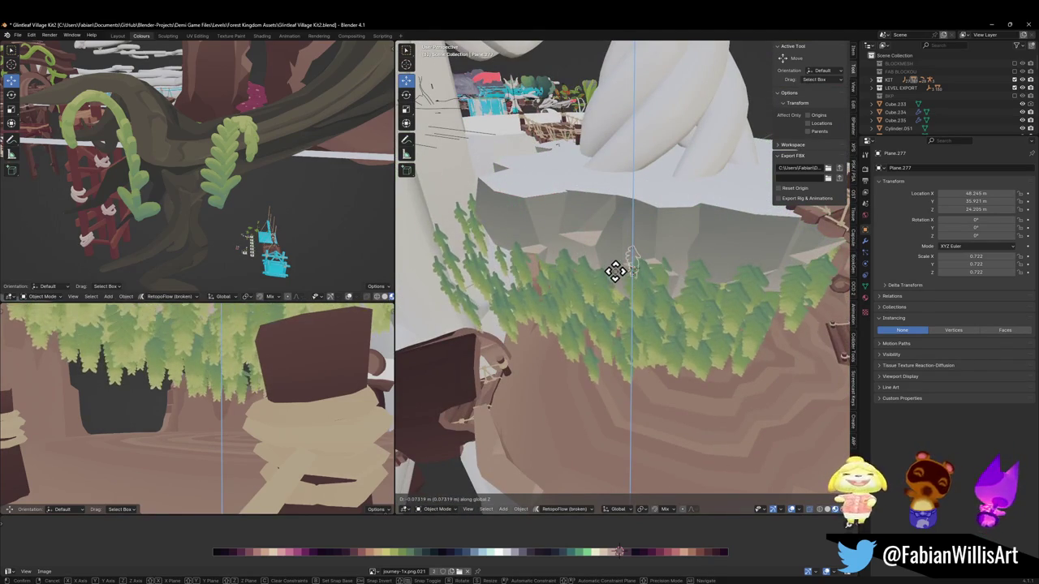
{"action": "left_click", "coordinate": [614, 272]}
{"action": "left_click", "coordinate": [657, 275]}
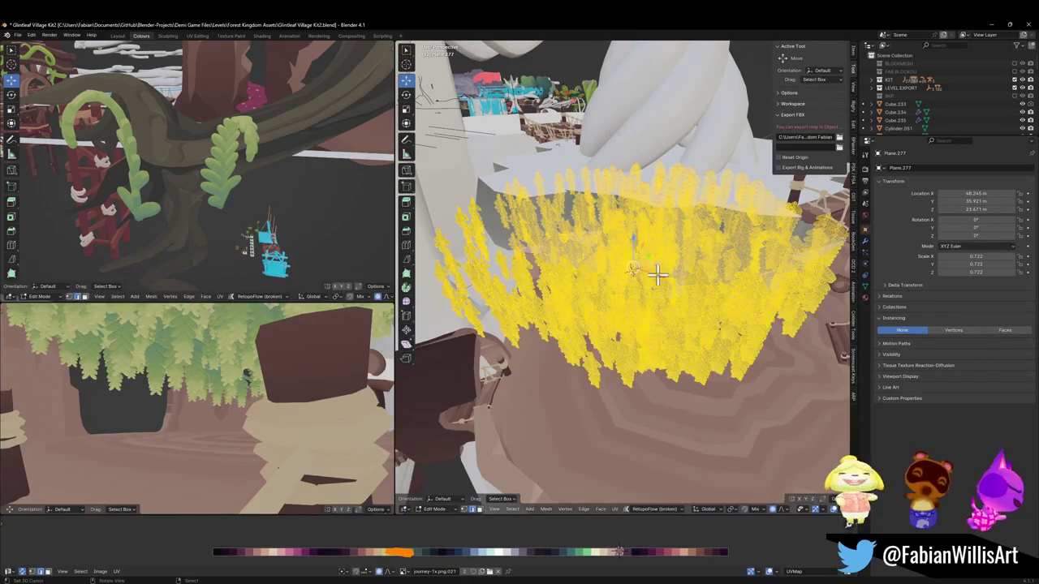
{"action": "key", "text": "alt+a"}
{"action": "scroll", "coordinate": [652, 289], "scroll_direction": "up", "scroll_amount": 1}
{"action": "scroll", "coordinate": [653, 289], "scroll_direction": "up", "scroll_amount": 1}
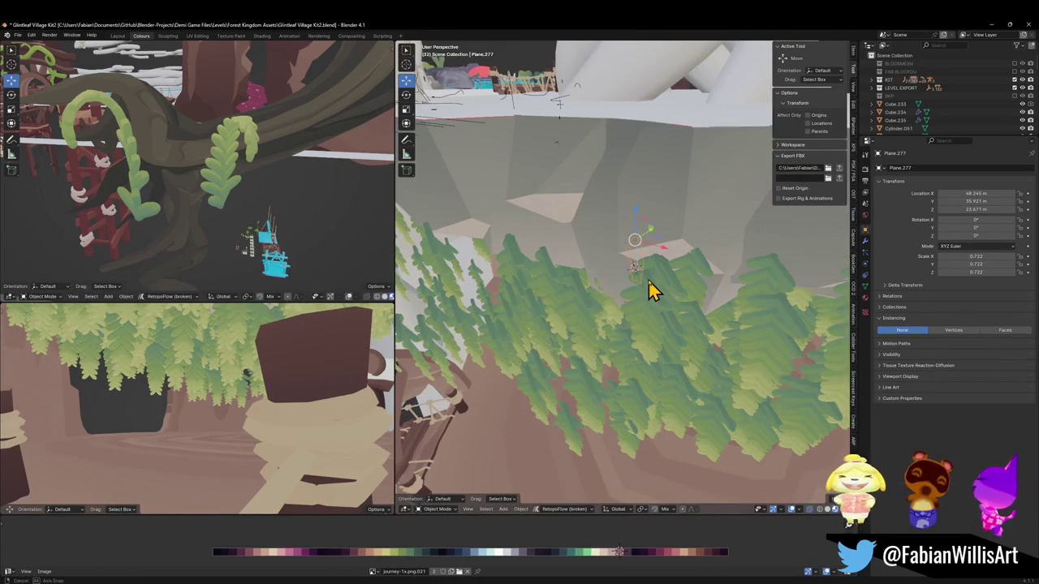
{"action": "scroll", "coordinate": [653, 290], "scroll_direction": "up", "scroll_amount": 1}
{"action": "key", "text": "r"}
{"action": "key", "text": "r"}
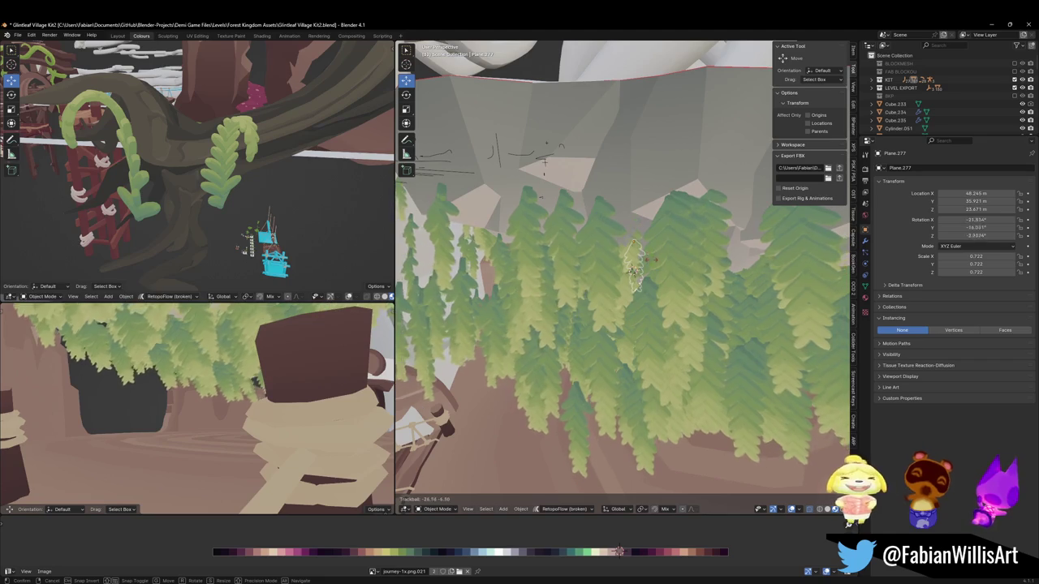
{"action": "right_click", "coordinate": [638, 273]}
{"action": "key", "text": "shift+grave"}
{"action": "key", "text": "s"}
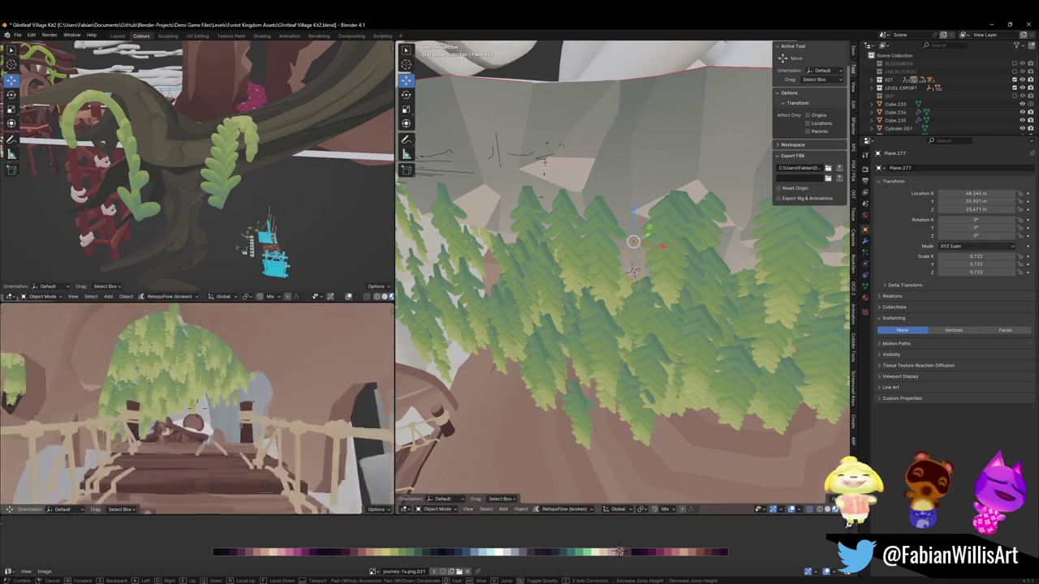
{"action": "key", "text": "e"}
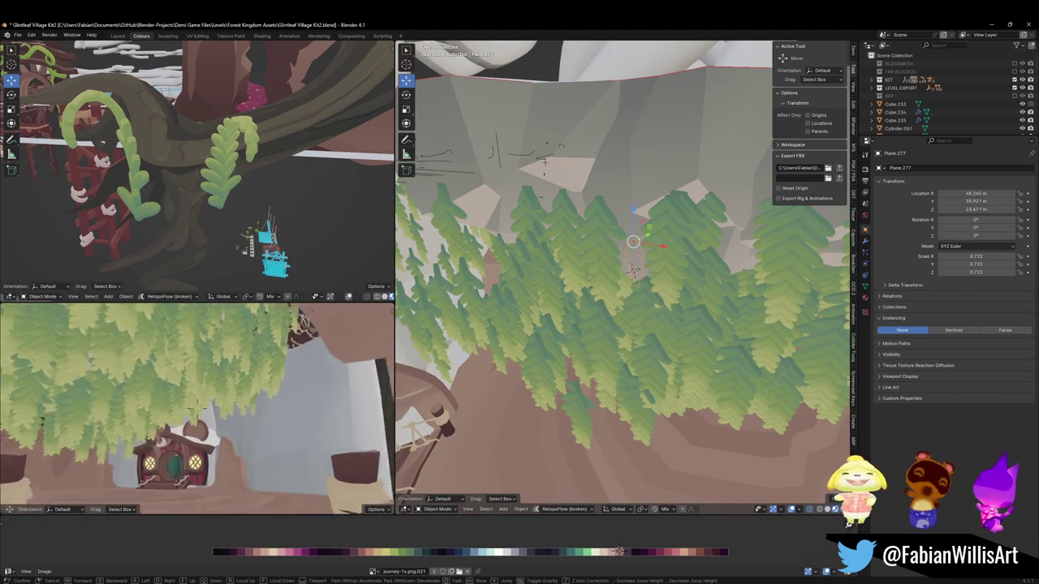
{"action": "key", "text": "s"}
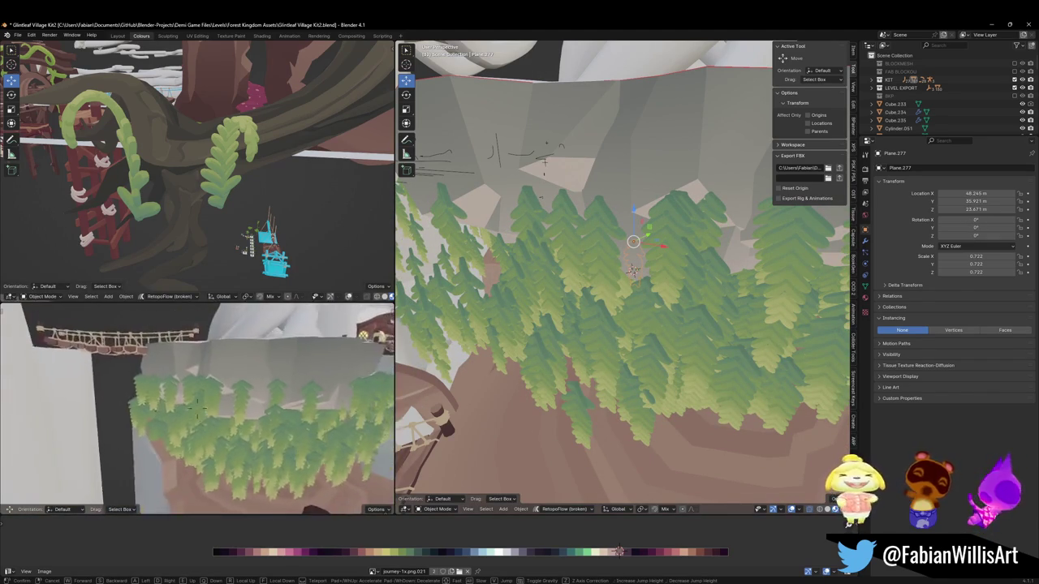
{"action": "key", "text": "w"}
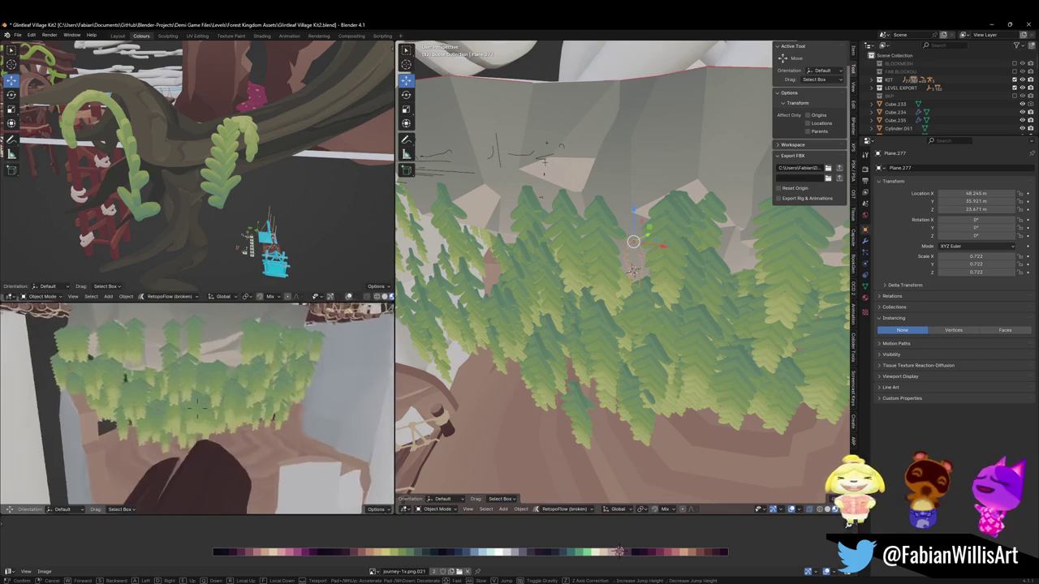
{"action": "left_click", "coordinate": [222, 352]}
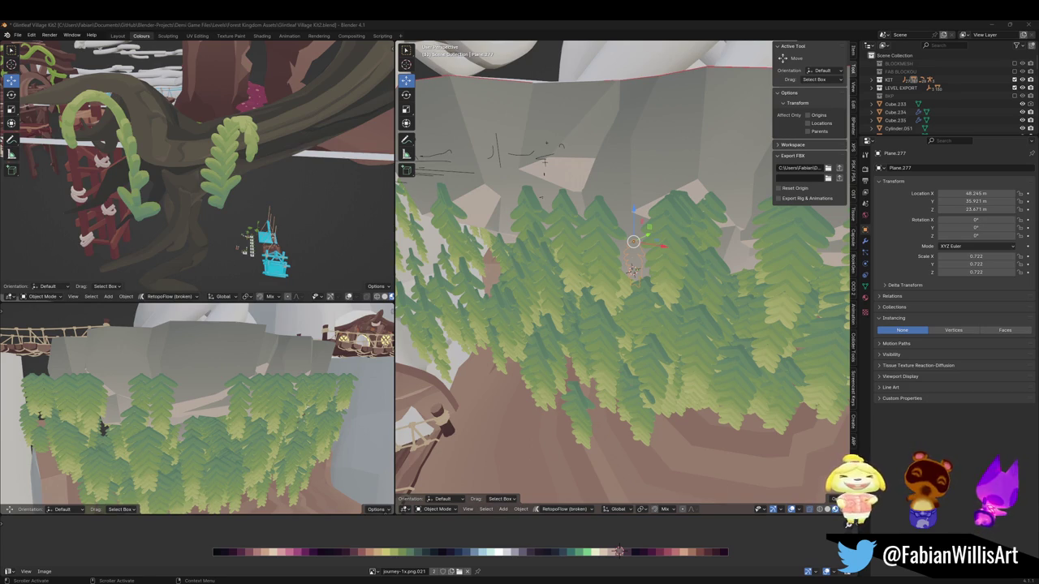
{"action": "mouse_move", "coordinate": [598, 170]}
{"action": "middle_mouse_down"}
{"action": "mouse_move", "coordinate": [633, 280]}
{"action": "mouse_move", "coordinate": [679, 274]}
{"action": "middle_mouse_up"}
Raise the source fern Plane.277 to Z 25.053 and narrow it along X.
{"action": "key", "text": "g"}
{"action": "key", "text": "z"}
{"action": "left_click", "coordinate": [725, 267]}
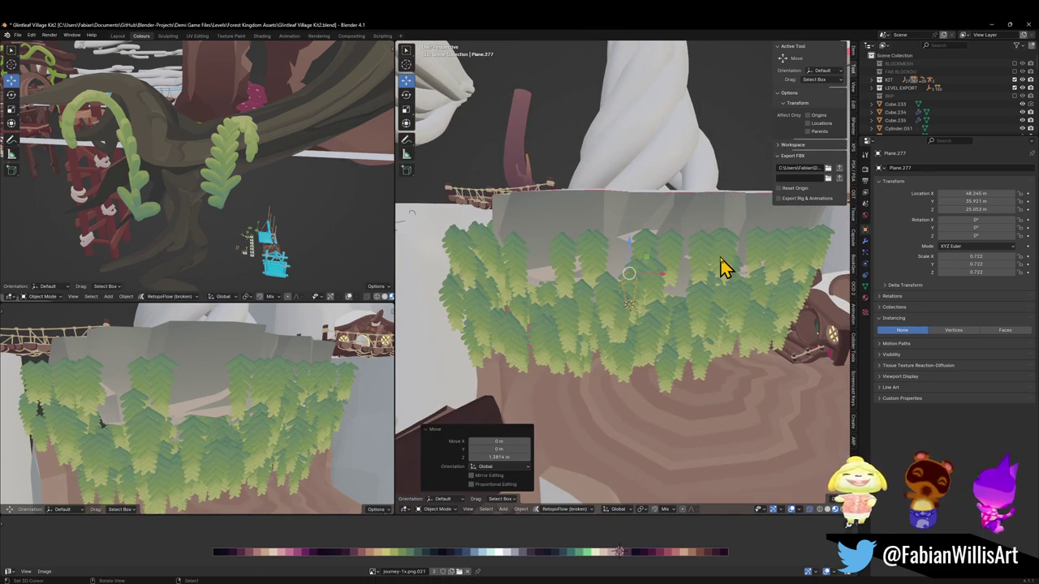
{"action": "key", "text": "s"}
{"action": "key", "text": "x"}
{"action": "key", "text": "x"}
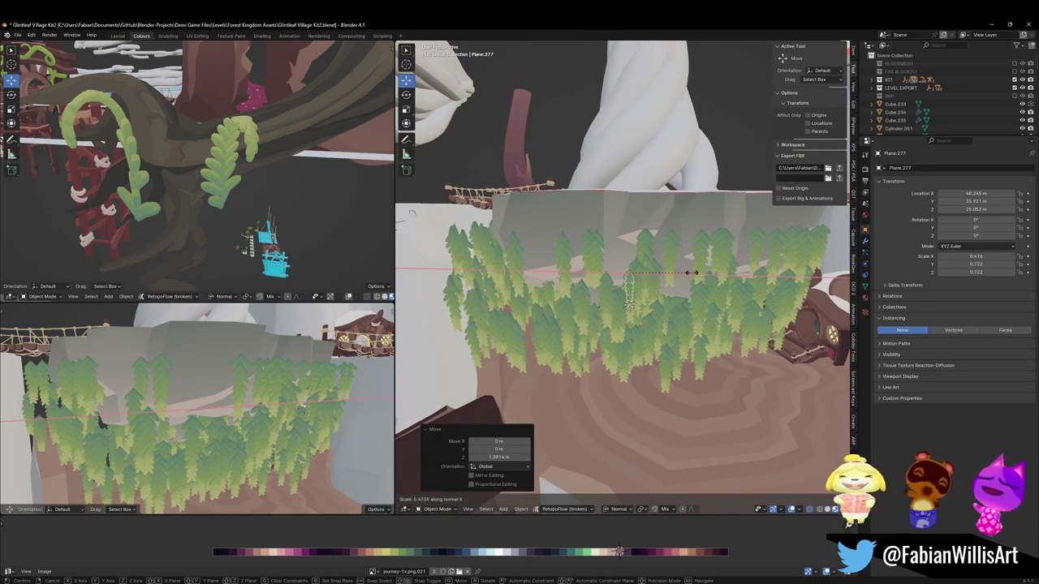
{"action": "left_click", "coordinate": [698, 276]}
Check the ferns in walk view, then uniformly rescale the plane to 0.408, 0.616, 0.739.
{"action": "key", "text": "shift+grave"}
{"action": "key", "text": "w"}
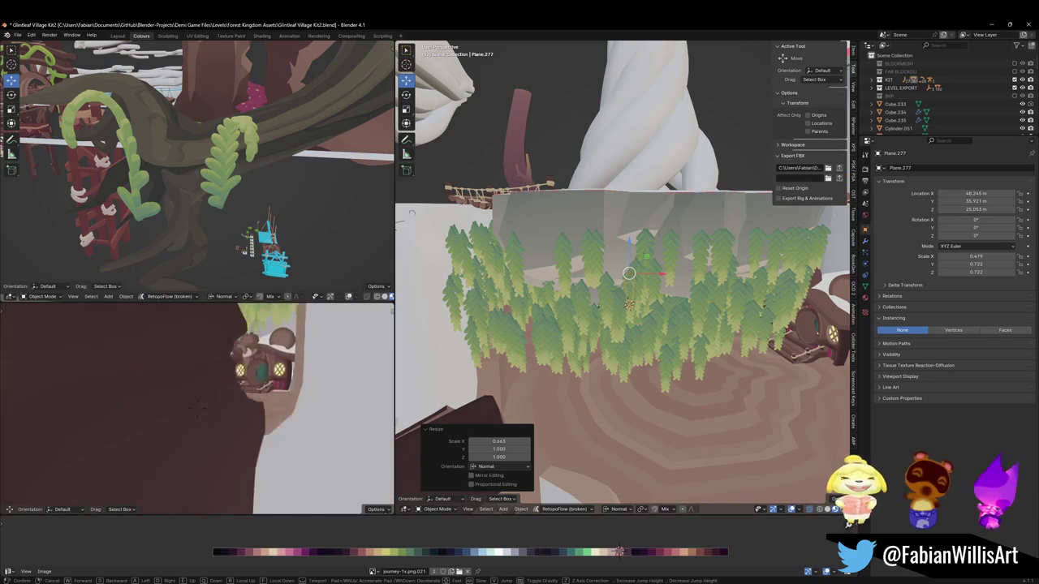
{"action": "key", "text": "w"}
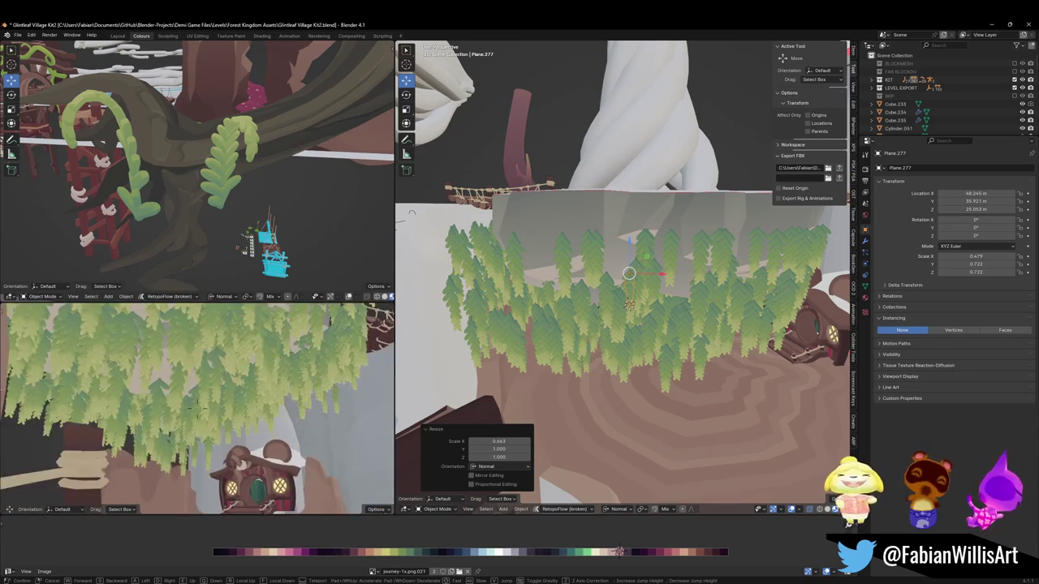
{"action": "left_click", "coordinate": [278, 382]}
{"action": "key", "text": "s"}
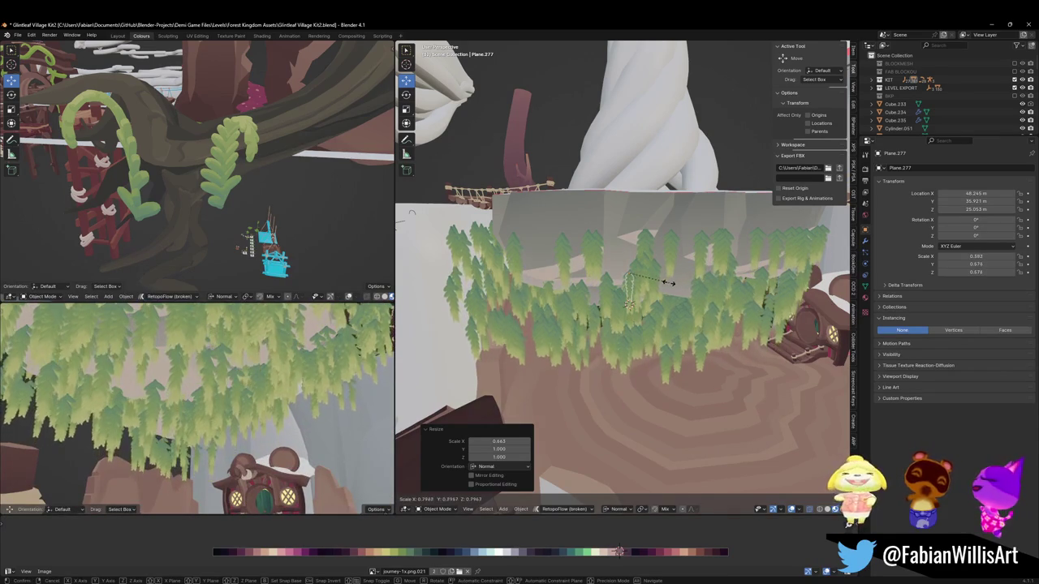
{"action": "left_click", "coordinate": [671, 280]}
{"action": "key", "text": "s"}
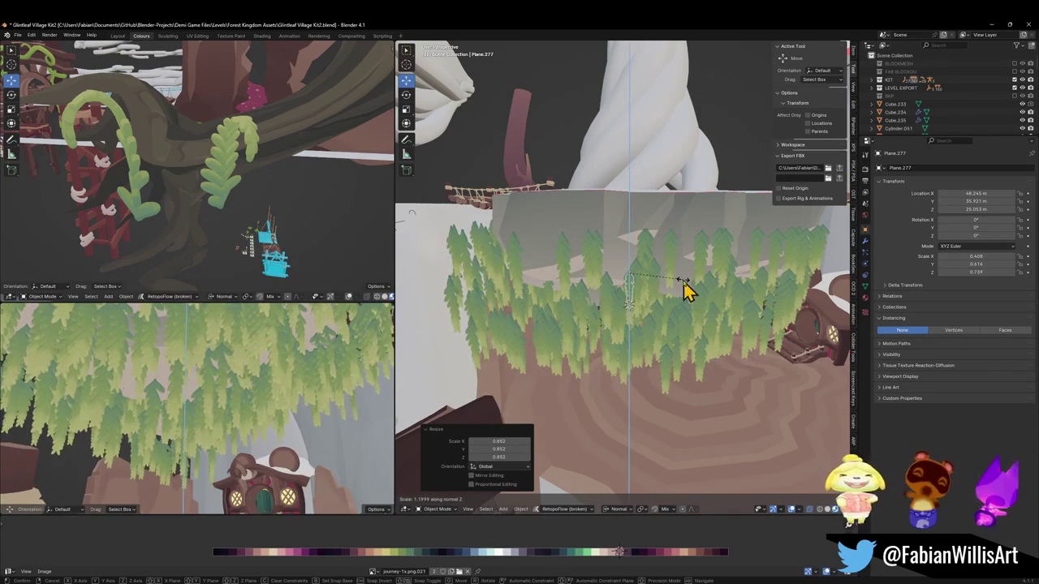
{"action": "right_click", "coordinate": [686, 296]}
Walk the lower-left view past the bridge to inspect the slimmer ferns, then enter Edit Mode.
{"action": "key", "text": "shift+grave"}
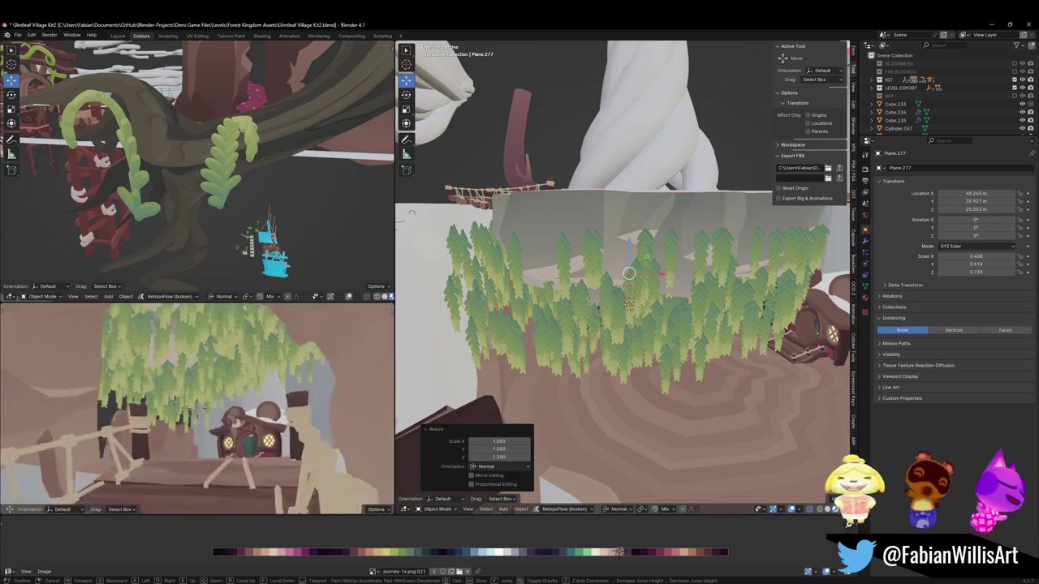
{"action": "key", "text": "w"}
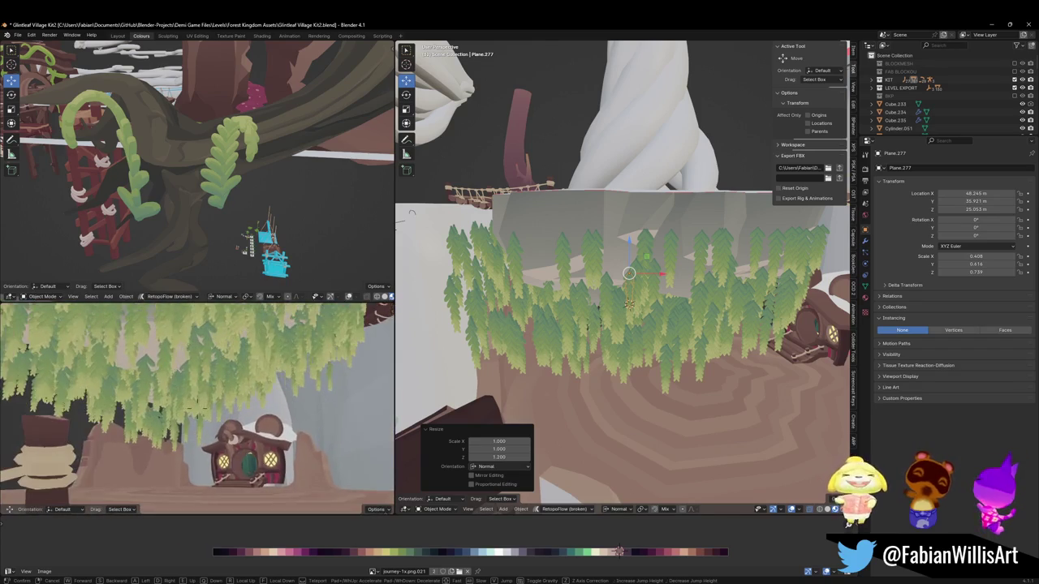
{"action": "key", "text": "Return"}
{"action": "key", "text": "Tab"}
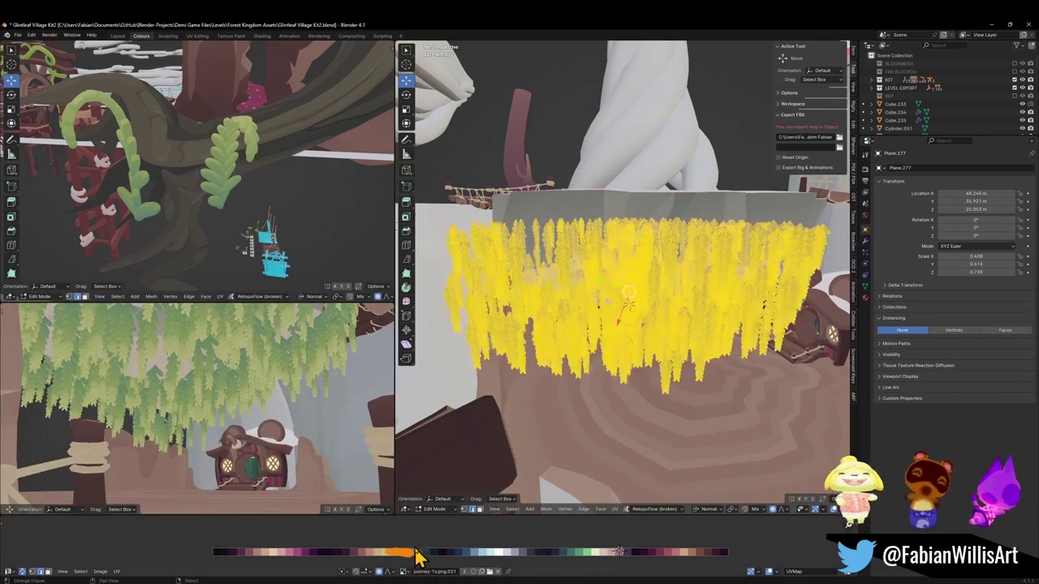
Scale the fern mesh about 0.755 with smooth proportional falloff and nudge it along X.
{"action": "key", "text": "s"}
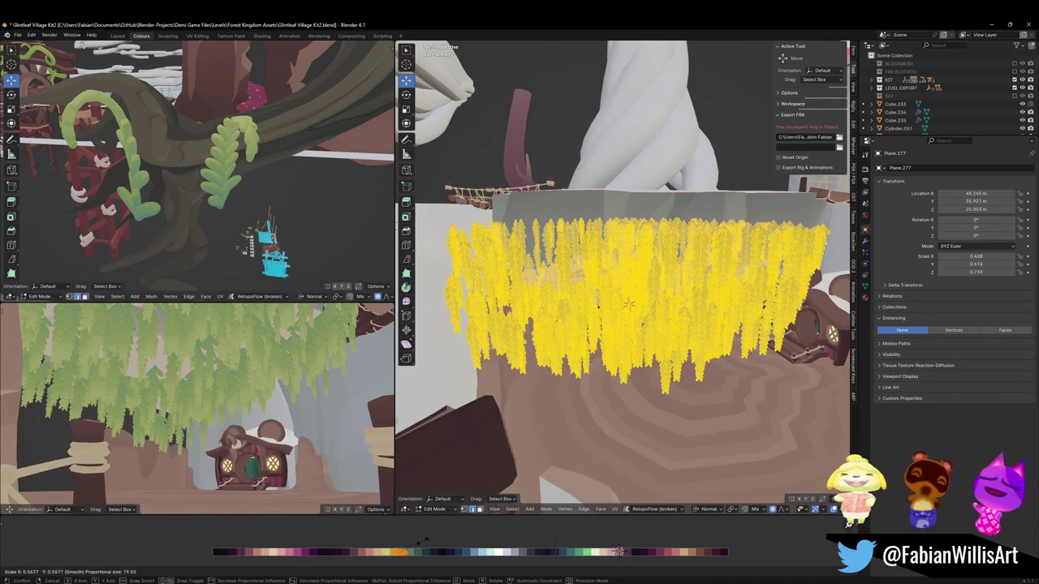
{"action": "left_click", "coordinate": [421, 540]}
{"action": "key", "text": "g"}
{"action": "key", "text": "x"}
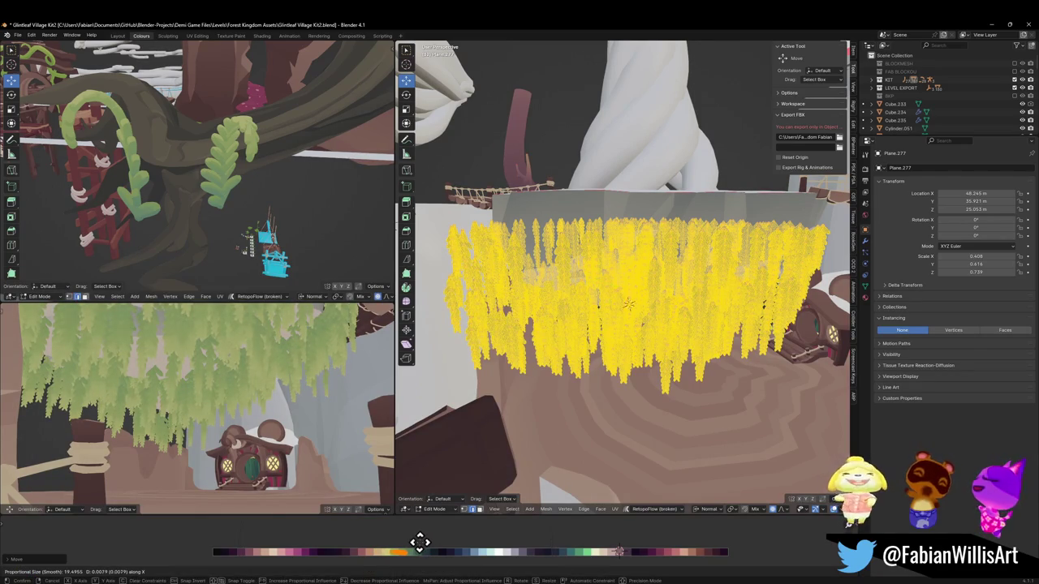
{"action": "left_click", "coordinate": [422, 542]}
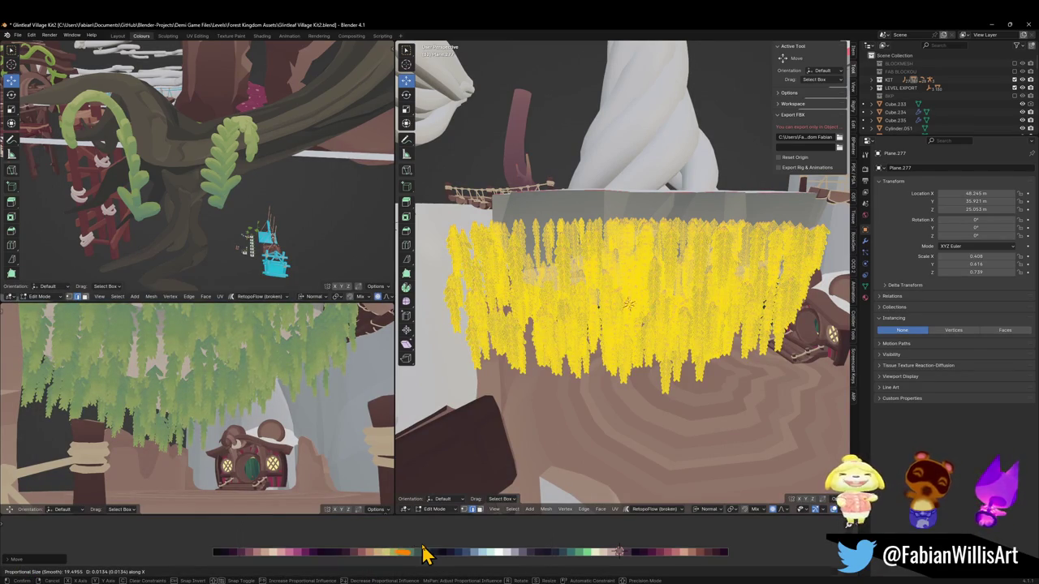
{"action": "left_click", "coordinate": [421, 542]}
Shrink the fern card's UV layout twice, then return to Object Mode.
{"action": "key", "text": "s"}
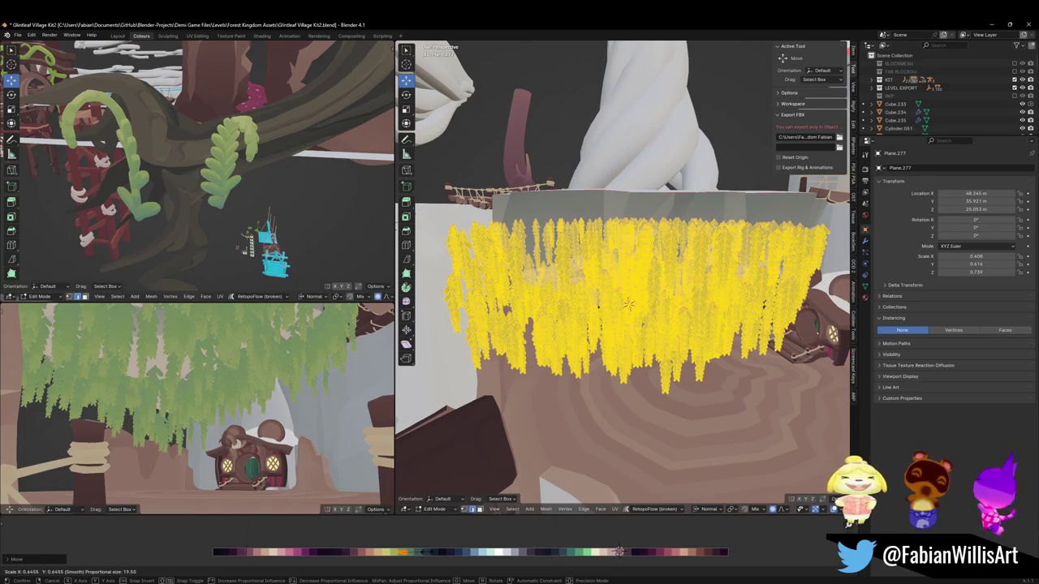
{"action": "left_click", "coordinate": [432, 560]}
{"action": "key", "text": "s"}
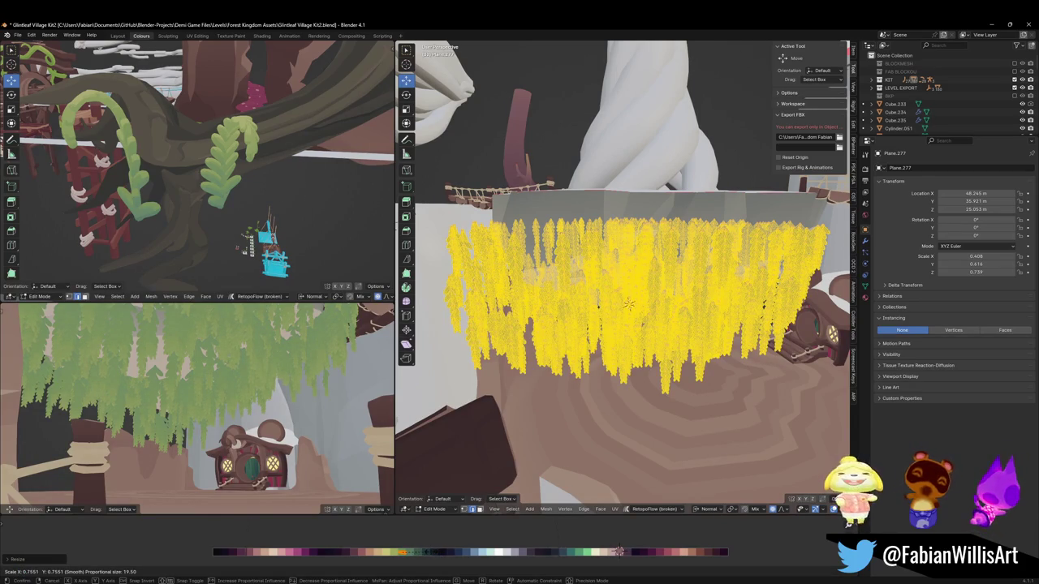
{"action": "key", "text": "Return"}
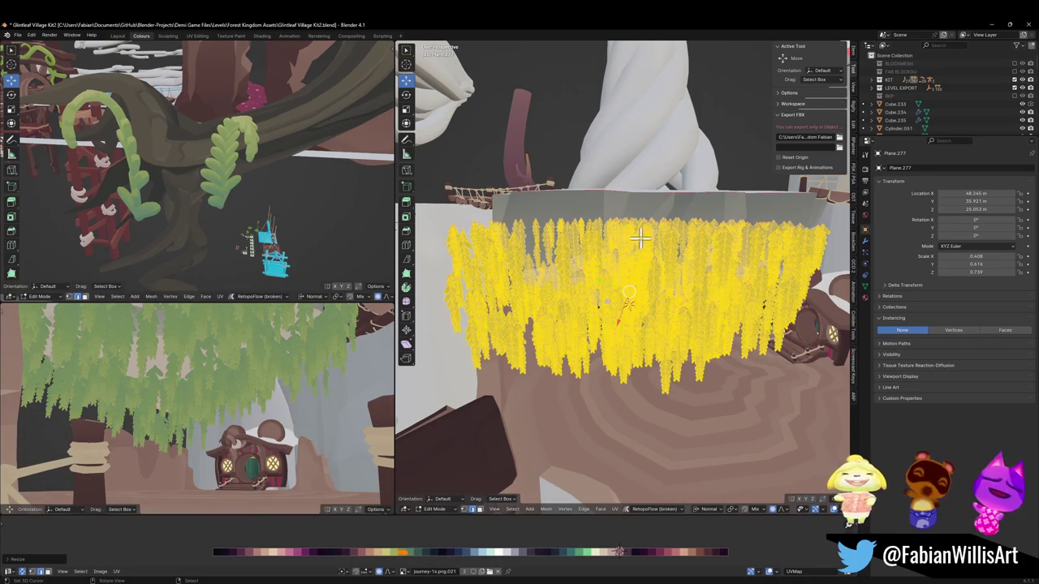
{"action": "key", "text": "Tab"}
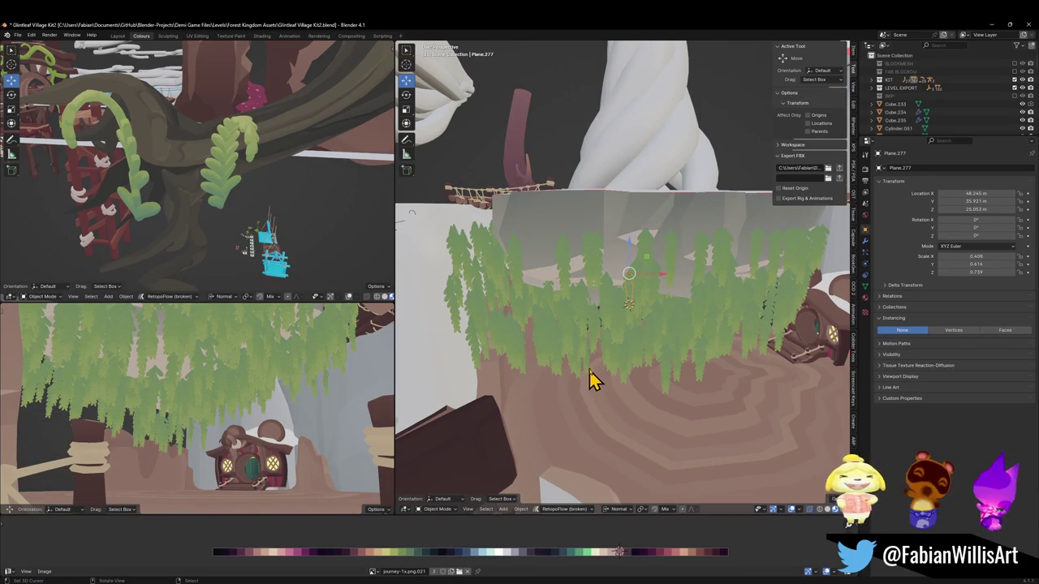
{"action": "middle_click_drag", "start_coordinate": [581, 379], "coordinate": [595, 322]}
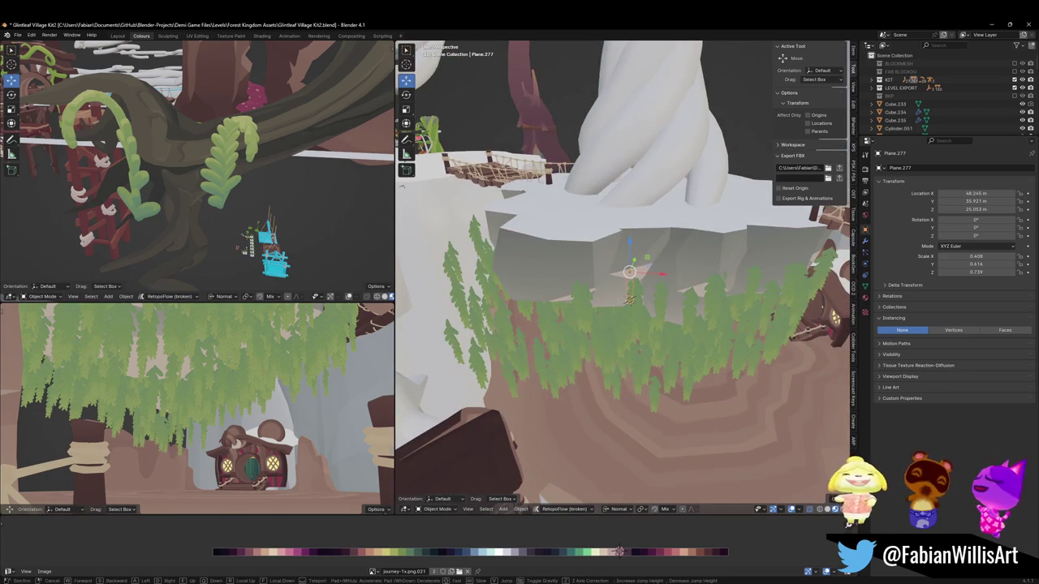
Set the rock ceiling Cube.236's instancing to None so only one fern card remains.
{"action": "key", "text": "shift+grave"}
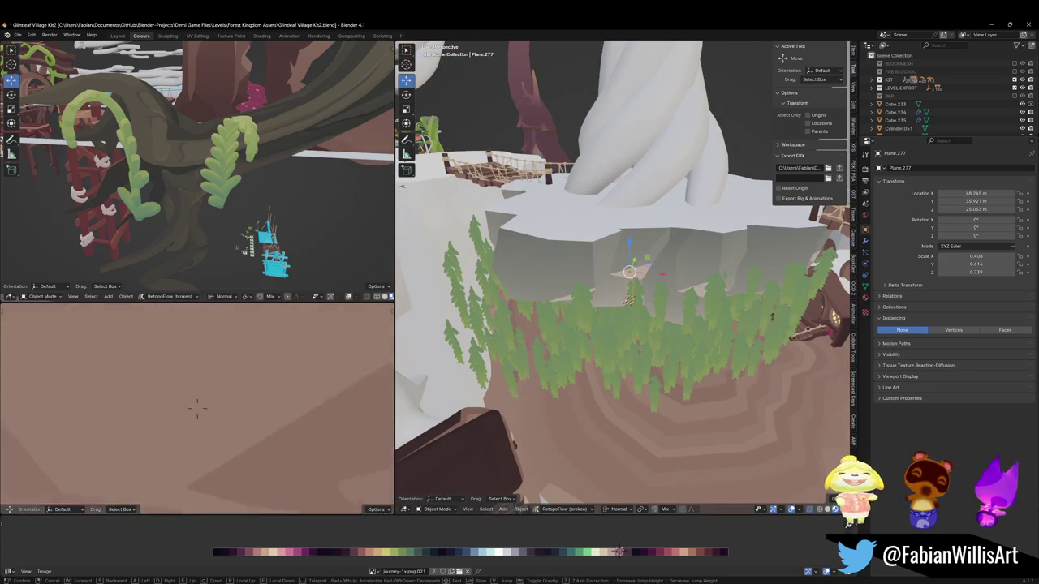
{"action": "key", "text": "w"}
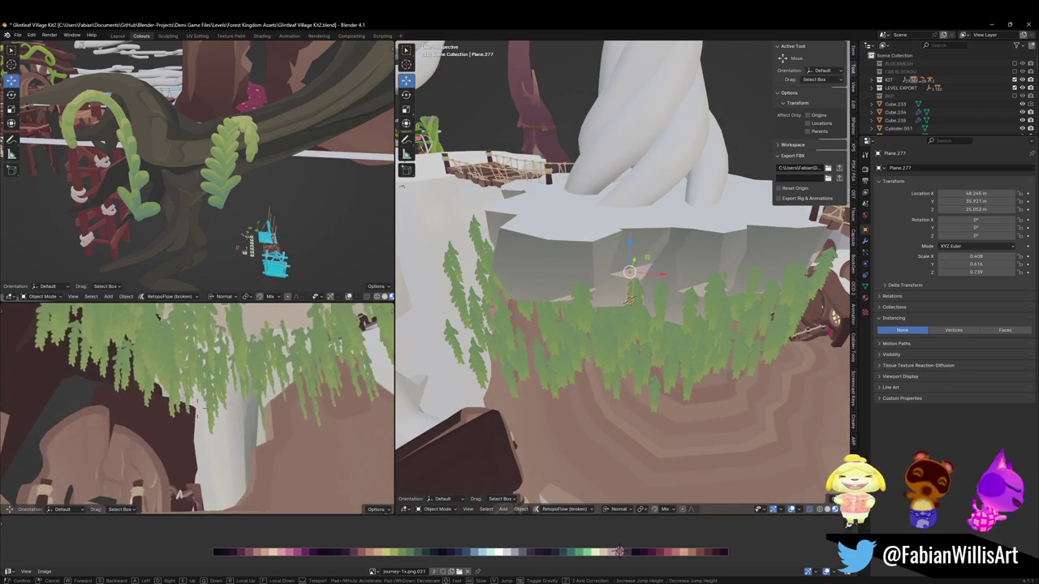
{"action": "key", "text": "w"}
{"action": "left_click", "coordinate": [183, 444]}
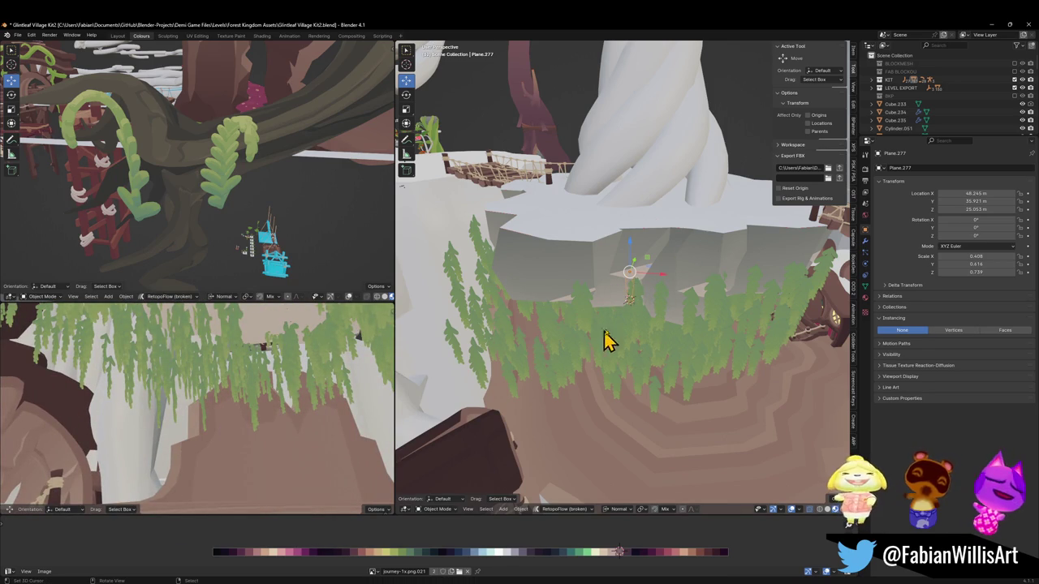
{"action": "left_click", "coordinate": [582, 279]}
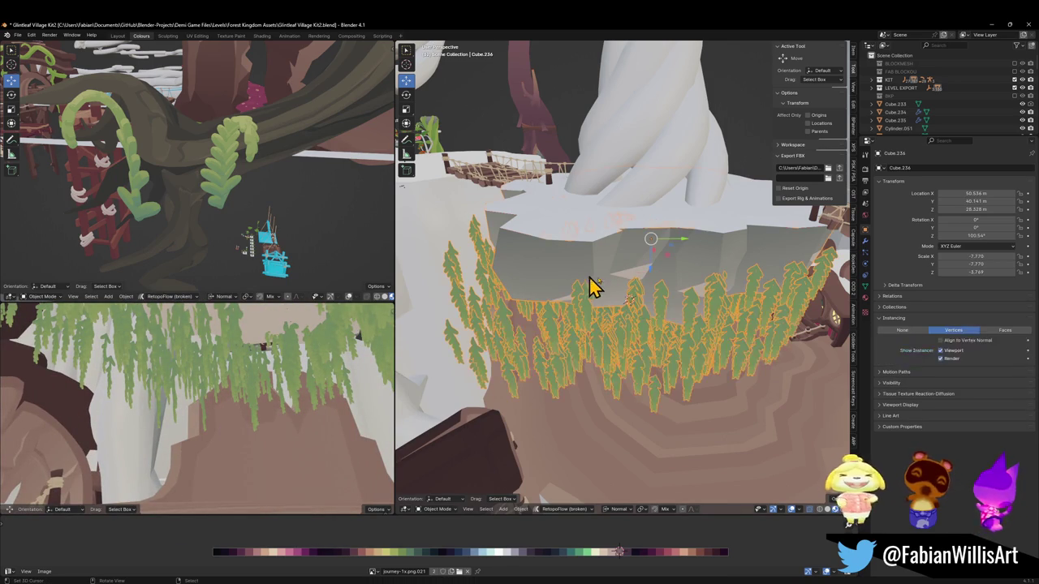
{"action": "left_click", "coordinate": [902, 330]}
Lower the single fern-vine plane about 4 m to Z 21.04, then reselect Cube.236.
{"action": "mouse_move", "coordinate": [705, 308]}
{"action": "middle_mouse_down"}
{"action": "mouse_move", "coordinate": [640, 290]}
{"action": "mouse_move", "coordinate": [657, 298]}
{"action": "mouse_move", "coordinate": [632, 354]}
{"action": "middle_mouse_up"}
{"action": "left_click", "coordinate": [632, 362]}
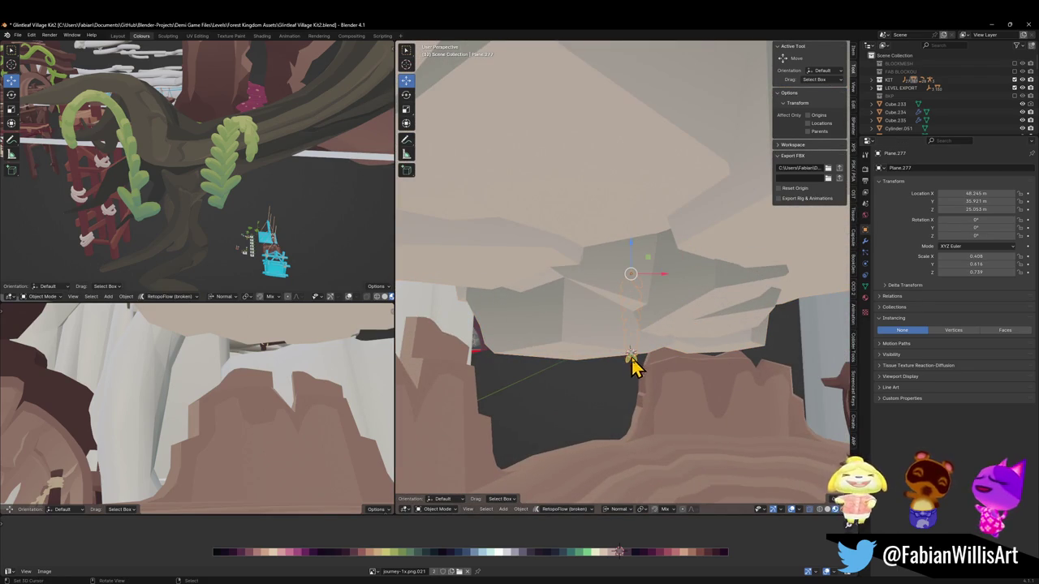
{"action": "key", "text": "g"}
{"action": "key", "text": "z"}
{"action": "left_click", "coordinate": [652, 385]}
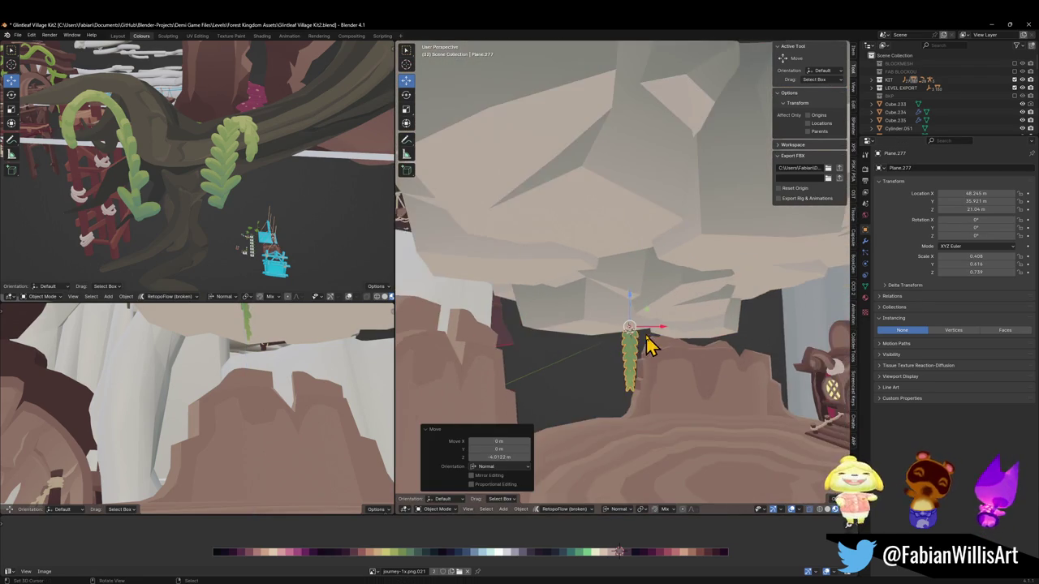
{"action": "middle_click_drag", "start_coordinate": [651, 385], "coordinate": [628, 316]}
{"action": "left_click", "coordinate": [627, 309]}
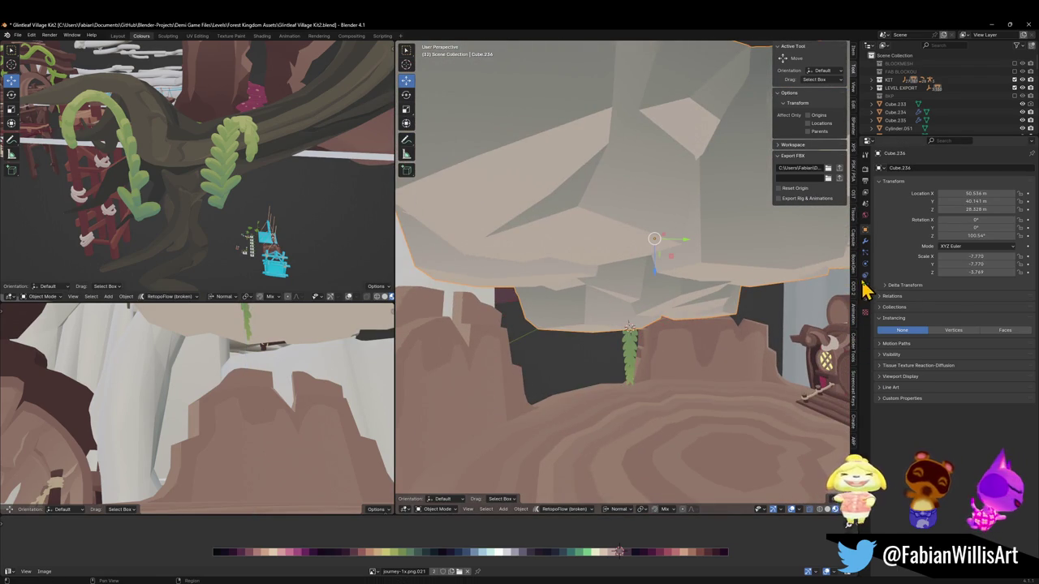
Add a hair particle system to Cube.236 emitting from its vertices.
{"action": "left_click", "coordinate": [865, 242]}
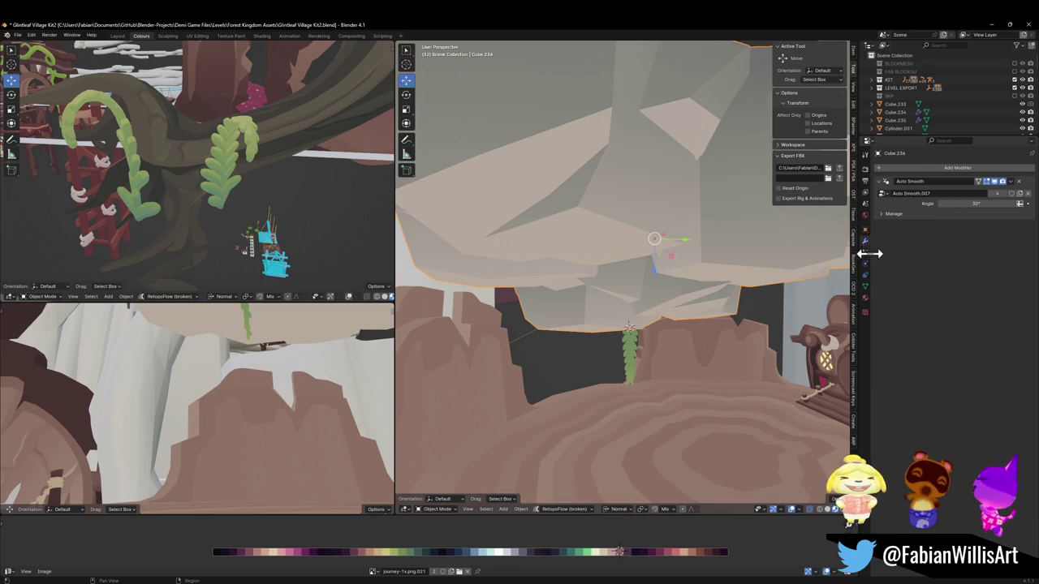
{"action": "left_click", "coordinate": [865, 254]}
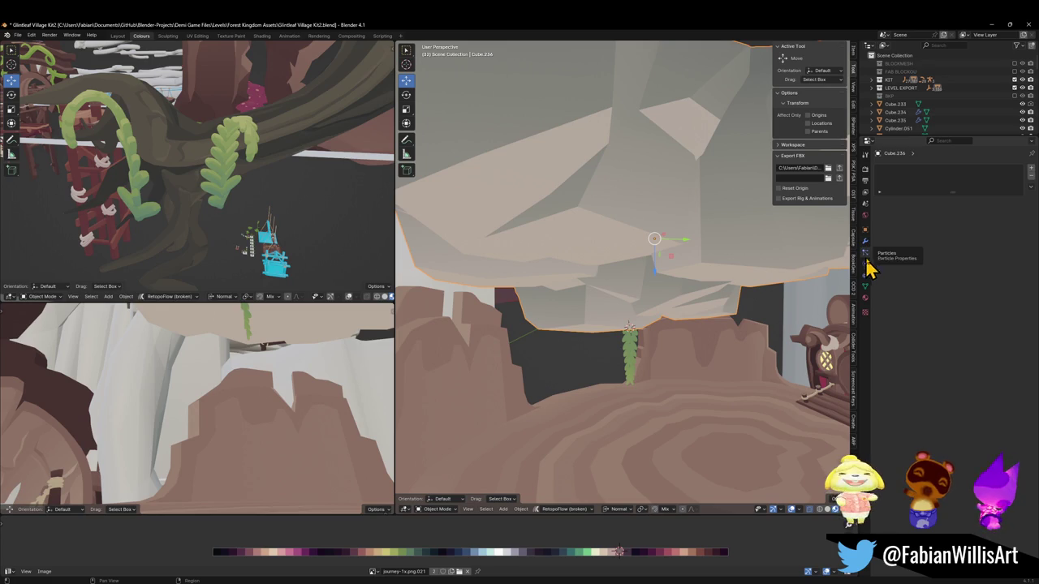
{"action": "left_click", "coordinate": [1031, 170]}
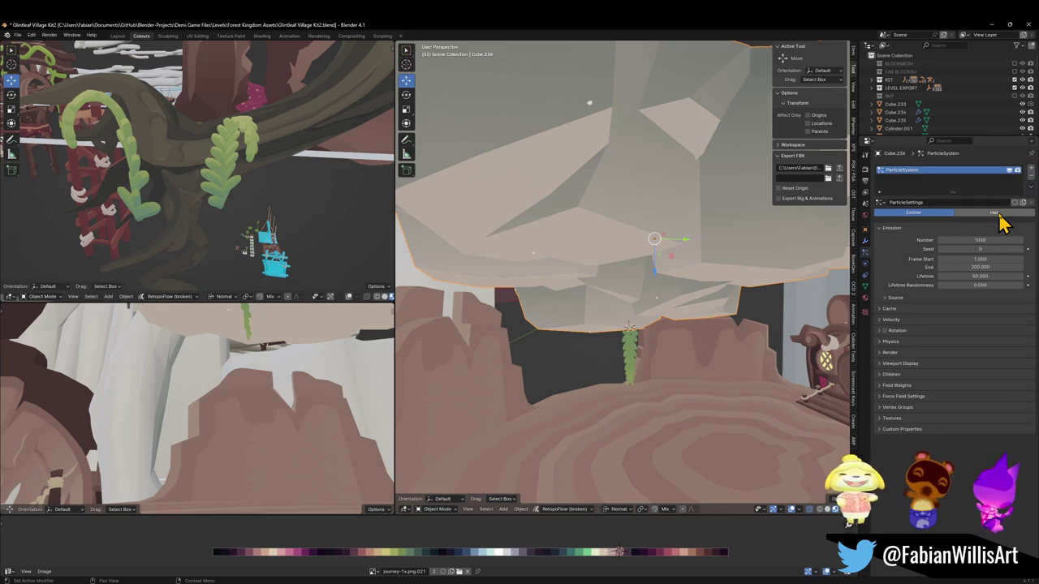
{"action": "left_click", "coordinate": [951, 213]}
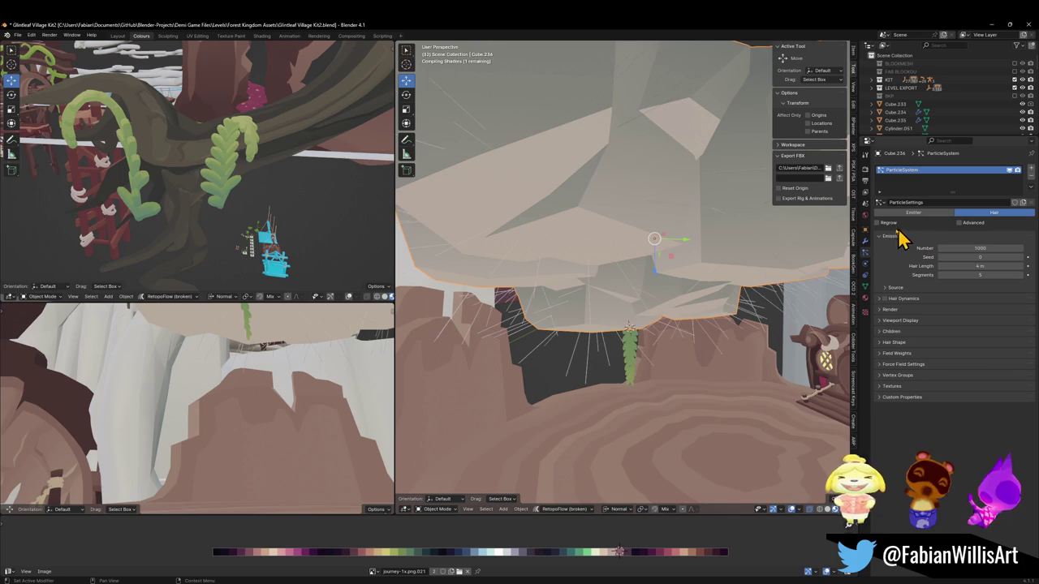
{"action": "mouse_move", "coordinate": [641, 308]}
{"action": "middle_mouse_down", "text": "shift"}
{"action": "mouse_move", "coordinate": [614, 317]}
{"action": "mouse_move", "coordinate": [628, 299]}
{"action": "middle_mouse_up", "text": "shift"}
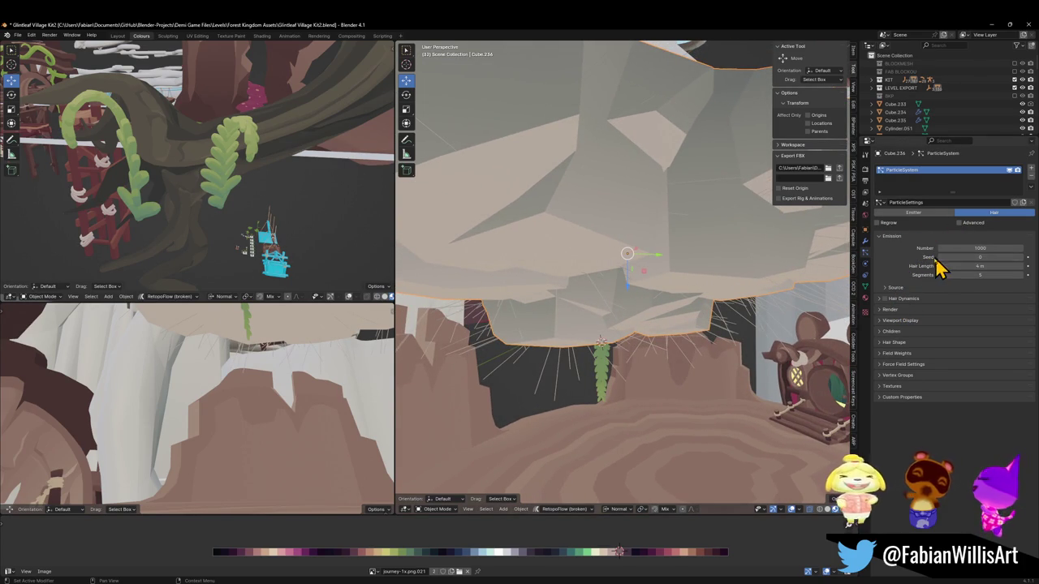
{"action": "left_click", "coordinate": [897, 288]}
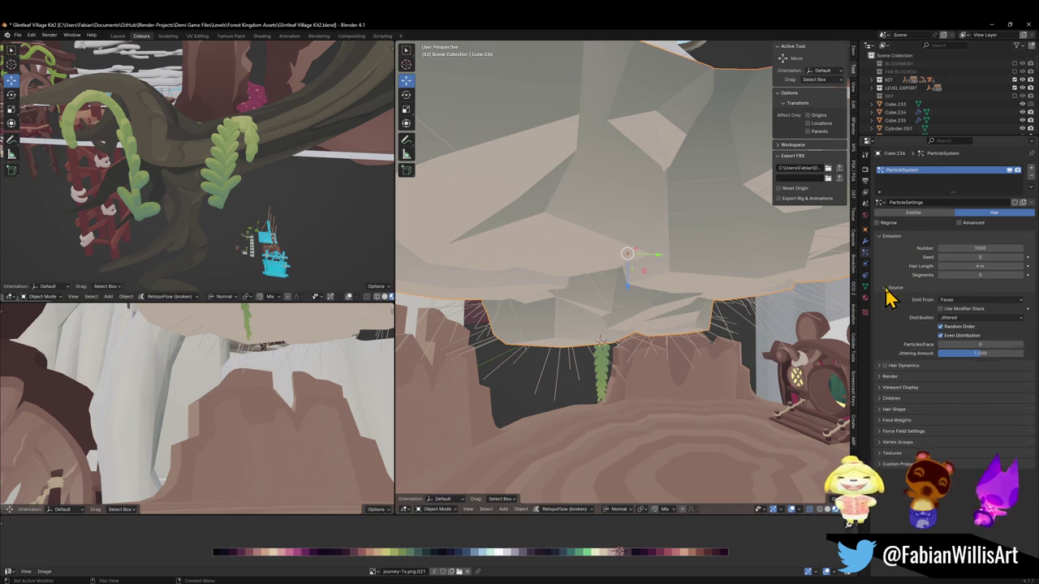
{"action": "left_click", "coordinate": [974, 300]}
{"action": "left_click", "coordinate": [964, 323]}
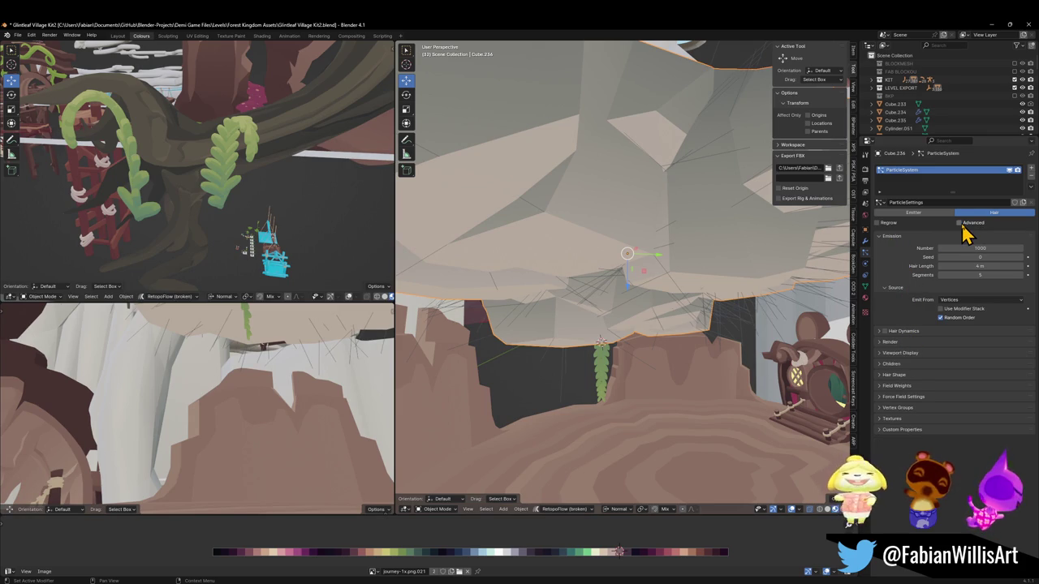
Render the hair particles as Object, using Plane.277 as the instance object.
{"action": "left_click", "coordinate": [890, 342]}
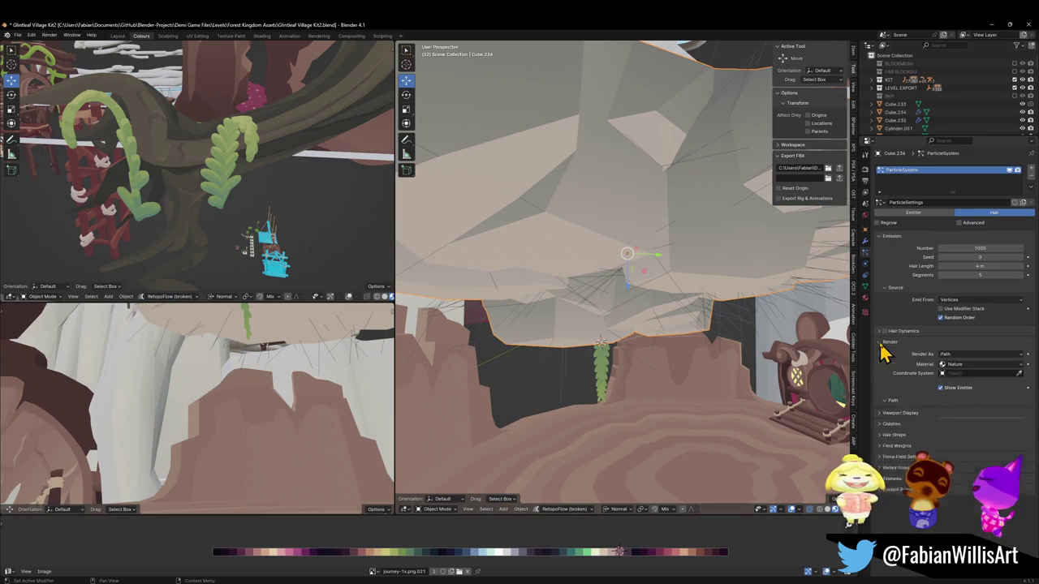
{"action": "left_click", "coordinate": [978, 354]}
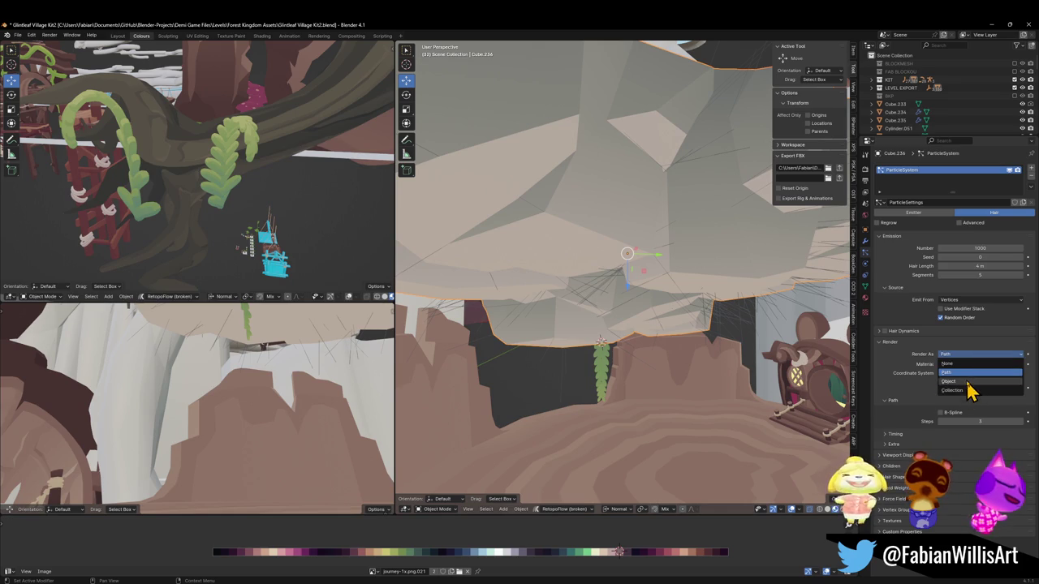
{"action": "left_click", "coordinate": [969, 382]}
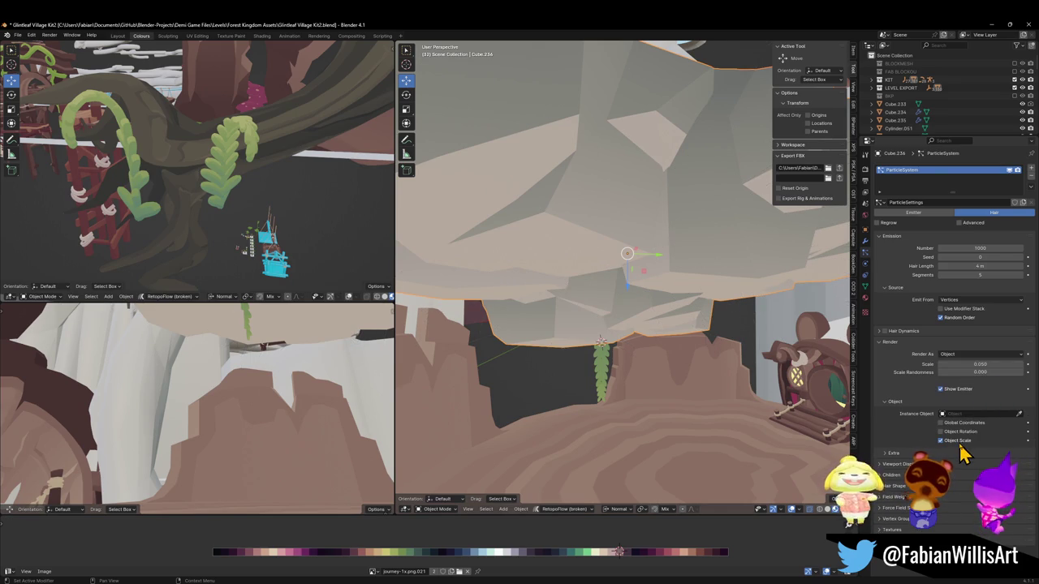
{"action": "left_click", "coordinate": [1019, 415]}
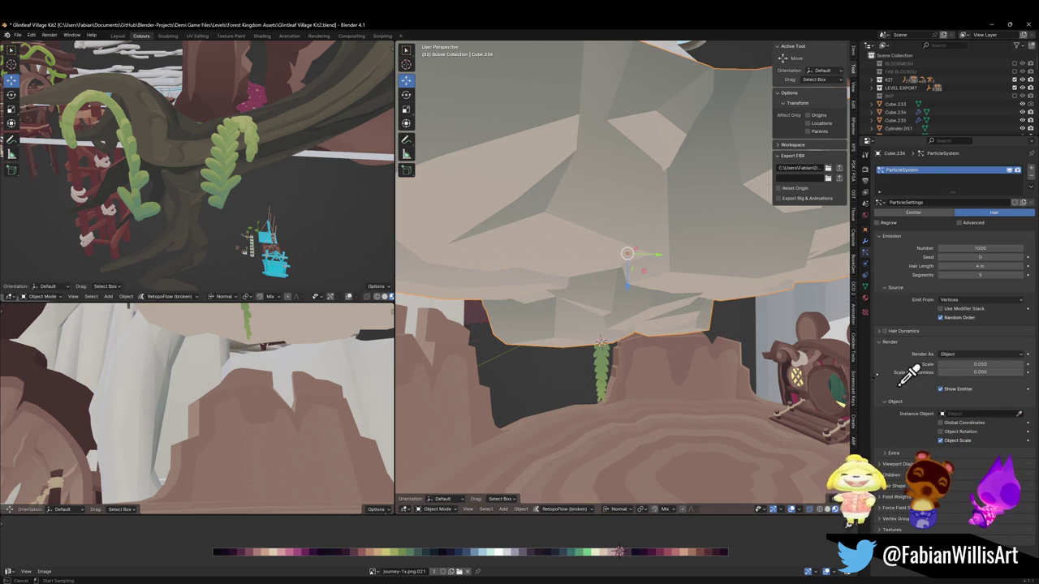
{"action": "left_click", "coordinate": [602, 369]}
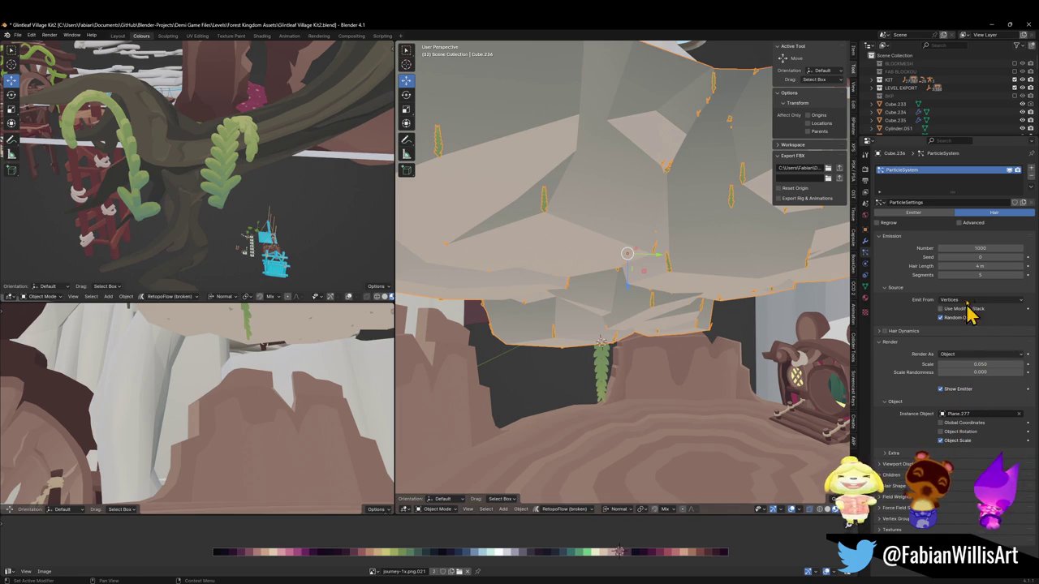
Rotate the standalone fern Plane.277 so its copies hang downward.
{"action": "left_click", "coordinate": [605, 371]}
{"action": "key", "text": "s"}
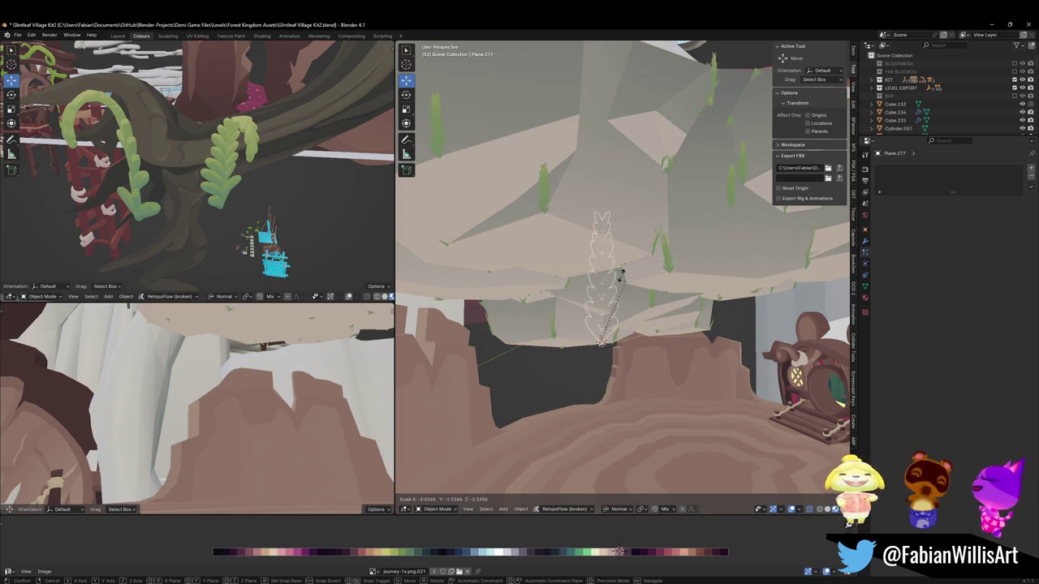
{"action": "key", "text": "r"}
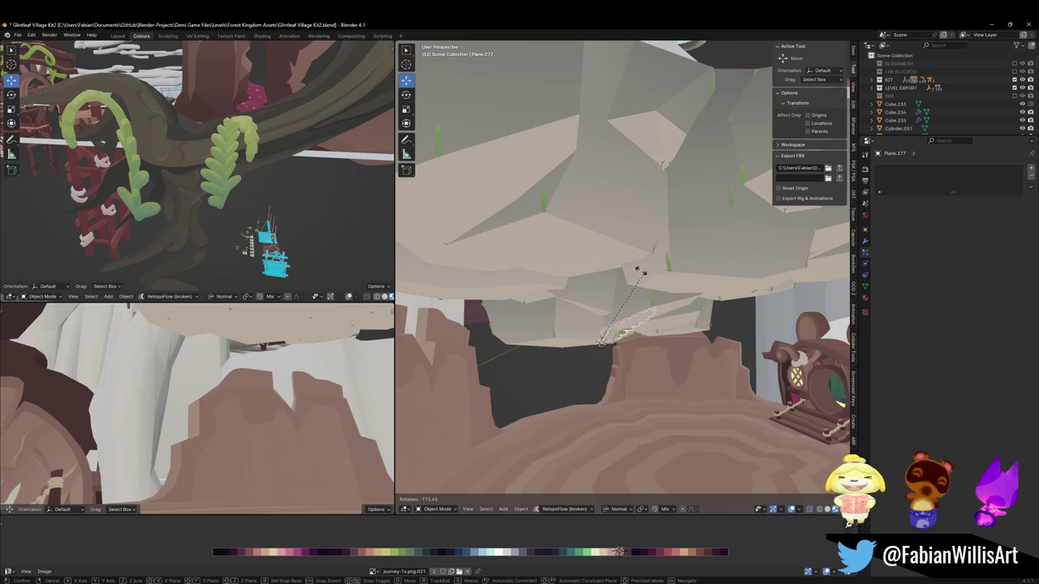
{"action": "left_click", "coordinate": [556, 360]}
Set Cube.236's hair particle scale to about 0.42 and enable Advanced options.
{"action": "left_click", "coordinate": [619, 303]}
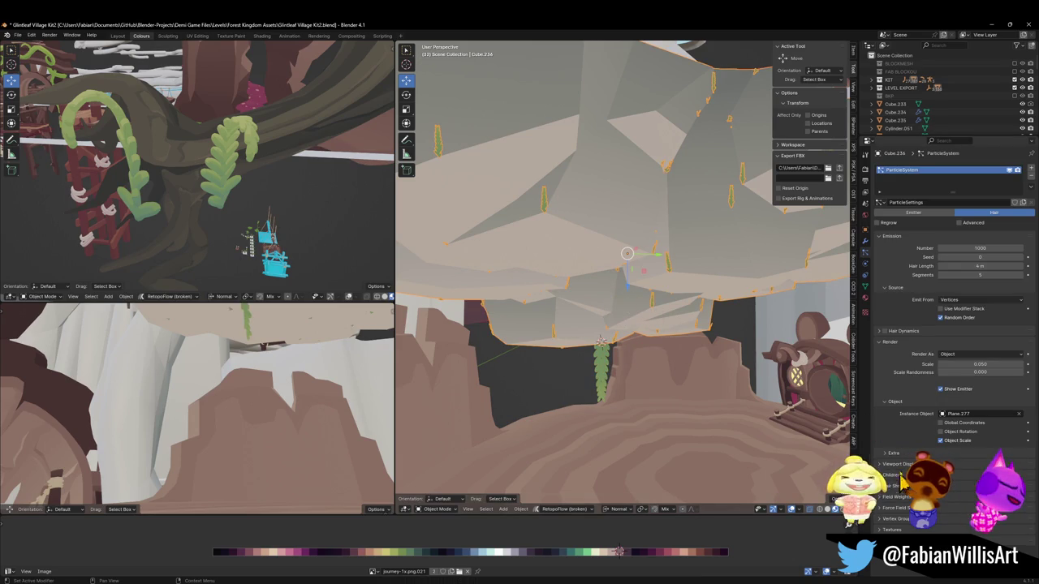
{"action": "mouse_move", "coordinate": [978, 364]}
{"action": "left_mouse_down"}
{"action": "mouse_move", "coordinate": [1006, 364]}
{"action": "mouse_move", "coordinate": [969, 382]}
{"action": "left_mouse_up"}
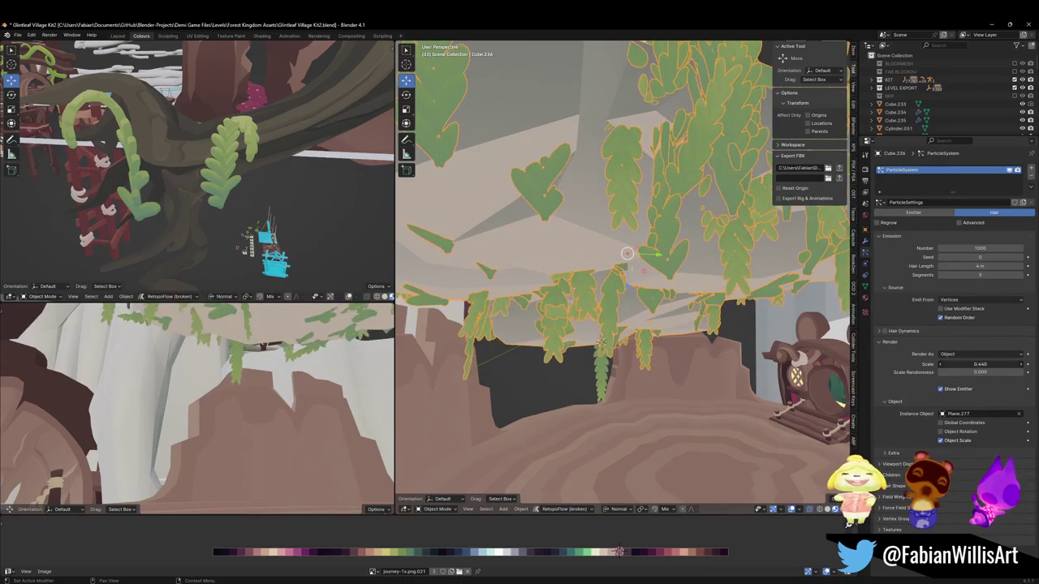
{"action": "left_click", "coordinate": [898, 454]}
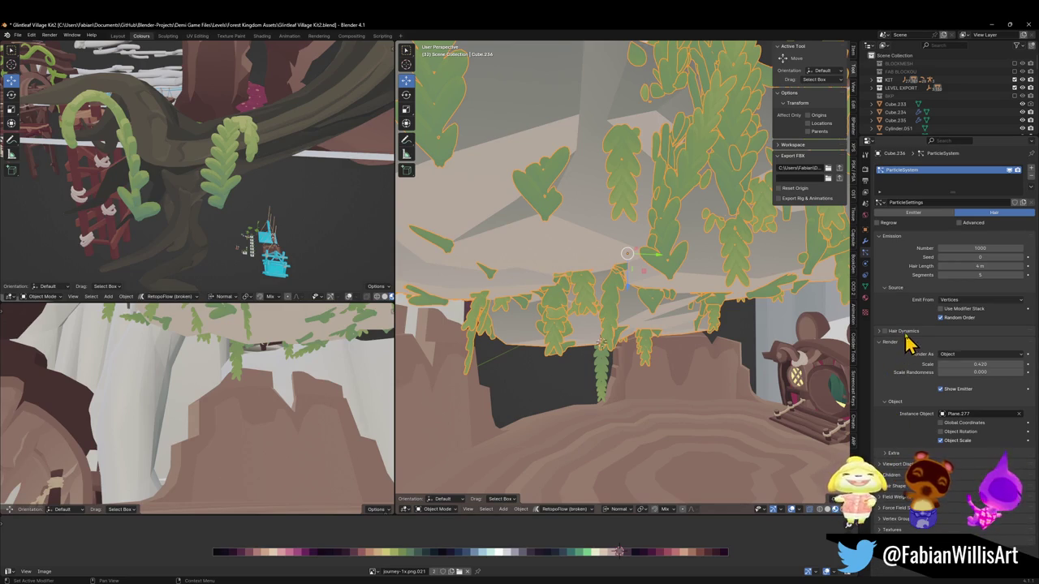
{"action": "left_click", "coordinate": [959, 223]}
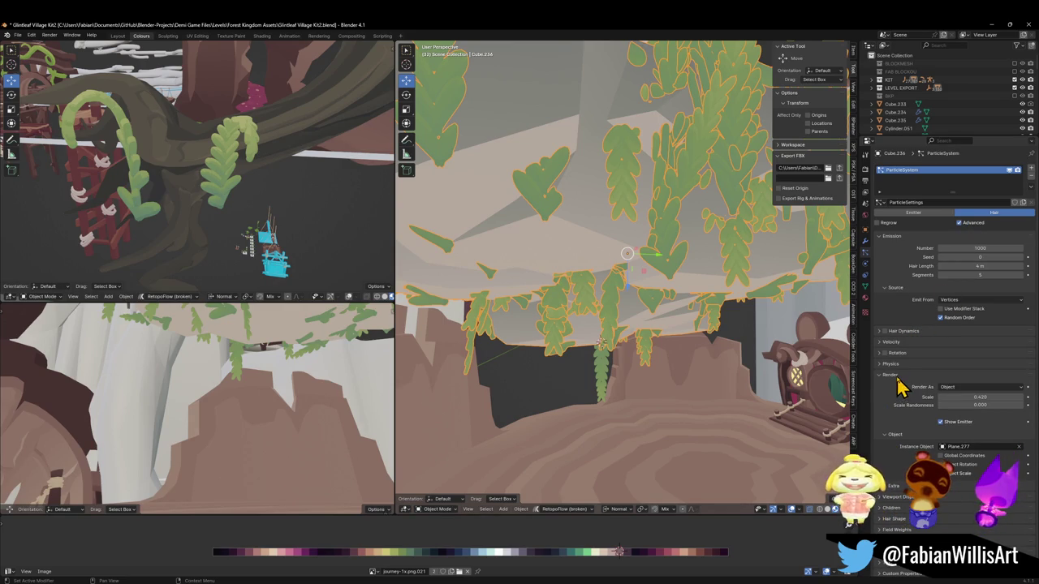
Enable rotation for the fern hair copies with phase 1.000 and inspect the fronds.
{"action": "left_click", "coordinate": [884, 354]}
{"action": "left_click", "coordinate": [880, 354]}
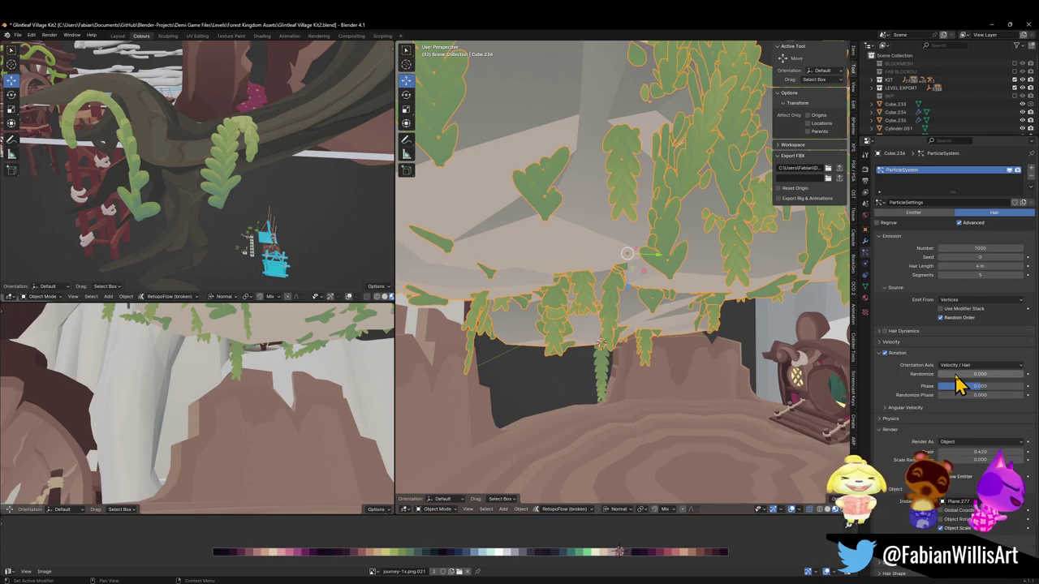
{"action": "left_click_drag", "start_coordinate": [982, 396], "coordinate": [1024, 386]}
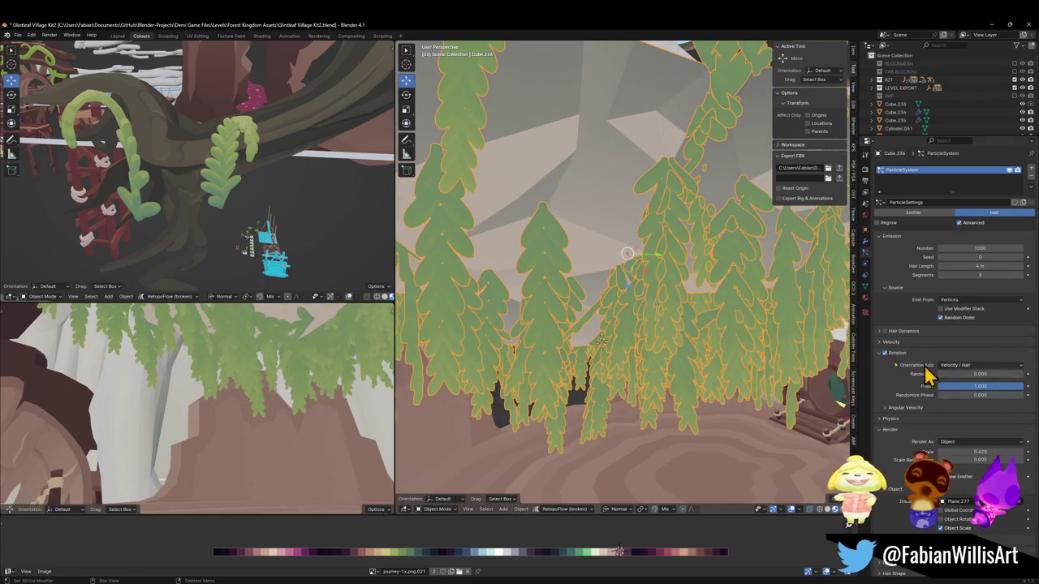
{"action": "key", "text": "shift+grave"}
{"action": "key", "text": "w"}
{"action": "key", "text": "s"}
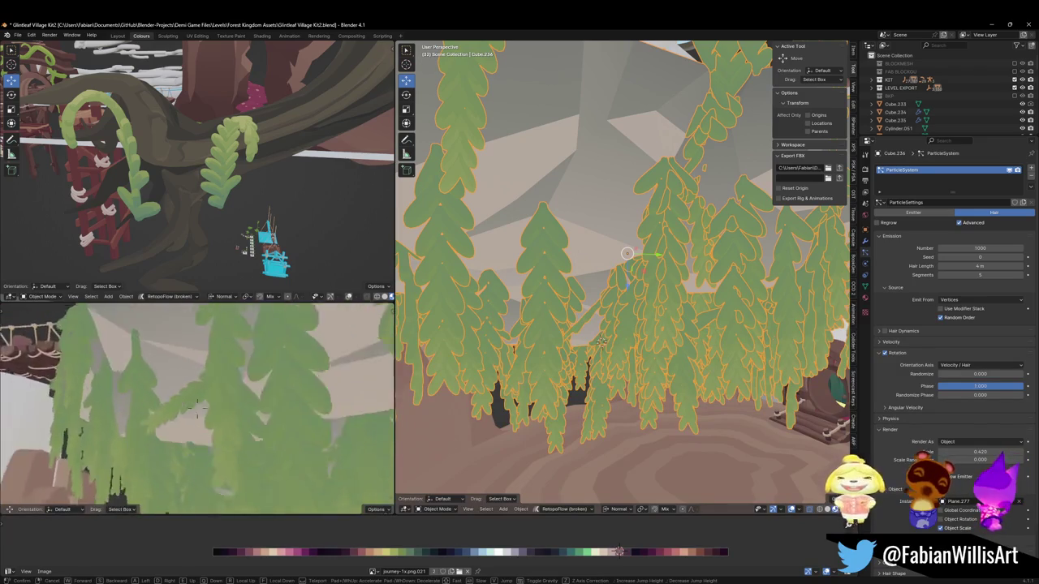
{"action": "key", "text": "s"}
{"action": "left_click", "coordinate": [296, 403]}
Set angular velocity 6.300 and Global X orientation, trying phases between 1.000 and -1.000.
{"action": "left_click_drag", "start_coordinate": [983, 394], "coordinate": [941, 394]}
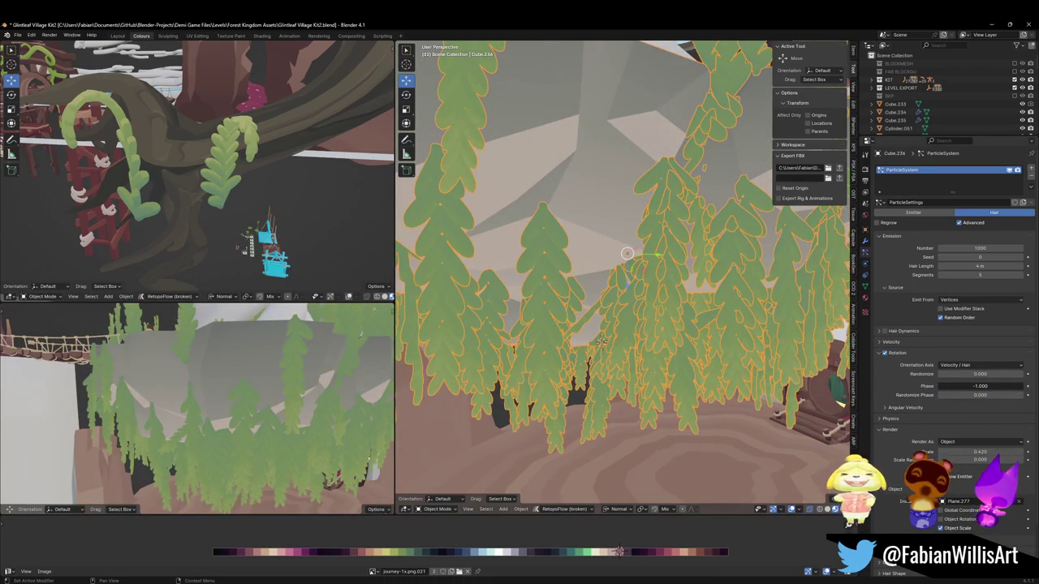
{"action": "left_click", "coordinate": [909, 407]}
{"action": "left_click_drag", "start_coordinate": [951, 427], "coordinate": [998, 427]}
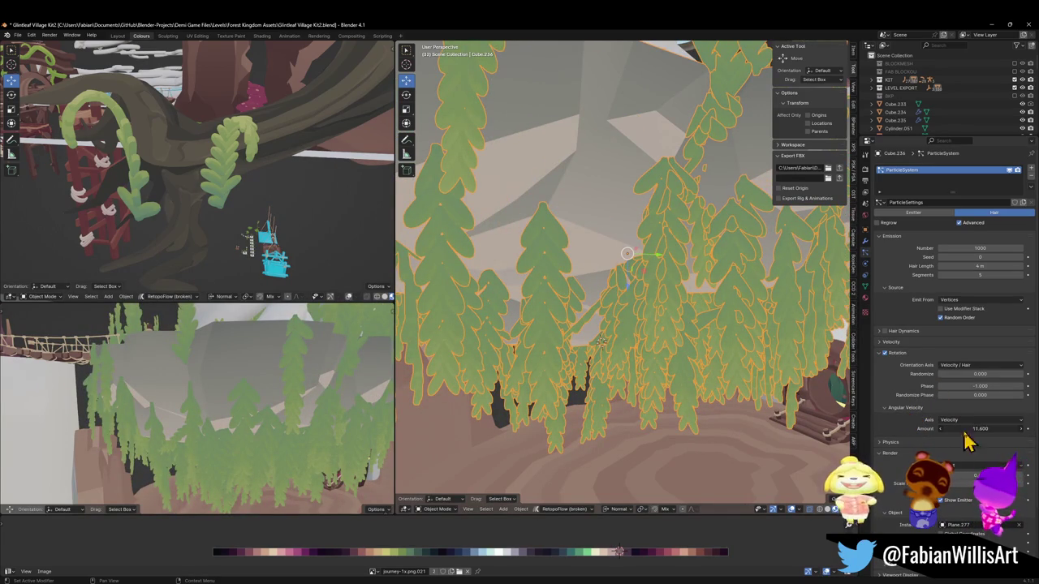
{"action": "left_click", "coordinate": [977, 365]}
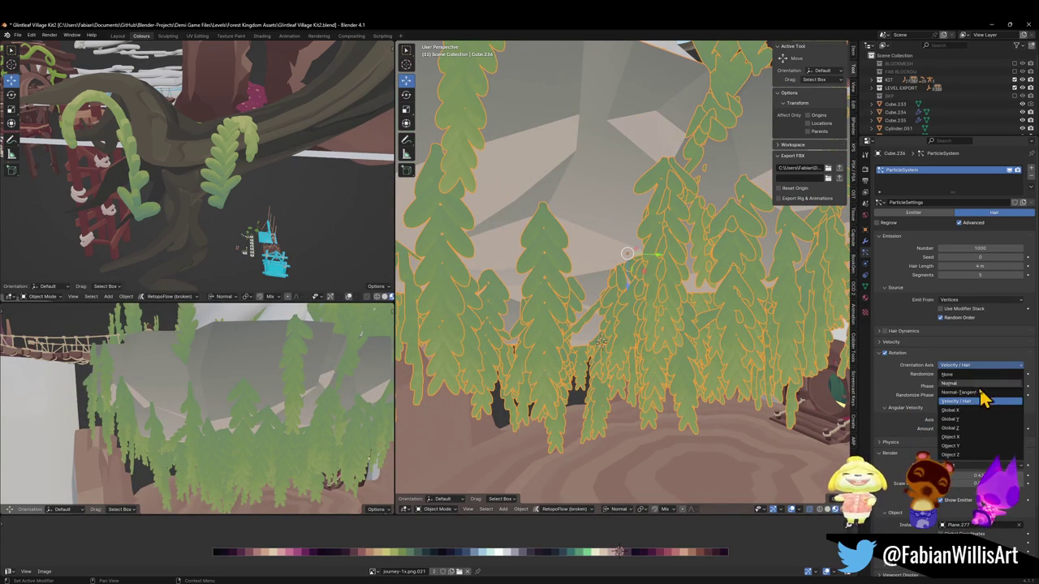
{"action": "left_click", "coordinate": [964, 410]}
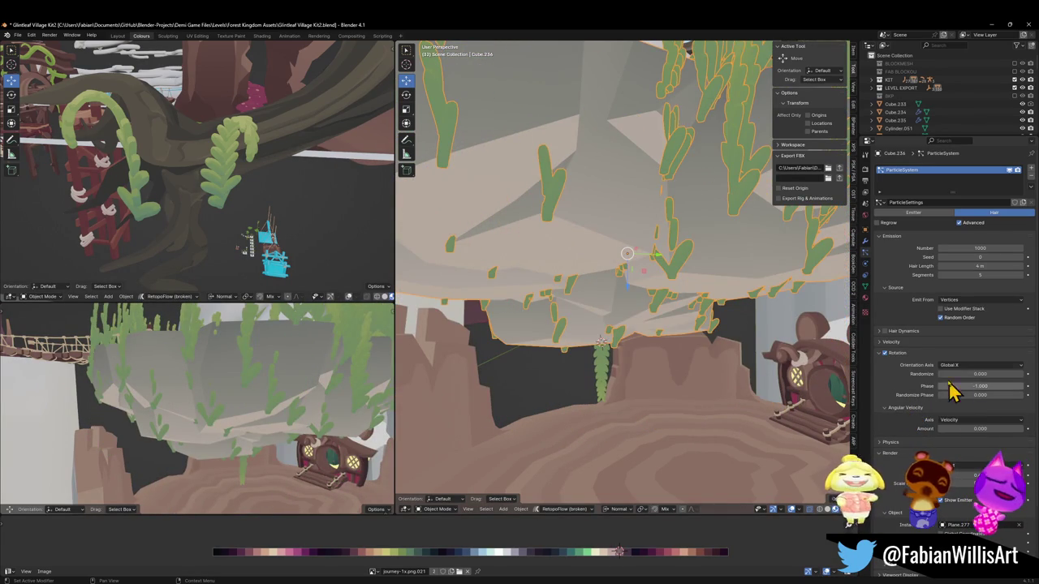
{"action": "mouse_move", "coordinate": [971, 387]}
{"action": "left_mouse_down"}
{"action": "mouse_move", "coordinate": [1024, 379]}
{"action": "mouse_move", "coordinate": [991, 386]}
{"action": "left_mouse_up"}
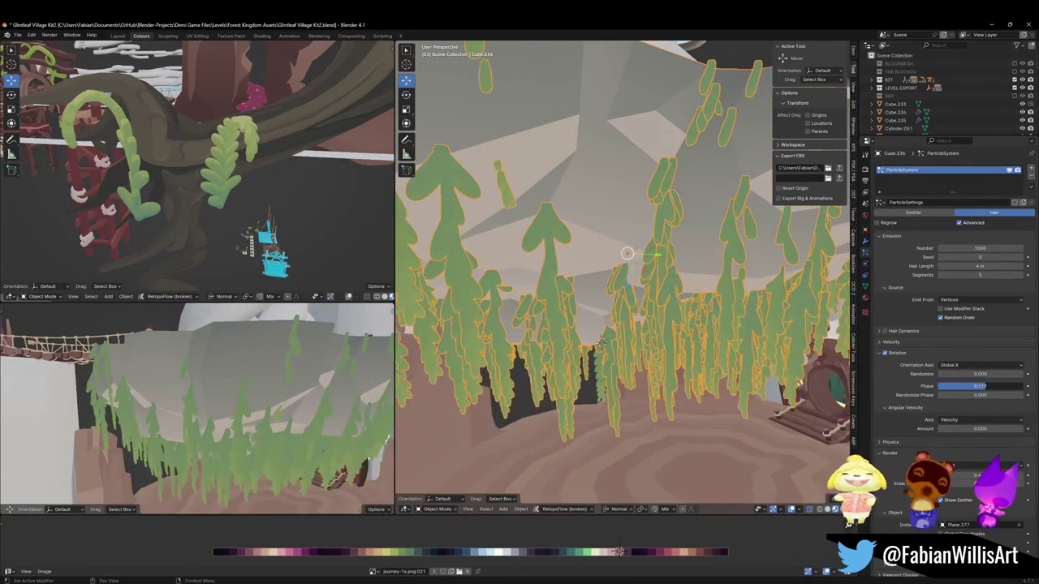
Fine-tune the rotation phase and set orientation randomize to 0.089.
{"action": "key", "text": "shift+grave"}
{"action": "key", "text": "w"}
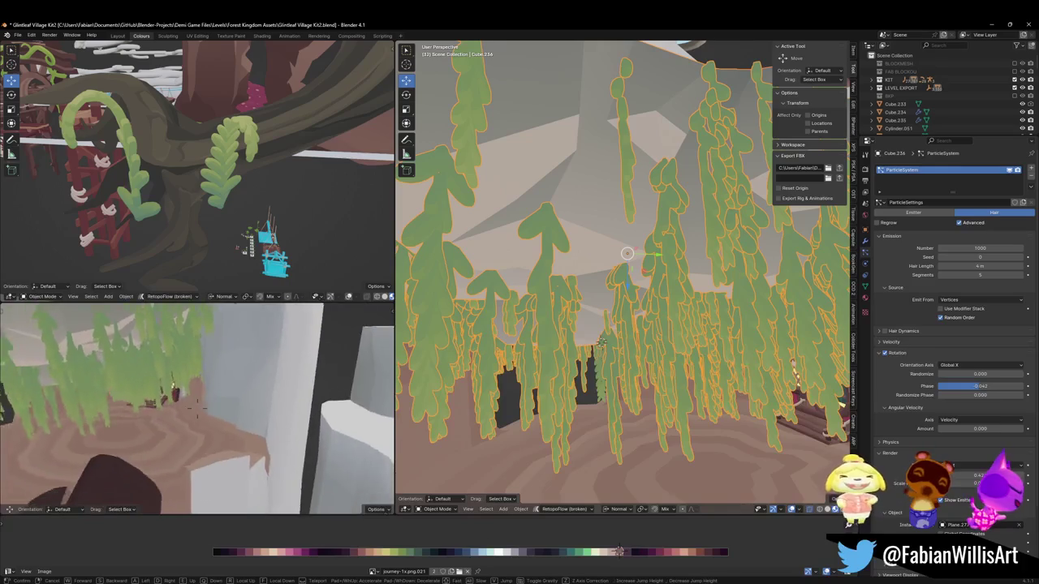
{"action": "key", "text": "s"}
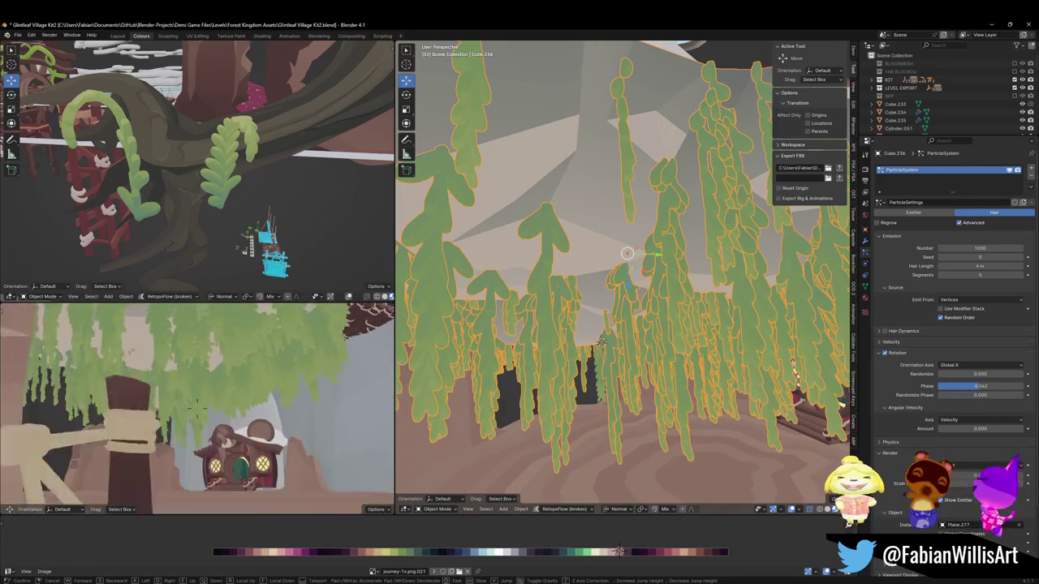
{"action": "left_click", "coordinate": [252, 447]}
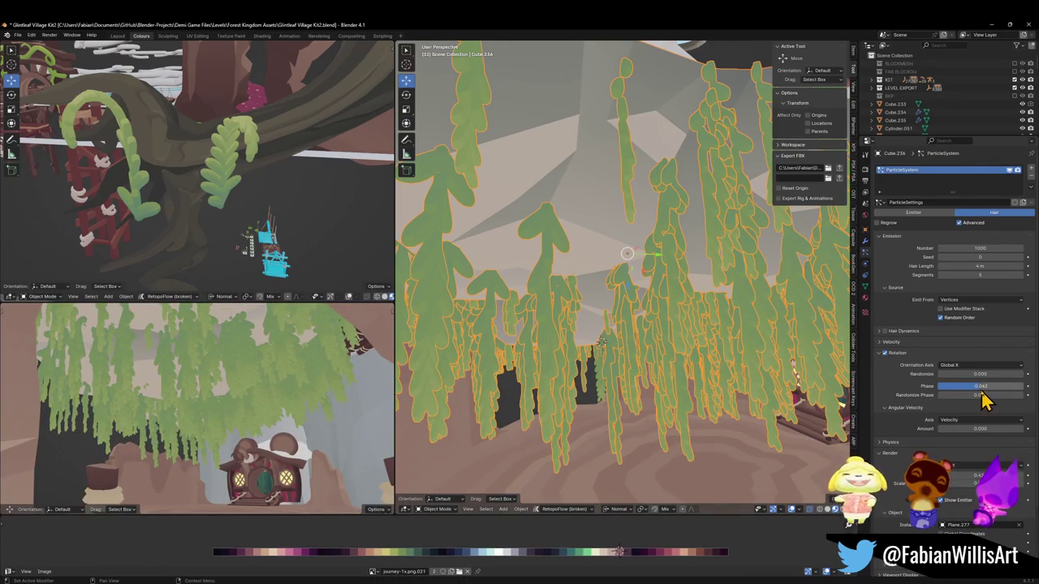
{"action": "left_click_drag", "start_coordinate": [983, 387], "coordinate": [970, 386]}
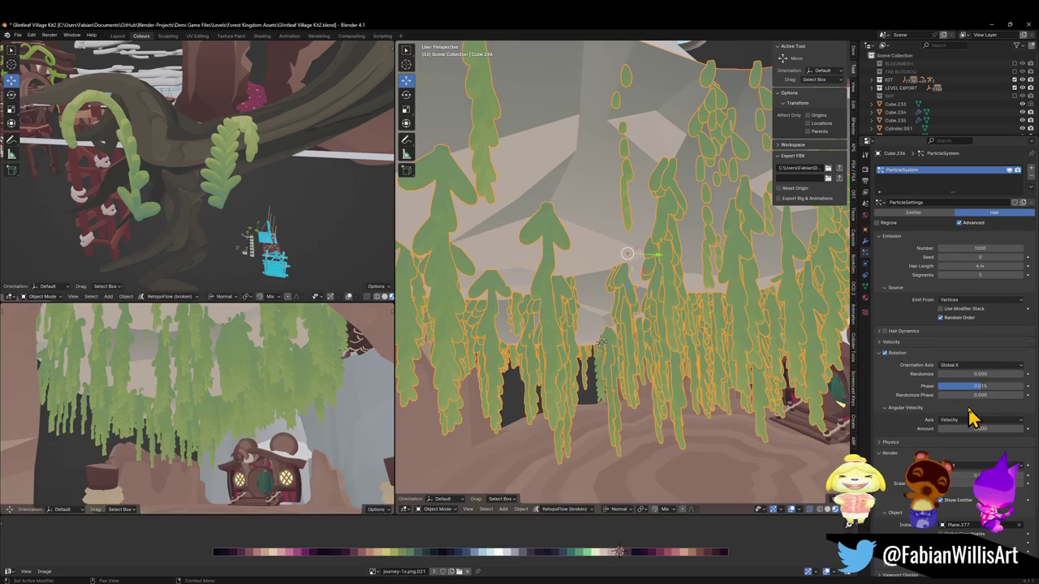
{"action": "left_click_drag", "start_coordinate": [975, 397], "coordinate": [998, 398]}
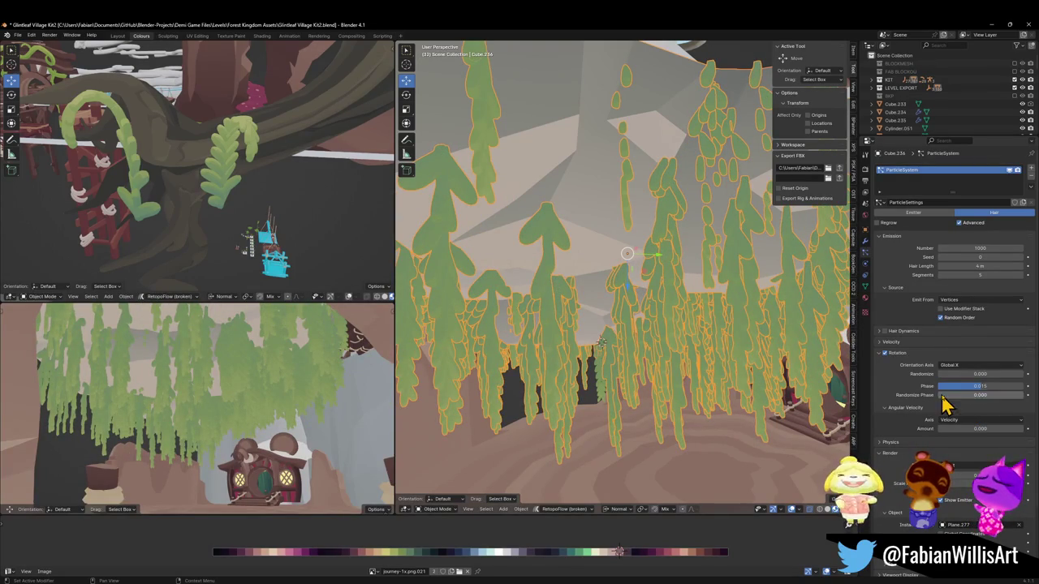
{"action": "mouse_move", "coordinate": [980, 373]}
{"action": "left_mouse_down"}
{"action": "mouse_move", "coordinate": [1002, 373]}
{"action": "mouse_move", "coordinate": [972, 373]}
{"action": "left_mouse_up"}
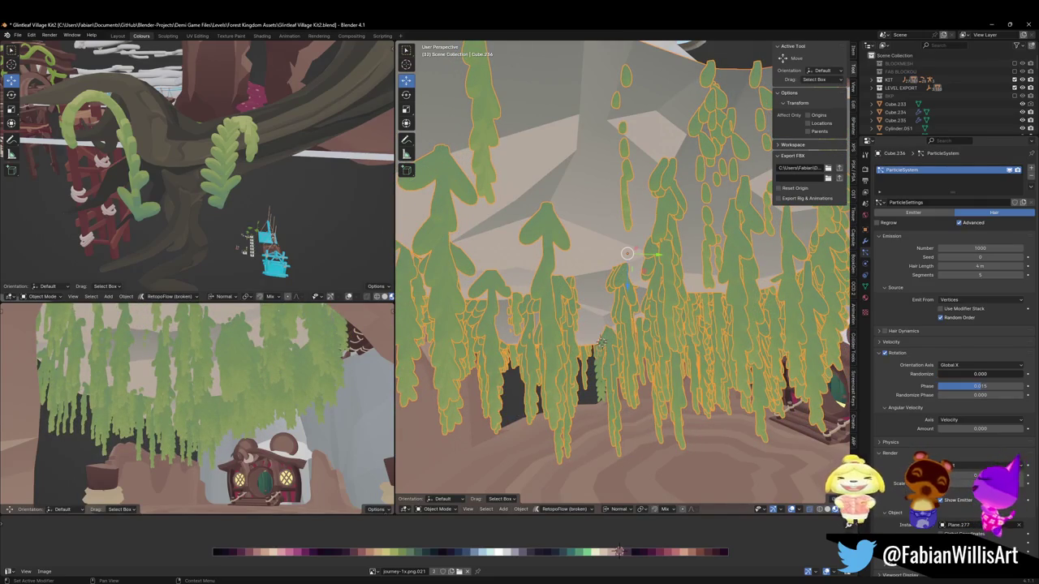
{"action": "left_click_drag", "start_coordinate": [972, 373], "coordinate": [986, 373]}
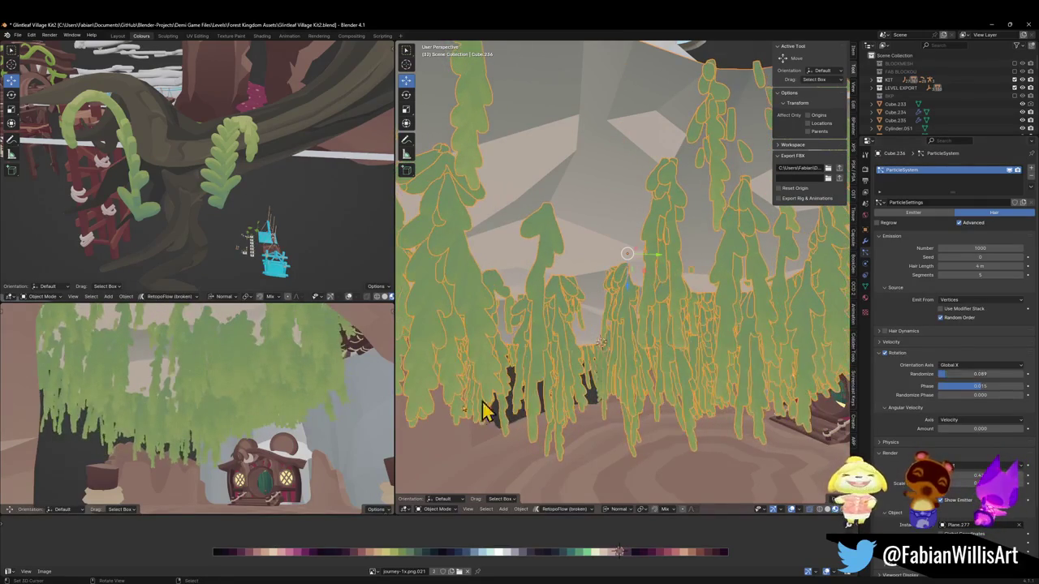
Inspect the fronds beneath the ceiling, then open the ceiling mesh in Edit Mode.
{"action": "key", "text": "shift+grave"}
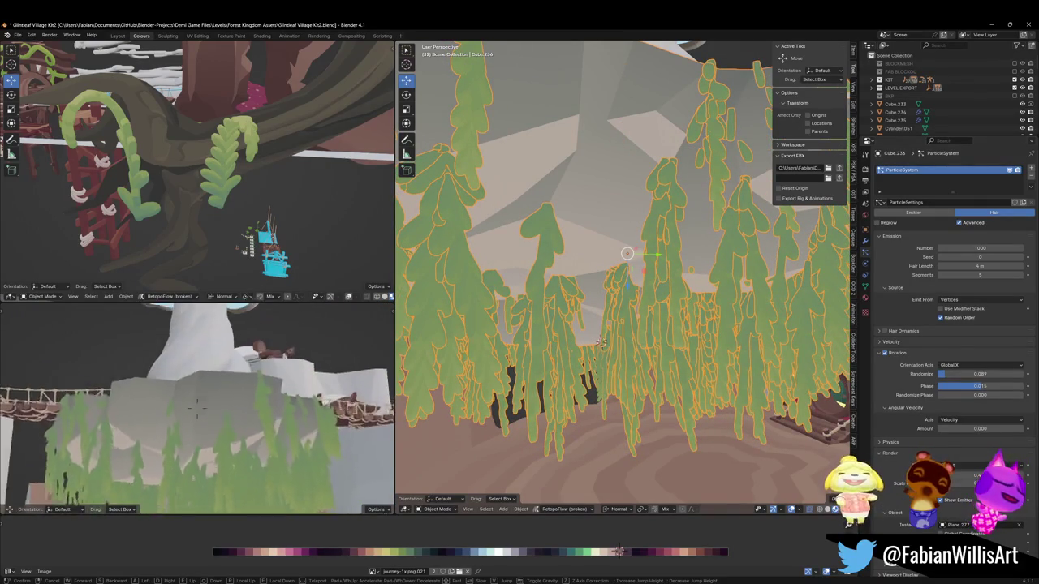
{"action": "key", "text": "w"}
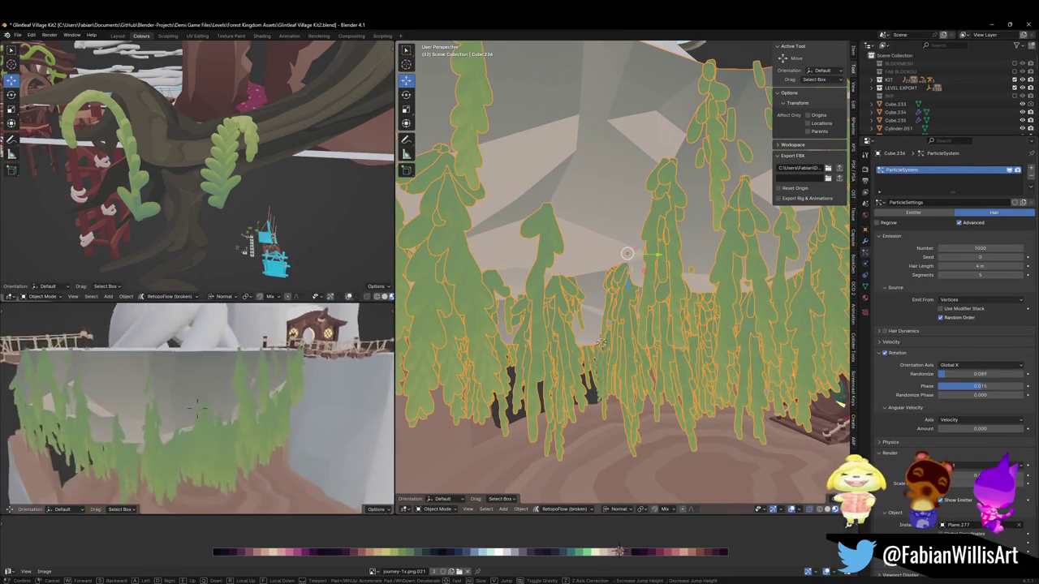
{"action": "key", "text": "w"}
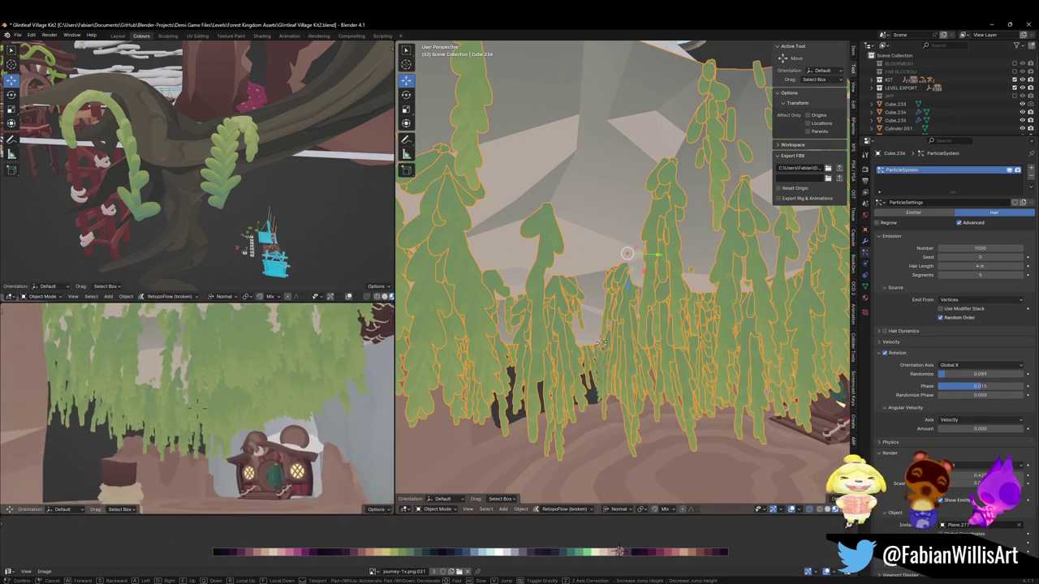
{"action": "left_click", "coordinate": [229, 442]}
{"action": "left_click", "coordinate": [593, 335]}
{"action": "key", "text": "Tab"}
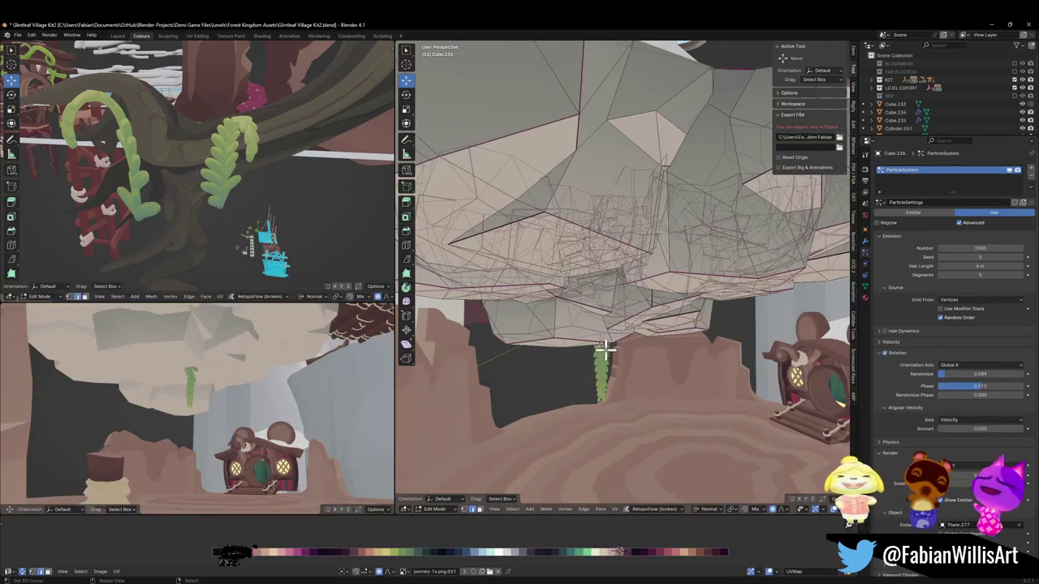
Switch to editing Plane.277's frond mesh and shift it along X.
{"action": "key", "text": "Tab"}
{"action": "left_click", "coordinate": [614, 385]}
{"action": "key", "text": "Tab"}
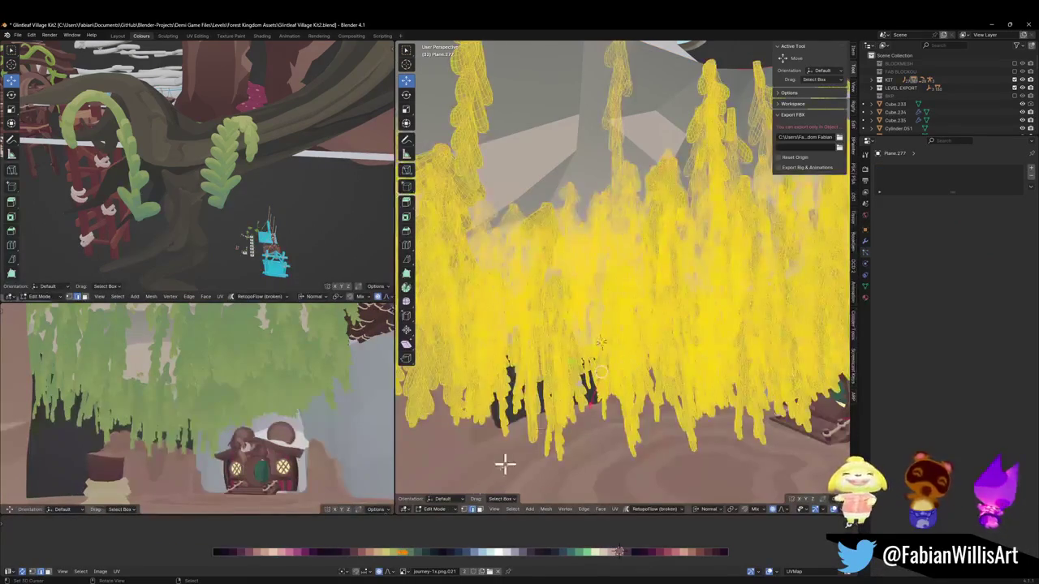
{"action": "key", "text": "g"}
{"action": "key", "text": "x"}
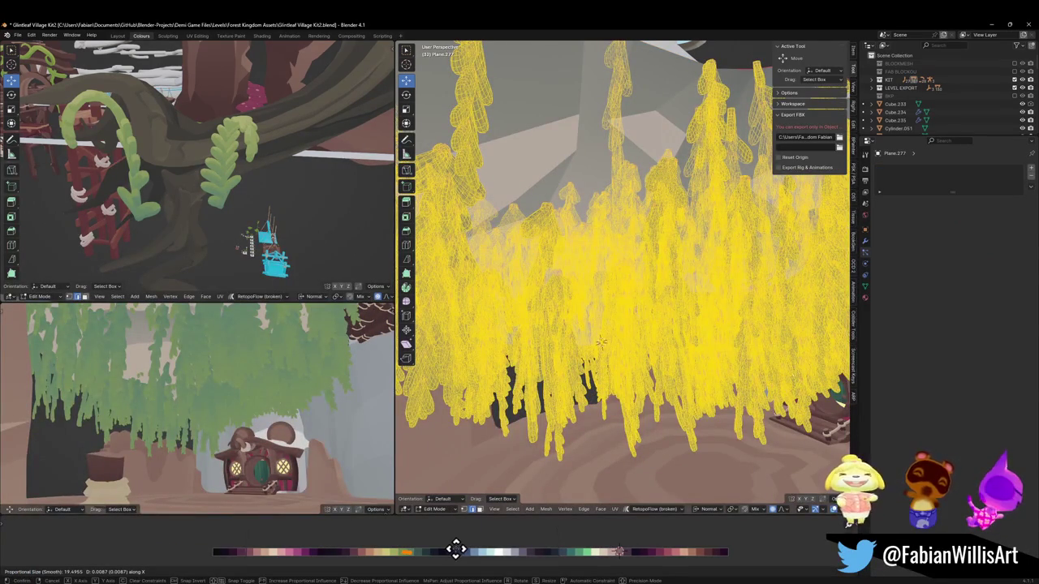
{"action": "left_click", "coordinate": [383, 533]}
Shrink the frond mesh about 0.779, shift it along X again, and reselect Cube.236 in Object Mode.
{"action": "key", "text": "s"}
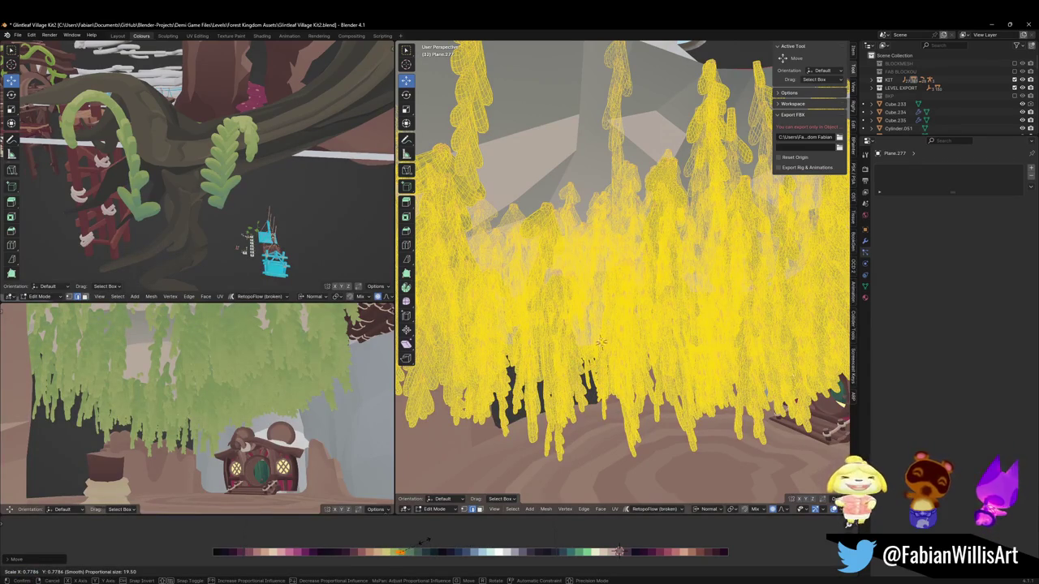
{"action": "left_click", "coordinate": [428, 540]}
{"action": "key", "text": "g"}
{"action": "key", "text": "x"}
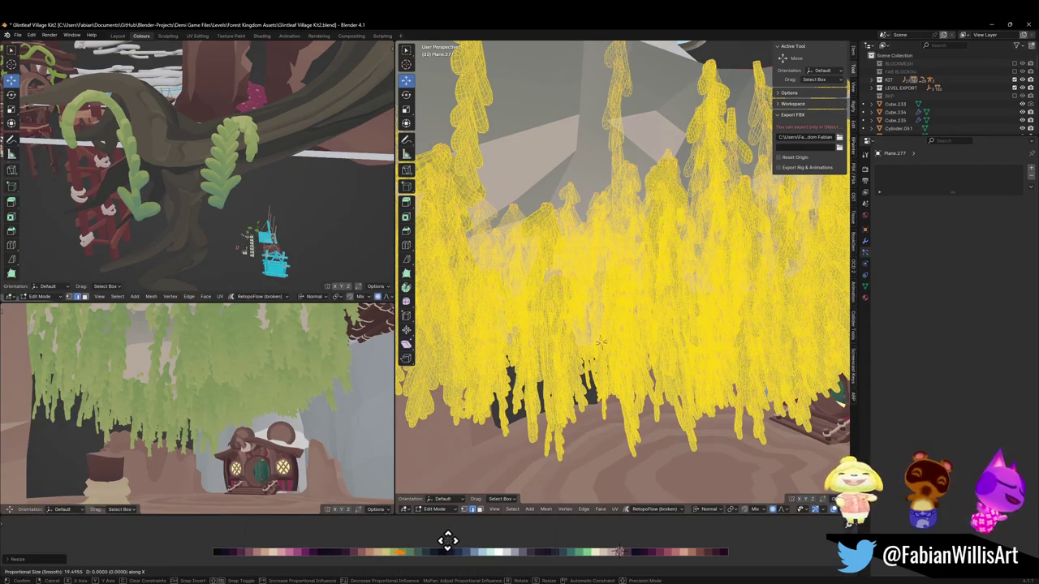
{"action": "left_click", "coordinate": [447, 541]}
{"action": "key", "text": "ctrl+Tab"}
{"action": "left_click", "coordinate": [519, 350]}
{"action": "left_click", "coordinate": [568, 330]}
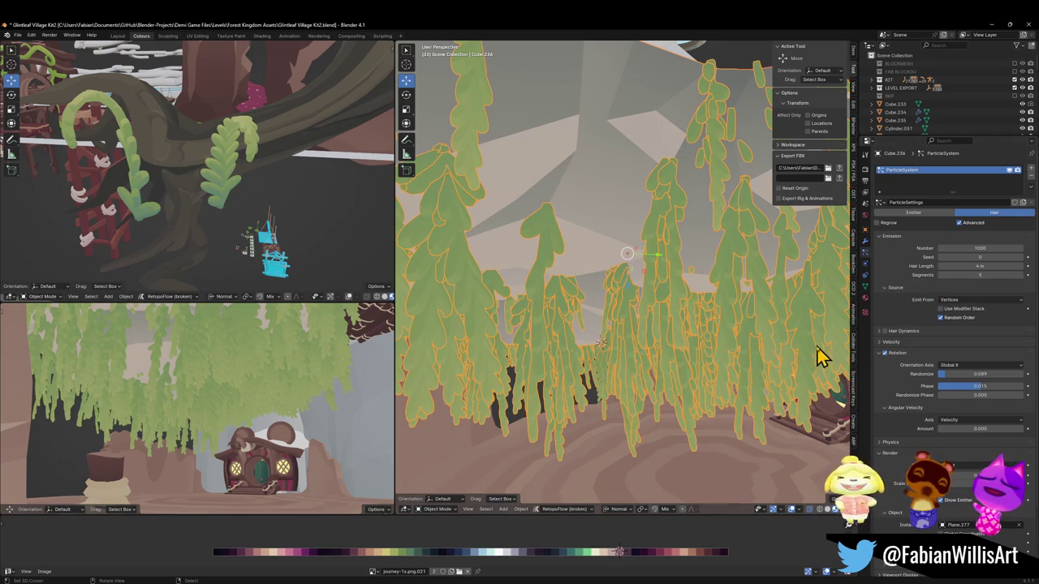
Review the hair orientation axes and physics settings, and raise rotation randomness to 0.352.
{"action": "left_click", "coordinate": [964, 366]}
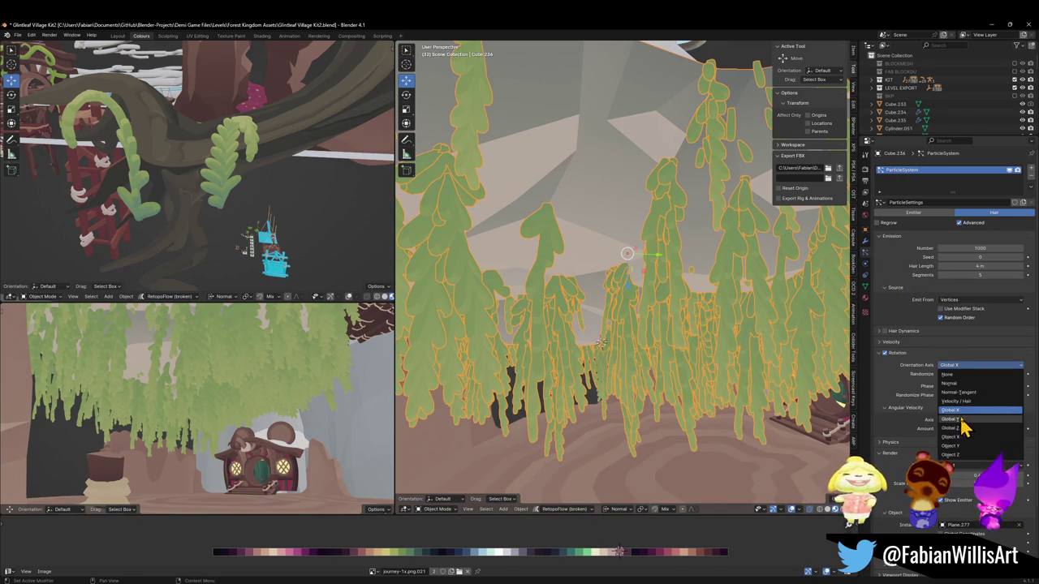
{"action": "key", "text": "Escape"}
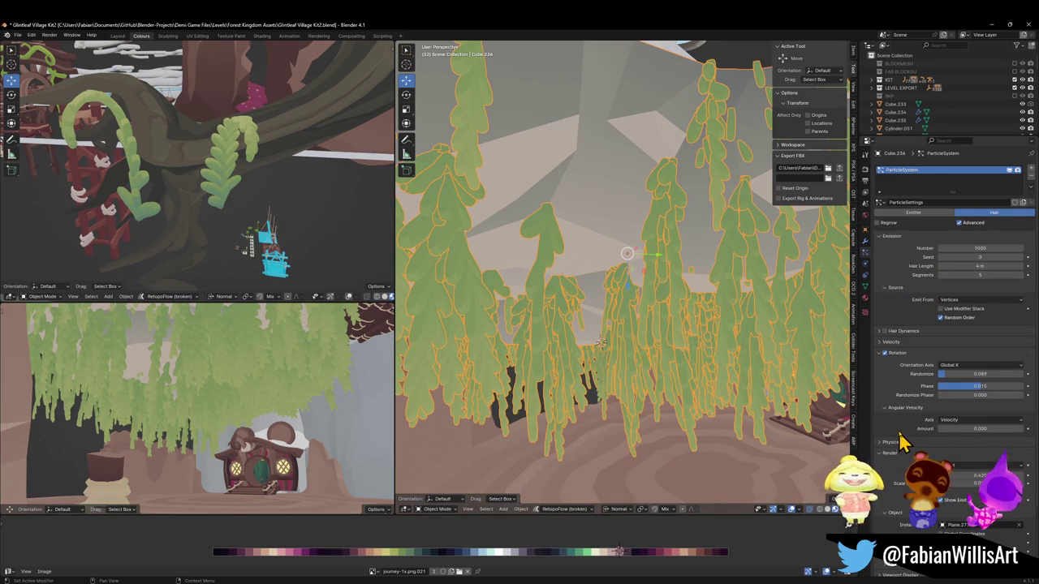
{"action": "left_click", "coordinate": [884, 443]}
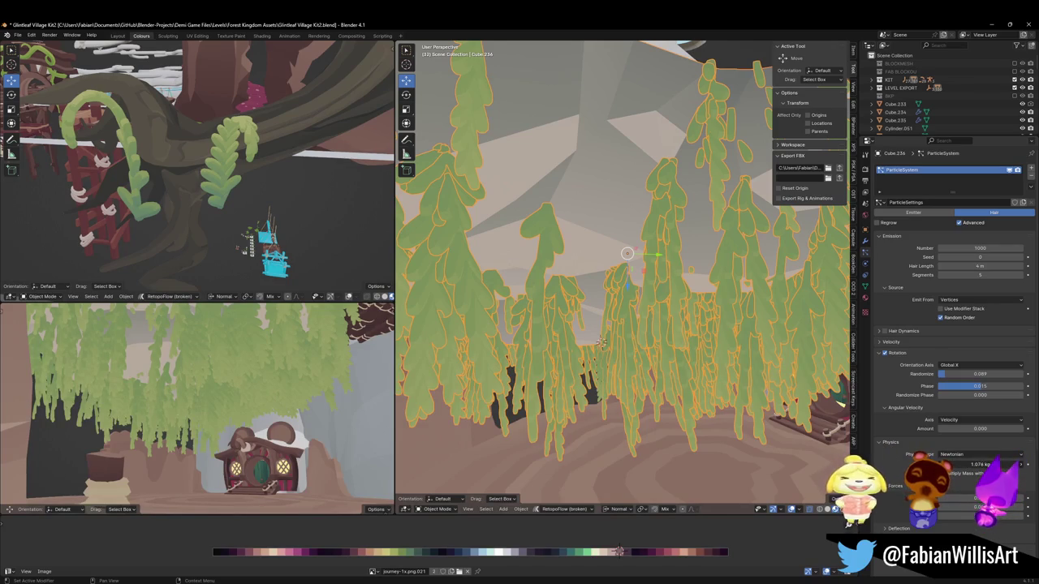
{"action": "left_click", "coordinate": [884, 445]}
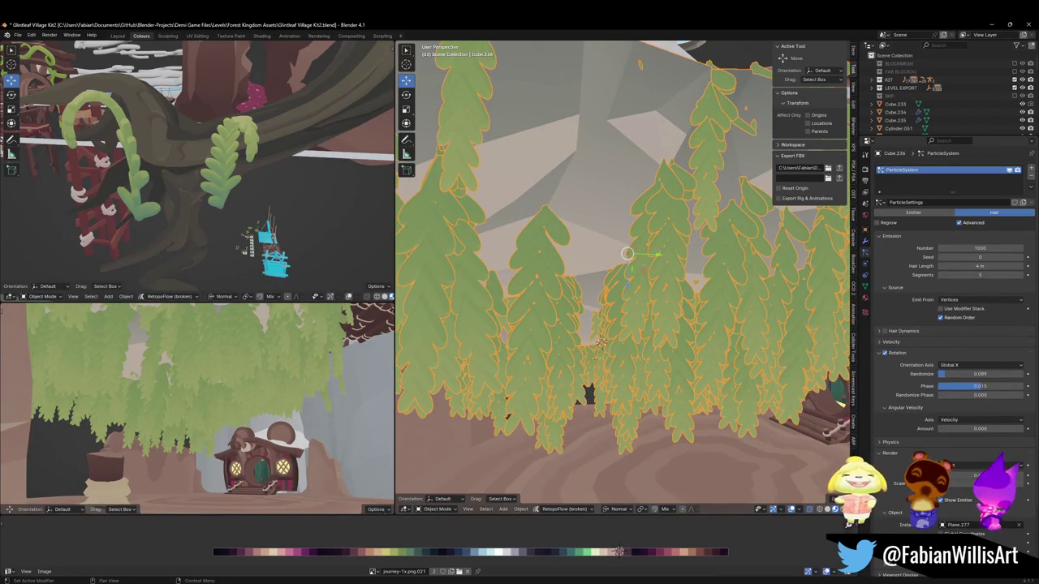
{"action": "left_click_drag", "start_coordinate": [970, 374], "coordinate": [1002, 374]}
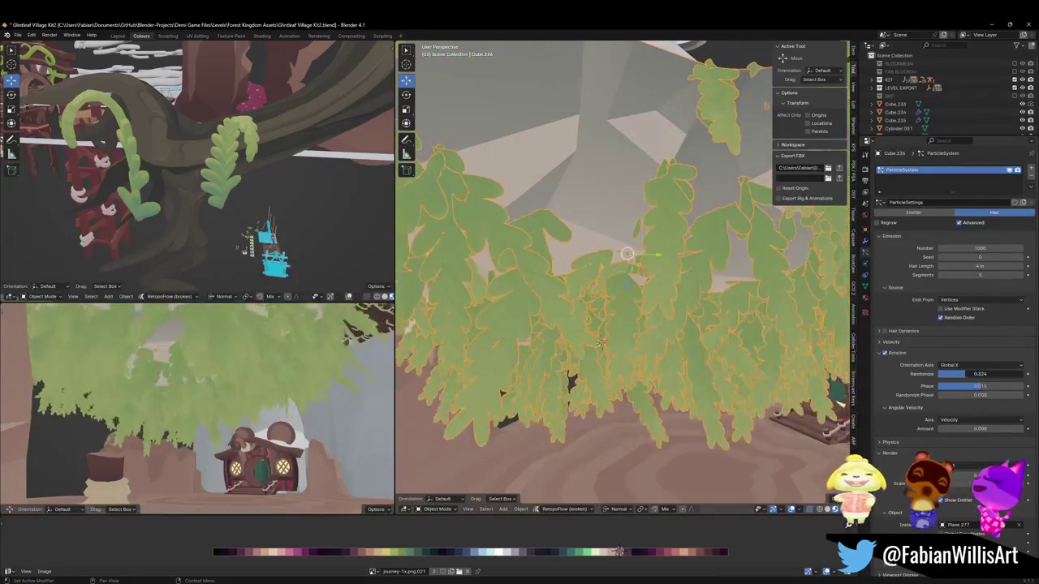
Try Global Z orientation with randomness 0.479, then Global Y with 0.335.
{"action": "left_click", "coordinate": [970, 366]}
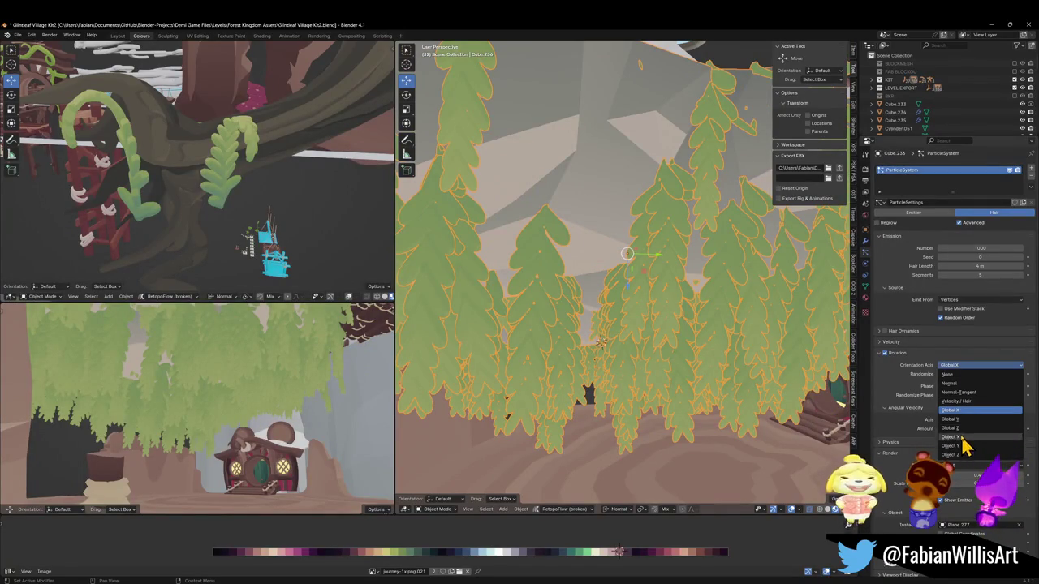
{"action": "left_click", "coordinate": [956, 428]}
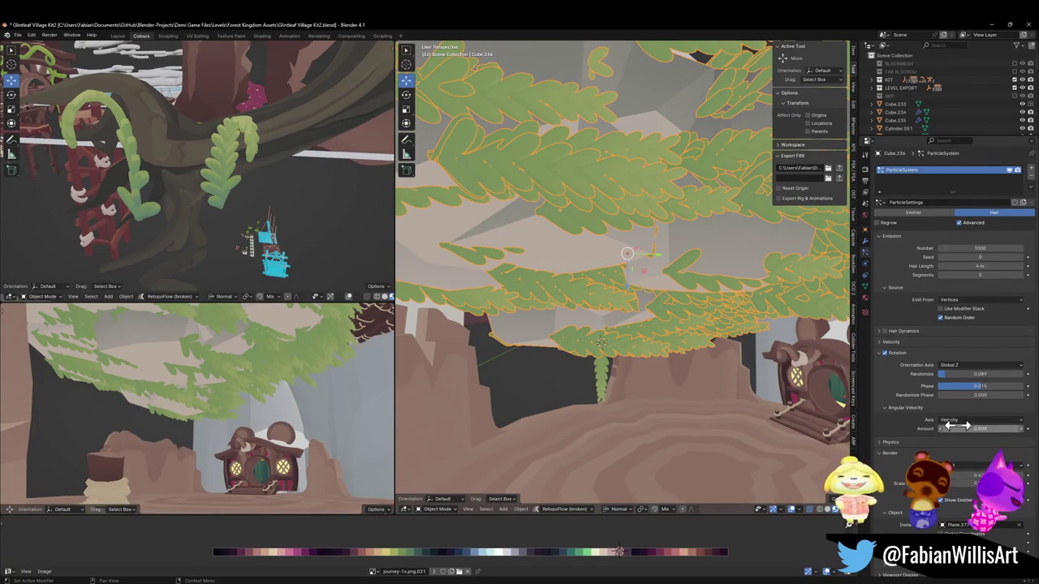
{"action": "mouse_move", "coordinate": [951, 374]}
{"action": "left_mouse_down"}
{"action": "mouse_move", "coordinate": [986, 374]}
{"action": "mouse_move", "coordinate": [940, 379]}
{"action": "left_mouse_up"}
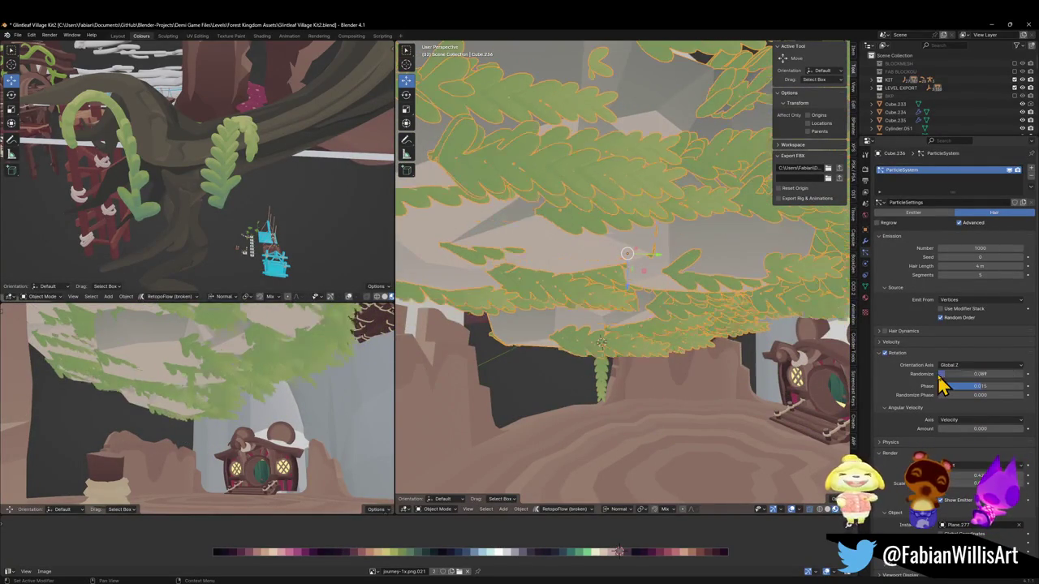
{"action": "left_click", "coordinate": [976, 366]}
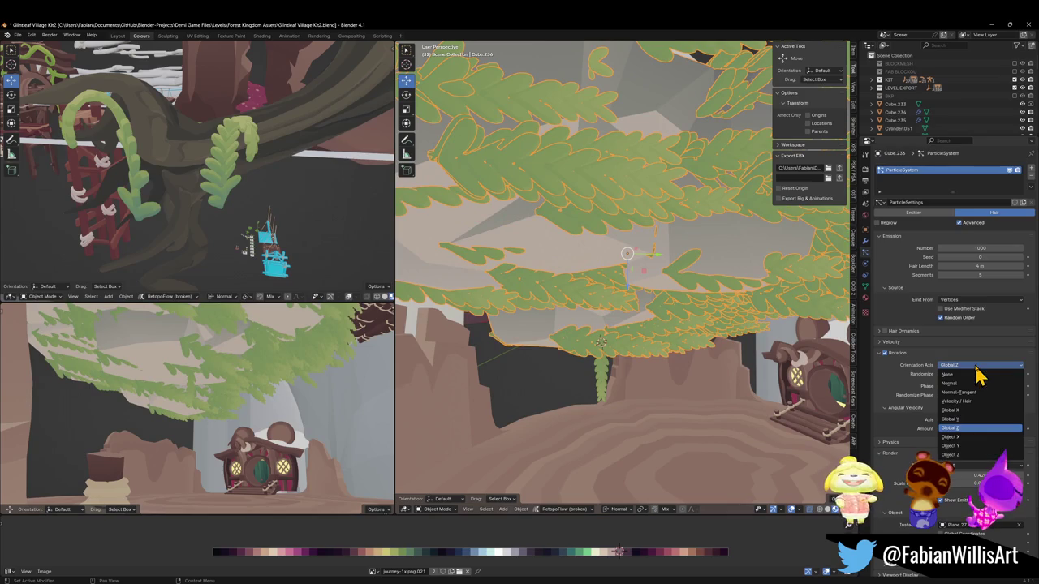
{"action": "left_click", "coordinate": [963, 420]}
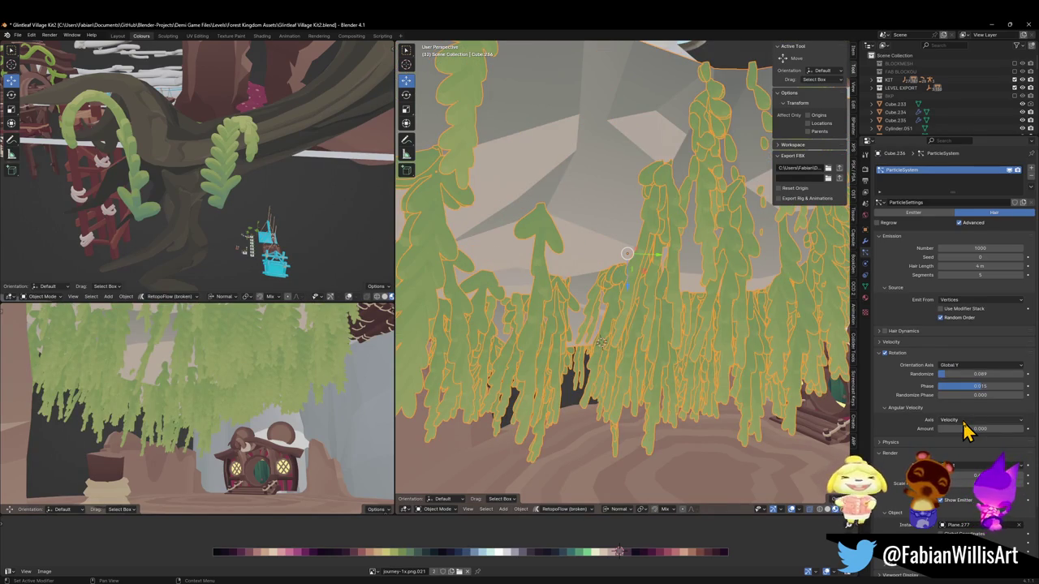
{"action": "mouse_move", "coordinate": [946, 375]}
{"action": "left_mouse_down"}
{"action": "mouse_move", "coordinate": [977, 375]}
{"action": "mouse_move", "coordinate": [941, 375]}
{"action": "mouse_move", "coordinate": [971, 387]}
{"action": "left_mouse_up"}
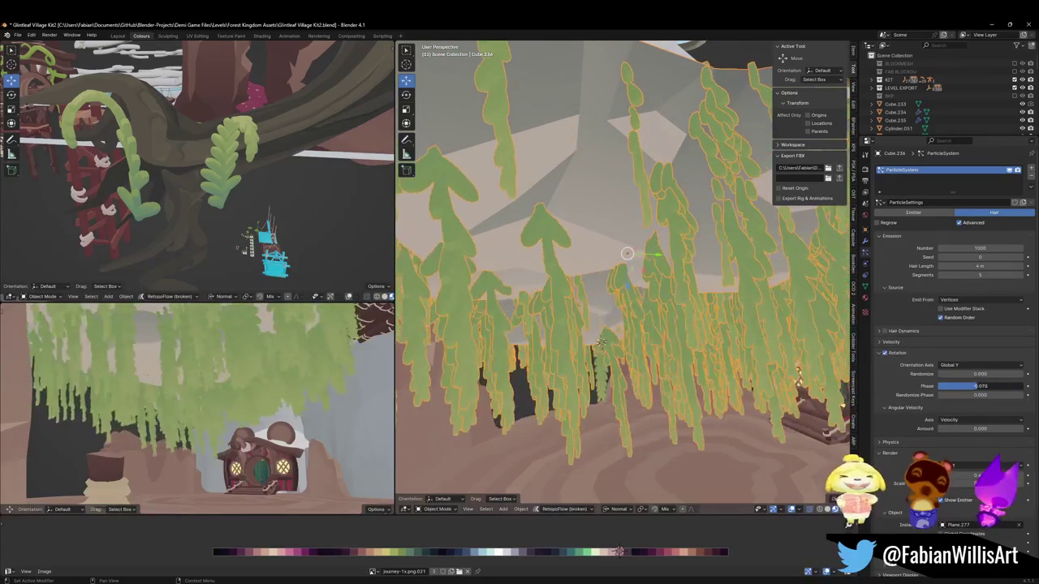
Try Global Z and then Object Z orientation while adjusting the rotation phase.
{"action": "left_click", "coordinate": [978, 365]}
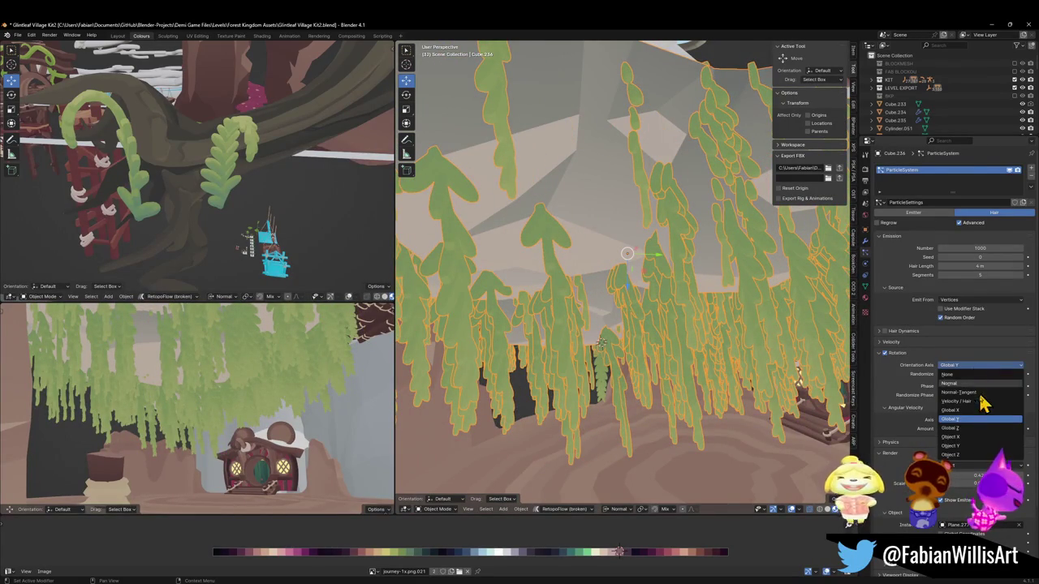
{"action": "left_click", "coordinate": [970, 428]}
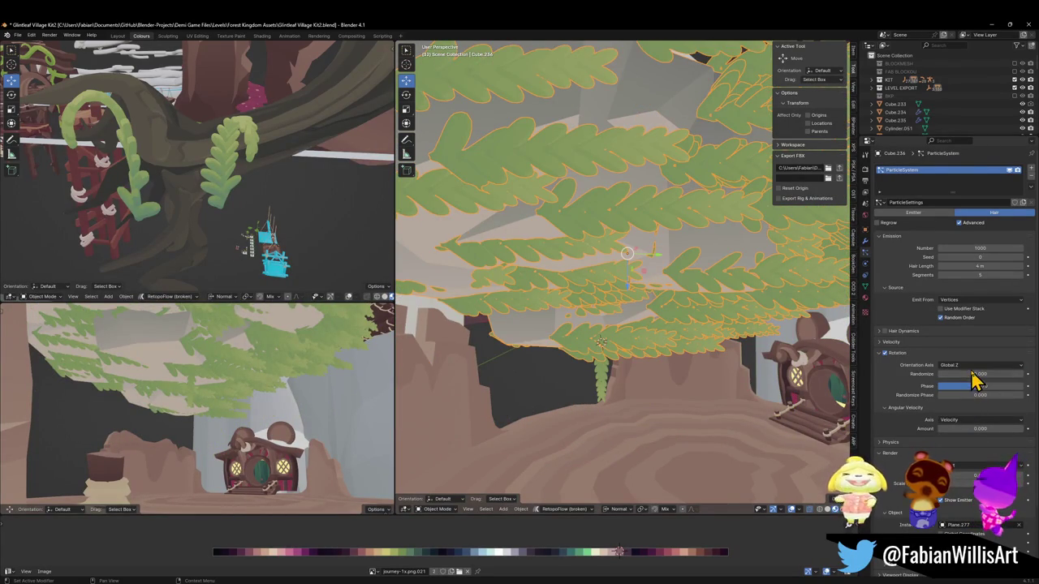
{"action": "left_click_drag", "start_coordinate": [976, 390], "coordinate": [957, 387]}
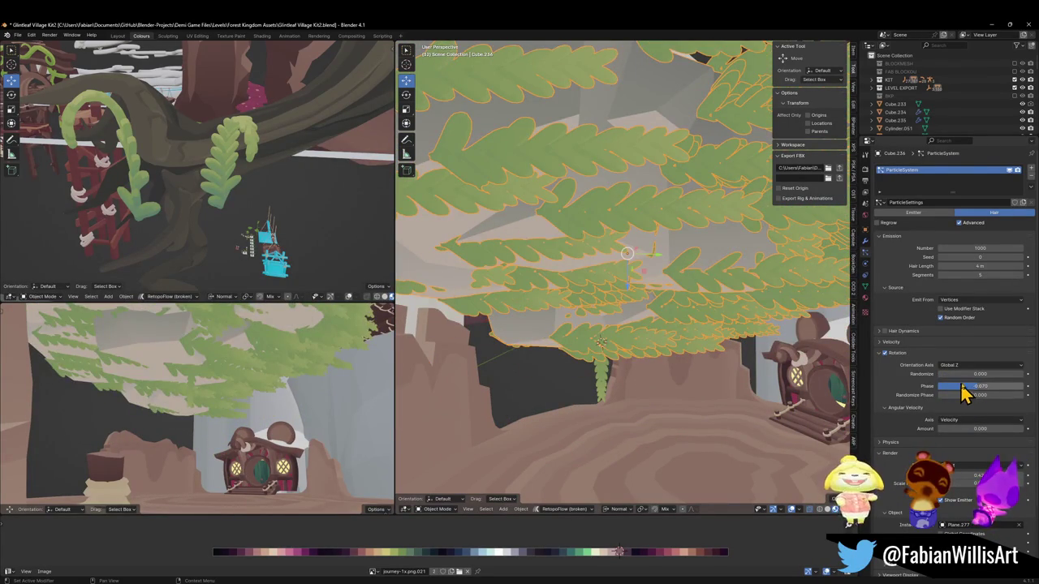
{"action": "left_click_drag", "start_coordinate": [957, 387], "coordinate": [962, 387]}
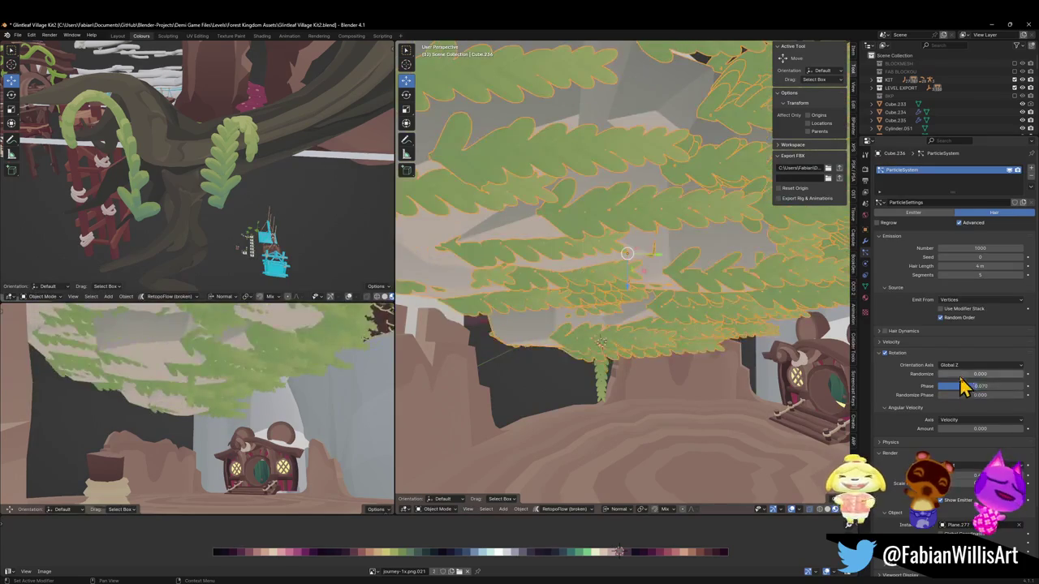
{"action": "left_click", "coordinate": [965, 366]}
{"action": "left_click", "coordinate": [961, 455]}
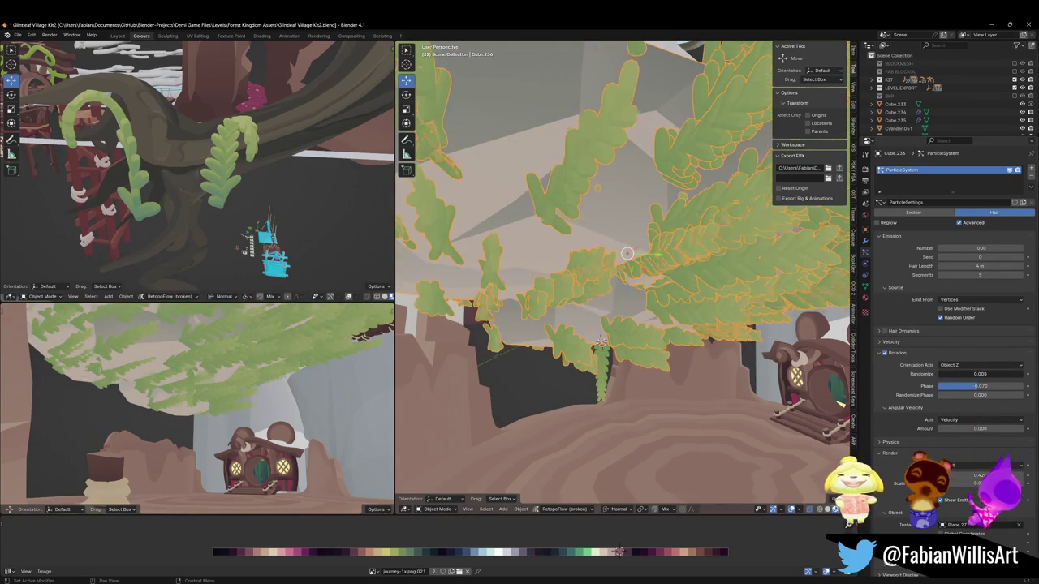
{"action": "left_click_drag", "start_coordinate": [980, 386], "coordinate": [982, 395]}
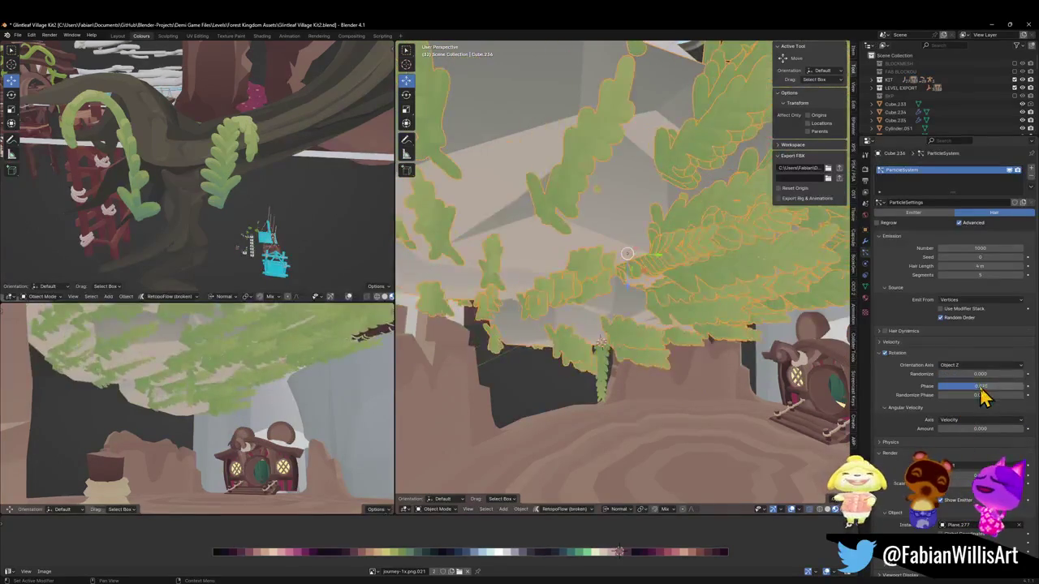
Try Object Y at phase 0.549, then settle on Object X with phase 0.070 and randomize 0.
{"action": "left_click", "coordinate": [969, 365]}
{"action": "left_click", "coordinate": [965, 447]}
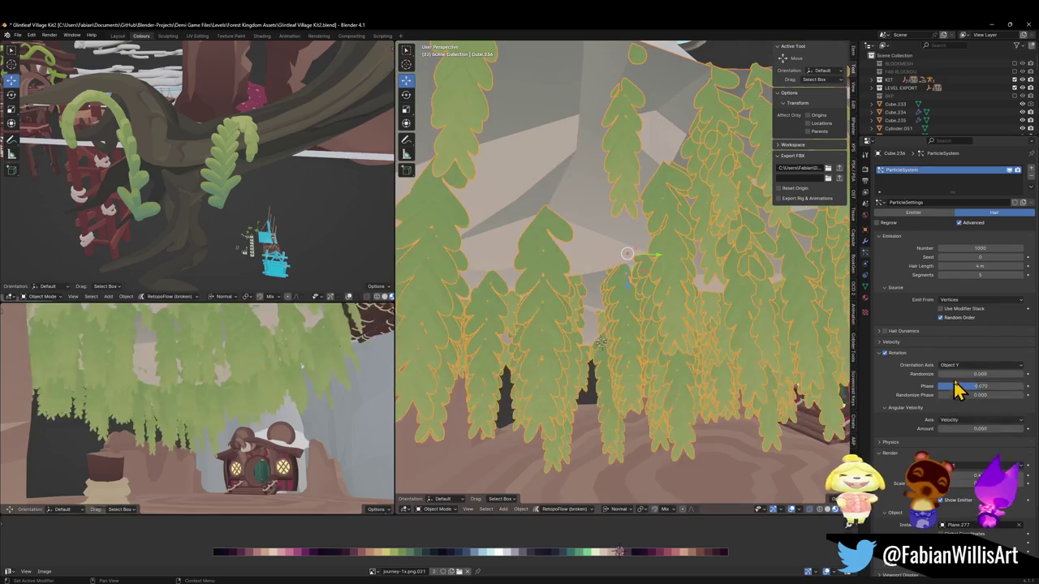
{"action": "mouse_move", "coordinate": [966, 388]}
{"action": "left_mouse_down"}
{"action": "mouse_move", "coordinate": [1003, 386]}
{"action": "mouse_move", "coordinate": [967, 387]}
{"action": "left_mouse_up"}
{"action": "left_click", "coordinate": [970, 365]}
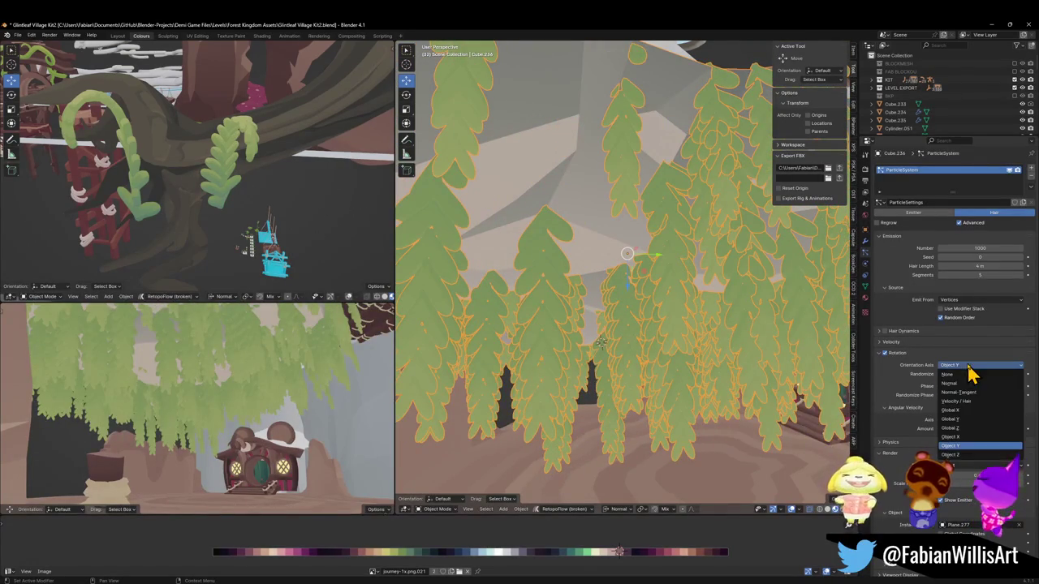
{"action": "left_click", "coordinate": [965, 437]}
{"action": "mouse_move", "coordinate": [967, 386]}
{"action": "left_mouse_down"}
{"action": "mouse_move", "coordinate": [954, 386]}
{"action": "mouse_move", "coordinate": [994, 395]}
{"action": "mouse_move", "coordinate": [941, 395]}
{"action": "mouse_move", "coordinate": [969, 374]}
{"action": "mouse_move", "coordinate": [941, 374]}
{"action": "left_mouse_up"}
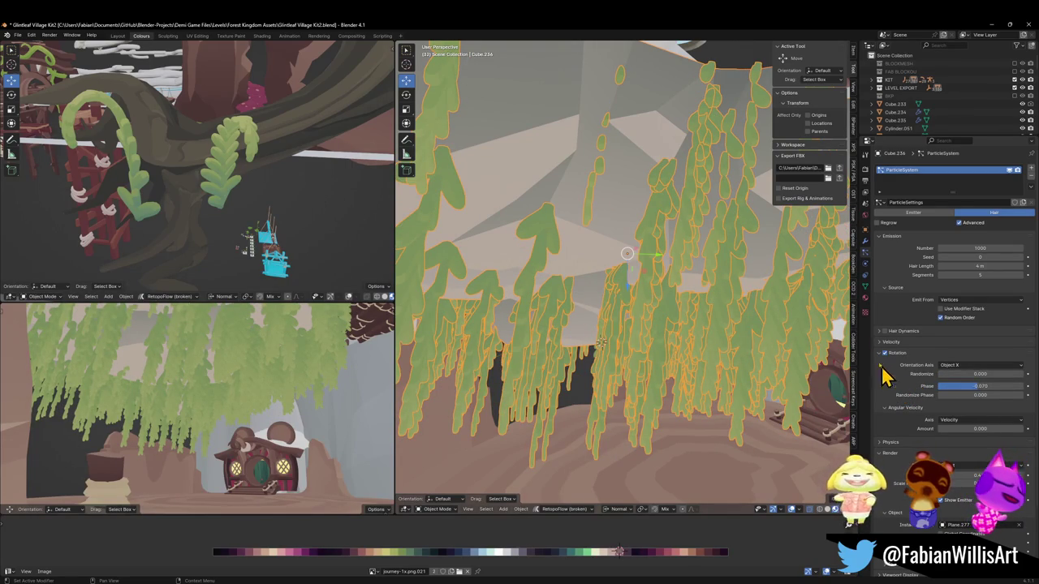
On Plane.277, show Decimate in the viewport and add a Simple Deform modifier in Bend mode.
{"action": "left_click", "coordinate": [602, 350]}
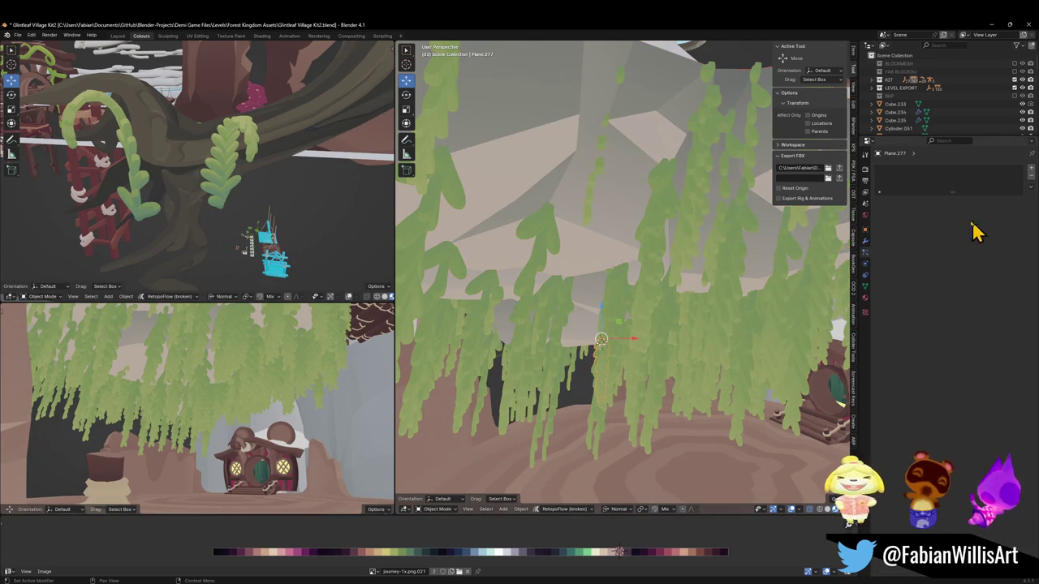
{"action": "left_click", "coordinate": [865, 242]}
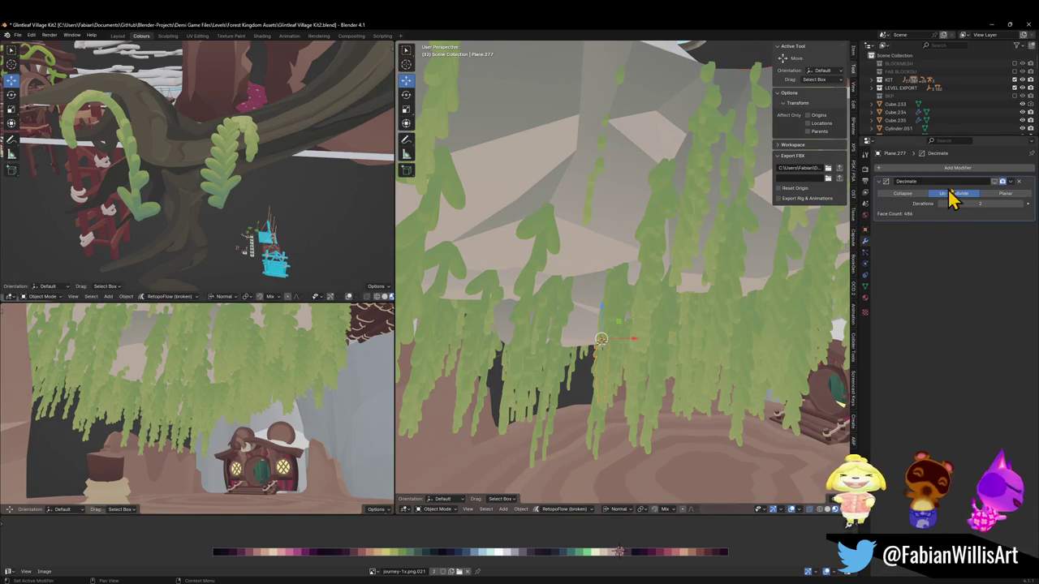
{"action": "left_click", "coordinate": [997, 181]}
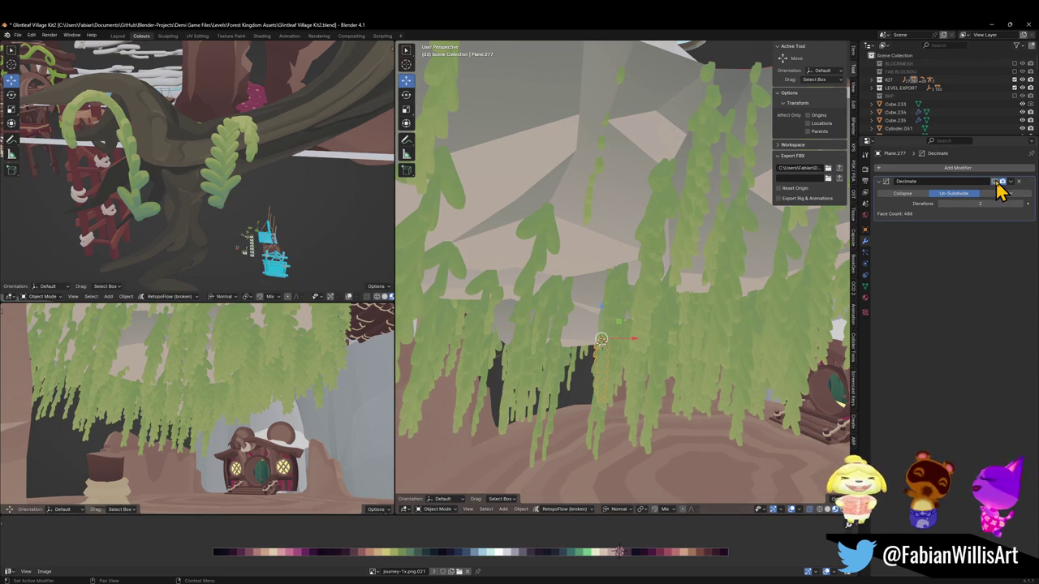
{"action": "left_click", "coordinate": [949, 168]}
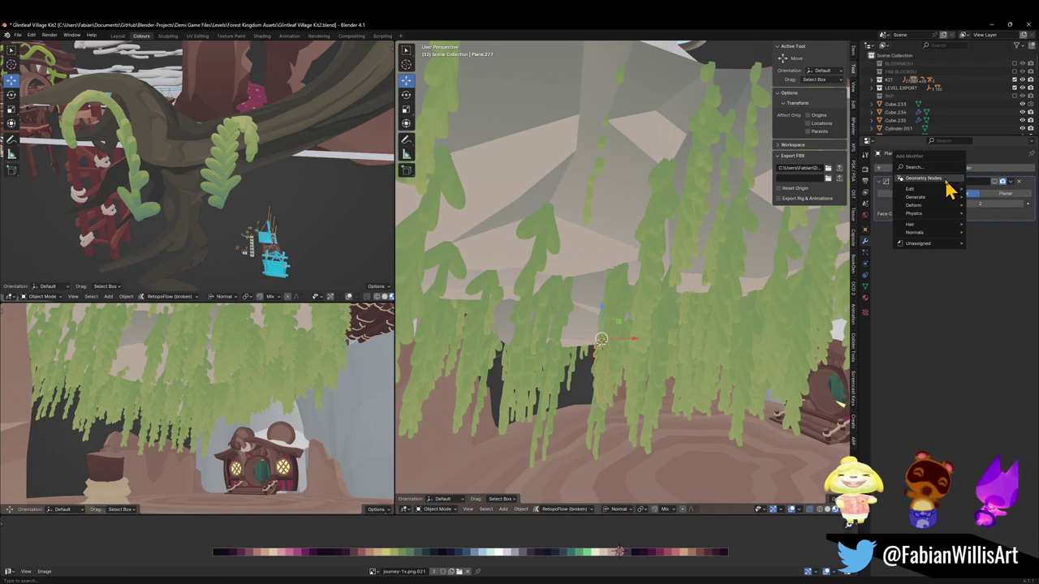
{"action": "left_click", "coordinate": [901, 217]}
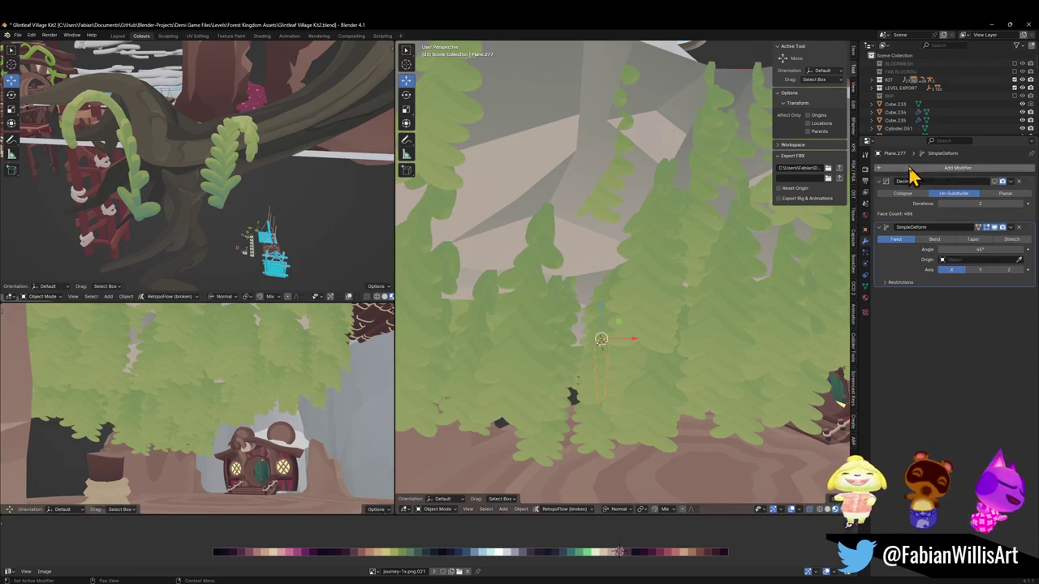
{"action": "left_click", "coordinate": [935, 241]}
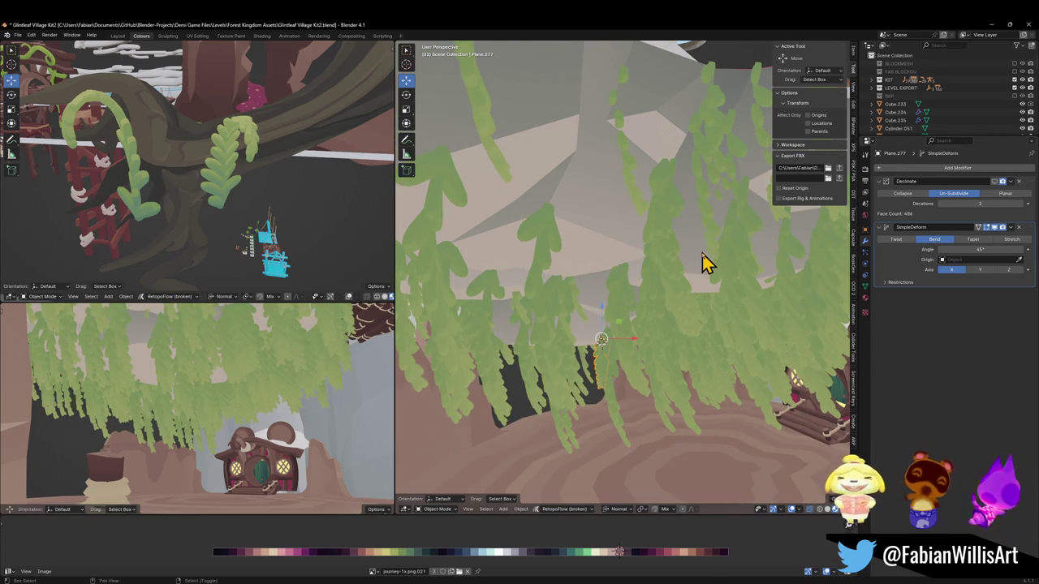
Raise the bend angle to about 80° and experiment with the bend's upper limit.
{"action": "key", "text": "shift+grave"}
{"action": "key", "text": "s"}
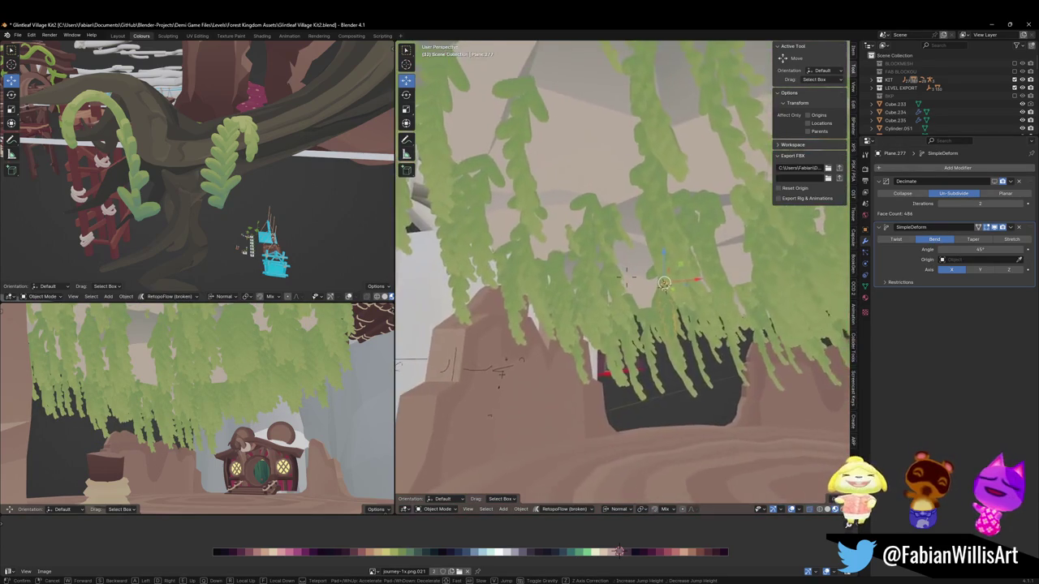
{"action": "left_click", "coordinate": [706, 263]}
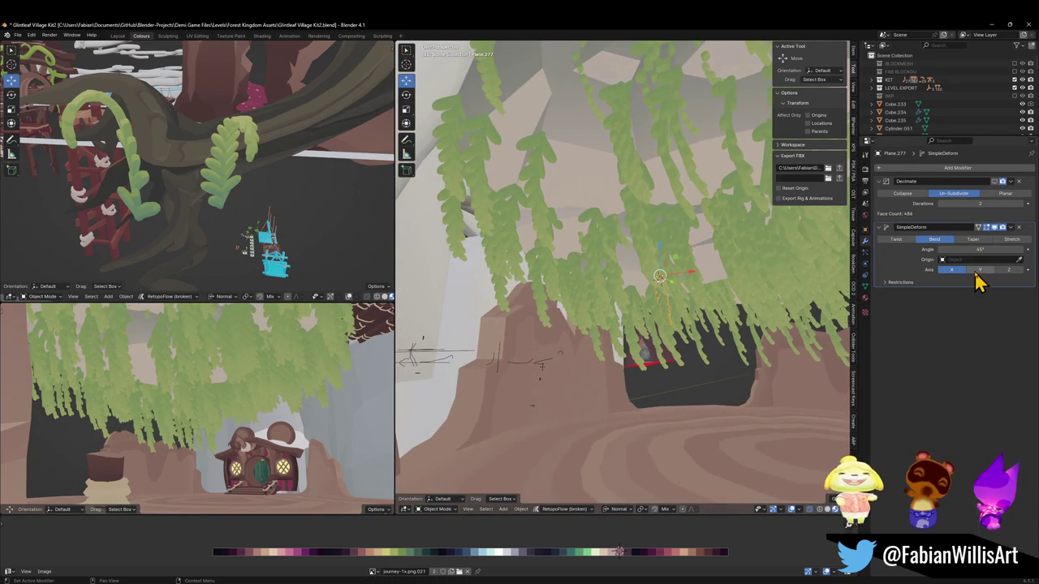
{"action": "mouse_move", "coordinate": [979, 249]}
{"action": "left_mouse_down"}
{"action": "mouse_move", "coordinate": [1023, 249]}
{"action": "mouse_move", "coordinate": [933, 249]}
{"action": "mouse_move", "coordinate": [986, 250]}
{"action": "left_mouse_up"}
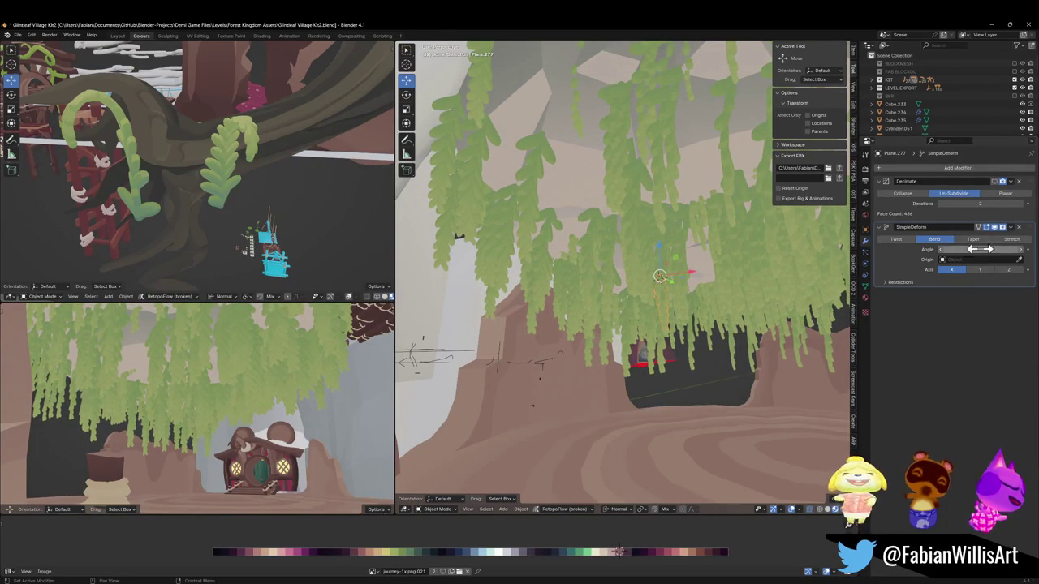
{"action": "left_click", "coordinate": [909, 282]}
{"action": "left_click_drag", "start_coordinate": [958, 301], "coordinate": [982, 306]}
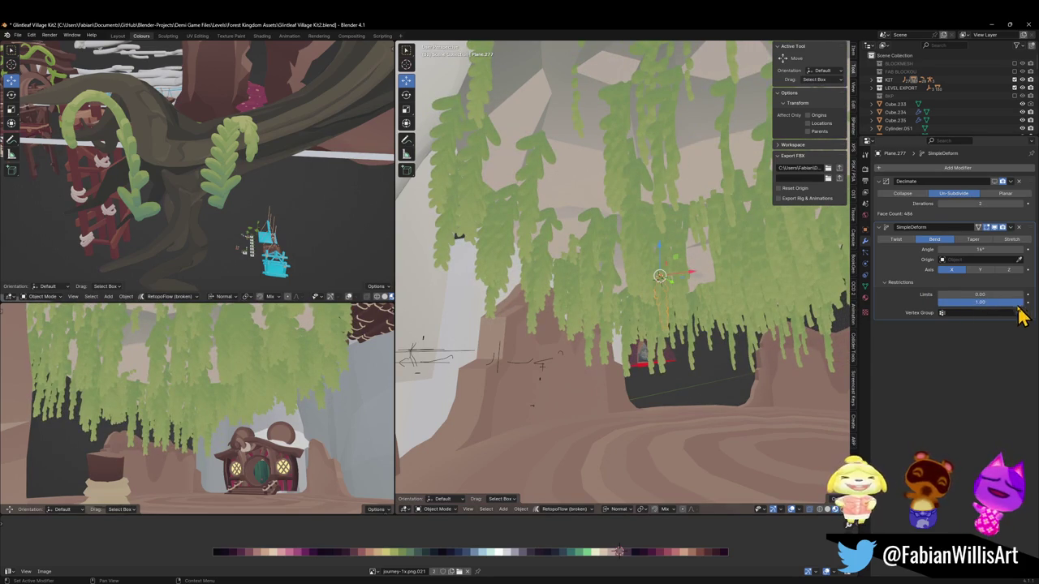
Try bending on Y (-16°) and Z (160°), then settle on X at a gentle 34.4°.
{"action": "left_click", "coordinate": [879, 228]}
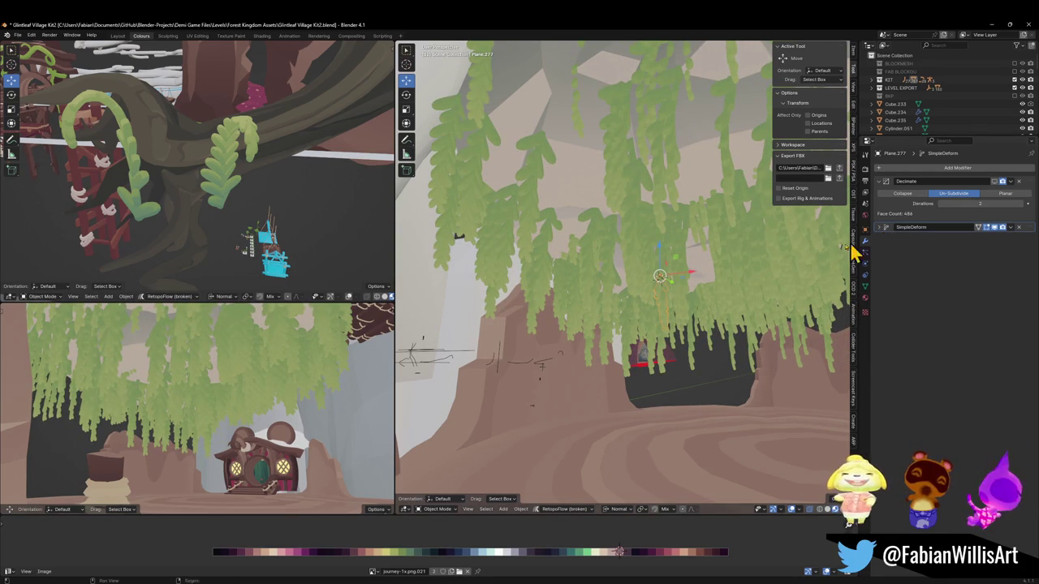
{"action": "left_click", "coordinate": [880, 228]}
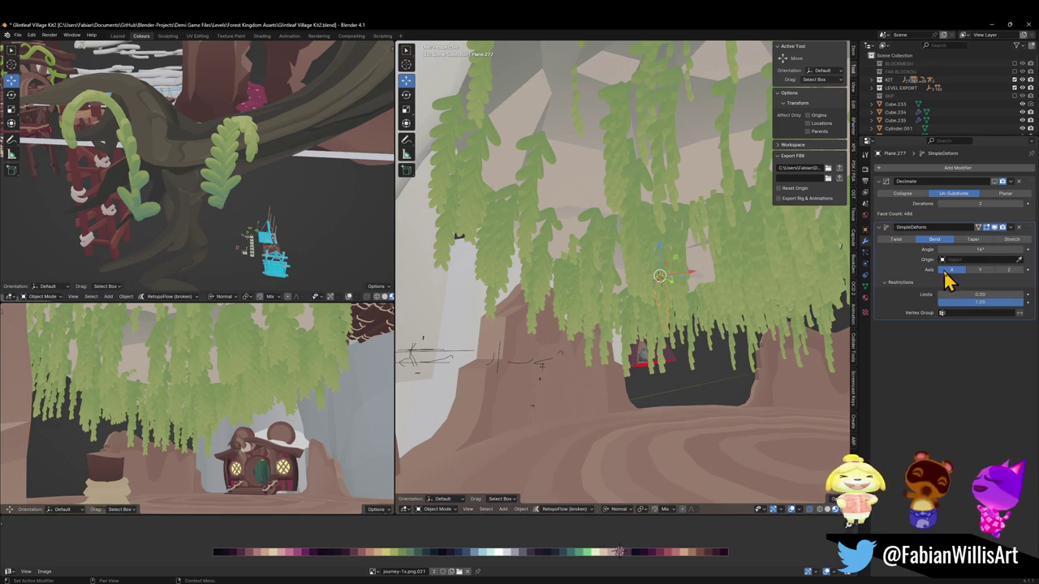
{"action": "left_click", "coordinate": [986, 271]}
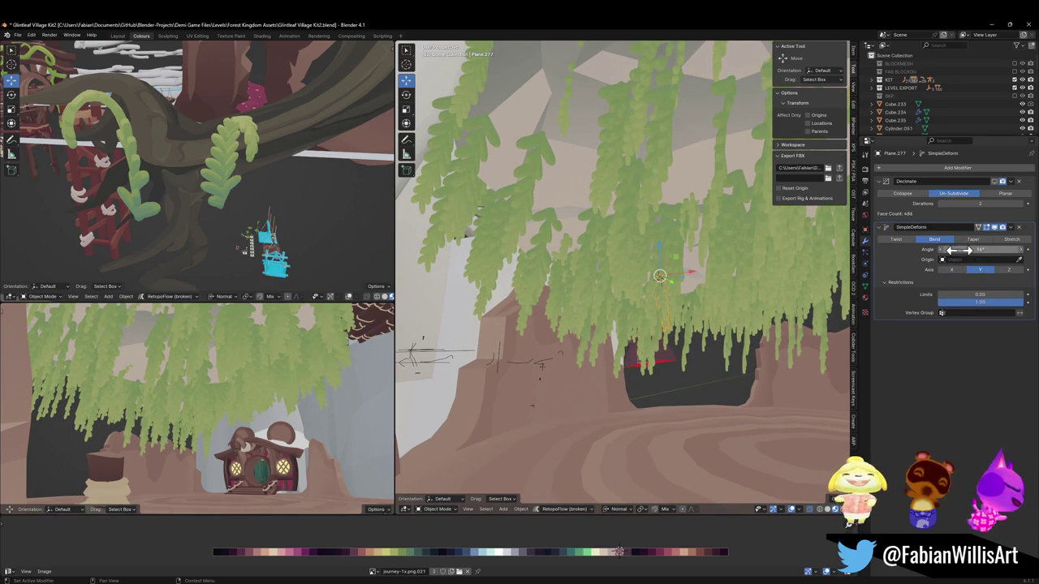
{"action": "left_click_drag", "start_coordinate": [980, 249], "coordinate": [953, 243]}
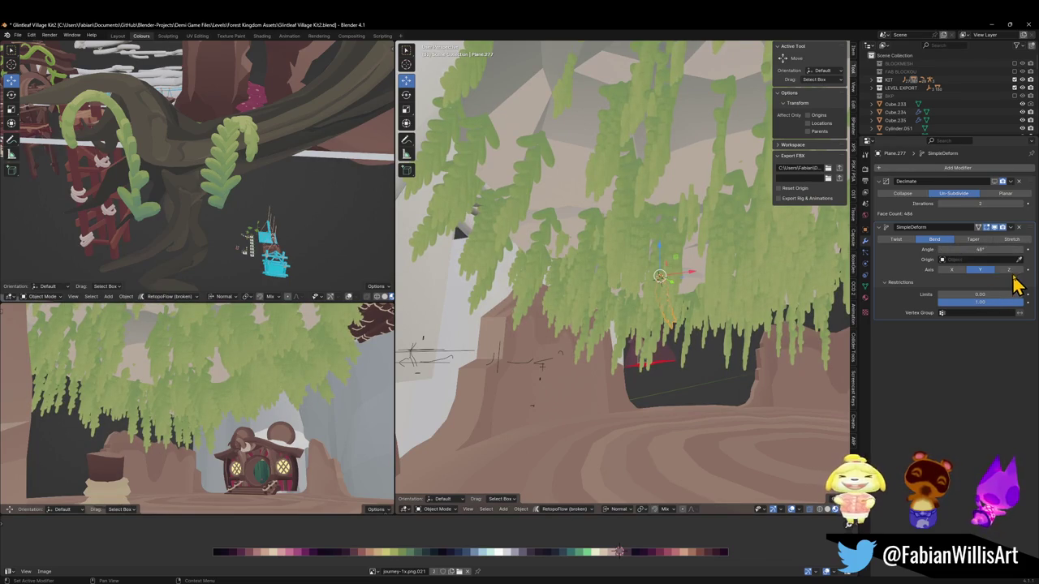
{"action": "left_click", "coordinate": [1010, 270]}
{"action": "left_click_drag", "start_coordinate": [980, 249], "coordinate": [1006, 249]}
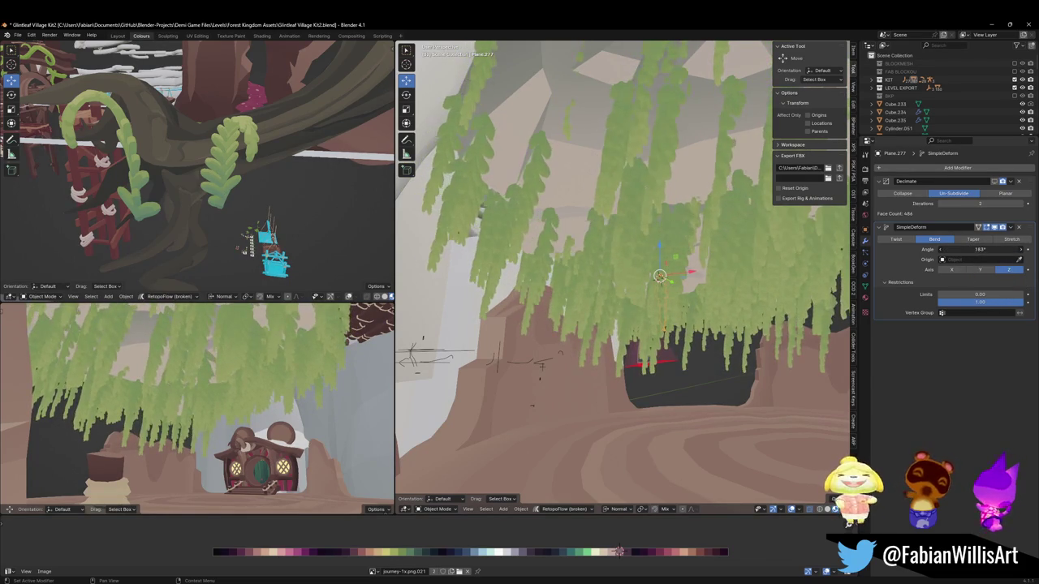
{"action": "left_click", "coordinate": [949, 270]}
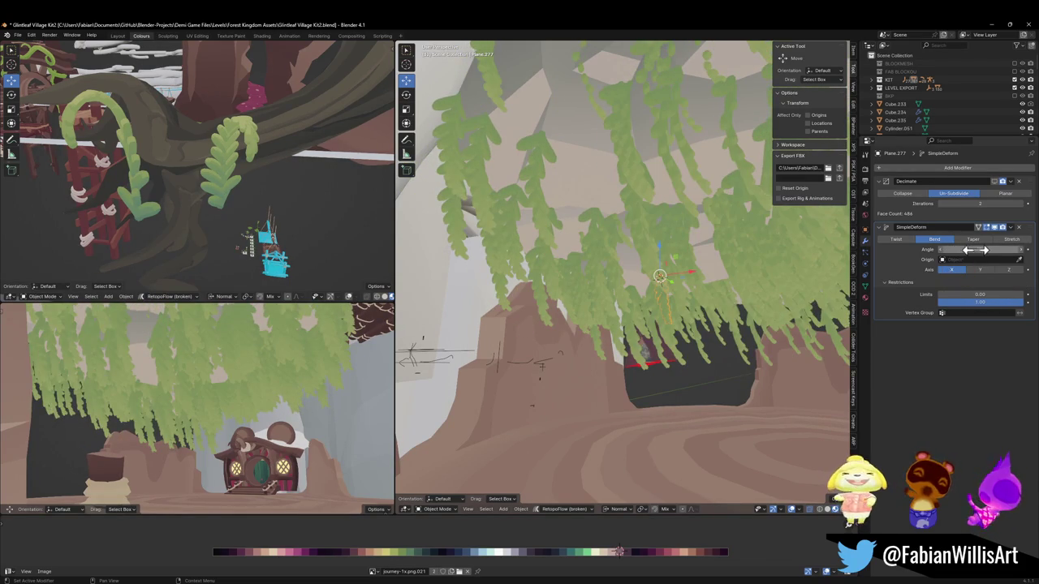
{"action": "mouse_move", "coordinate": [978, 249]}
{"action": "left_mouse_down"}
{"action": "mouse_move", "coordinate": [941, 249]}
{"action": "mouse_move", "coordinate": [965, 249]}
{"action": "left_mouse_up"}
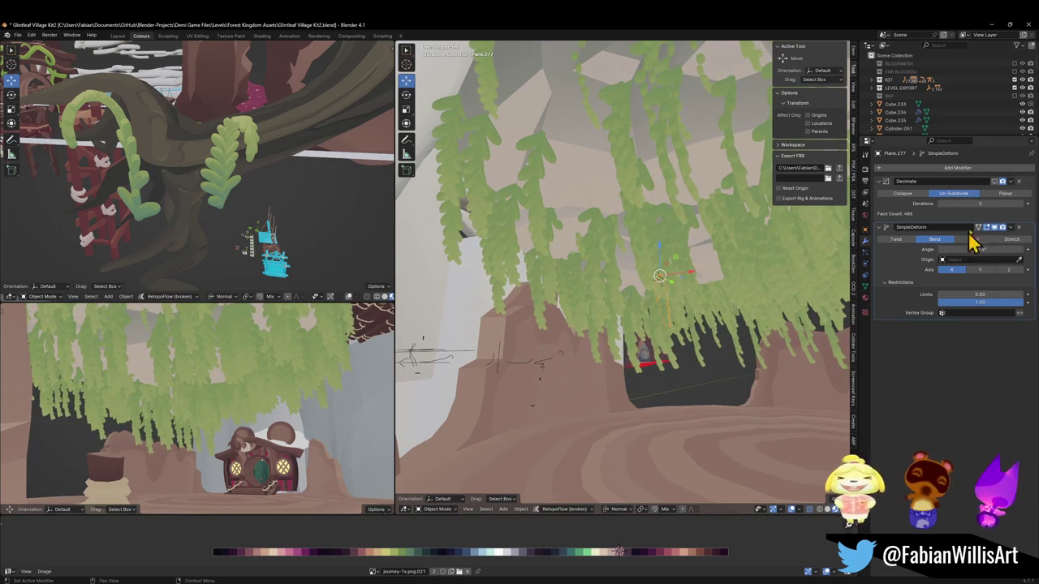
{"action": "left_click", "coordinate": [929, 169]}
{"action": "left_click", "coordinate": [916, 166]}
{"action": "type", "text": "rot"}
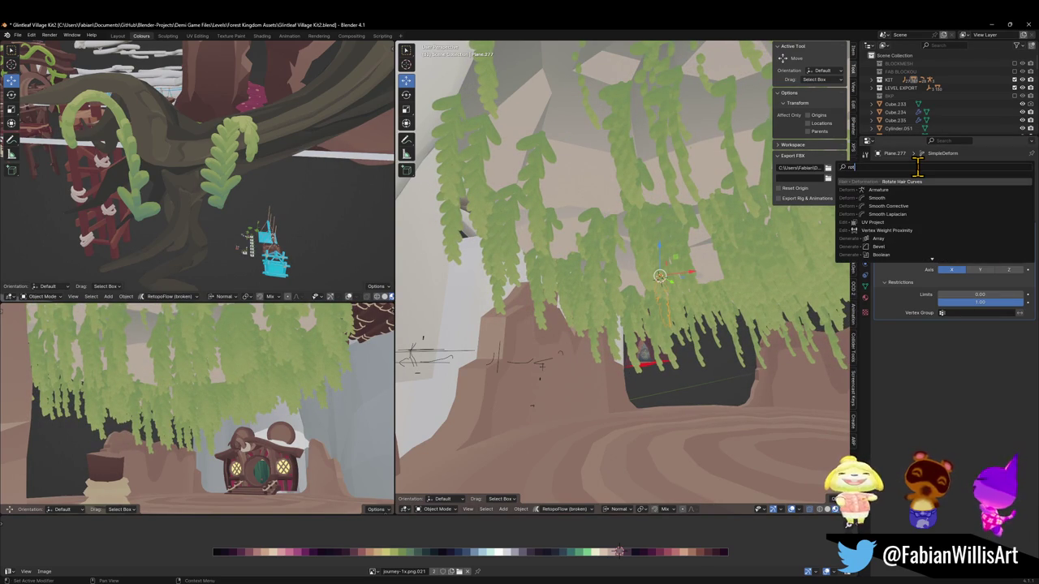
{"action": "key", "text": "BackSpace"}
{"action": "key", "text": "BackSpace"}
{"action": "key", "text": "BackSpace"}
{"action": "type", "text": "deci"}
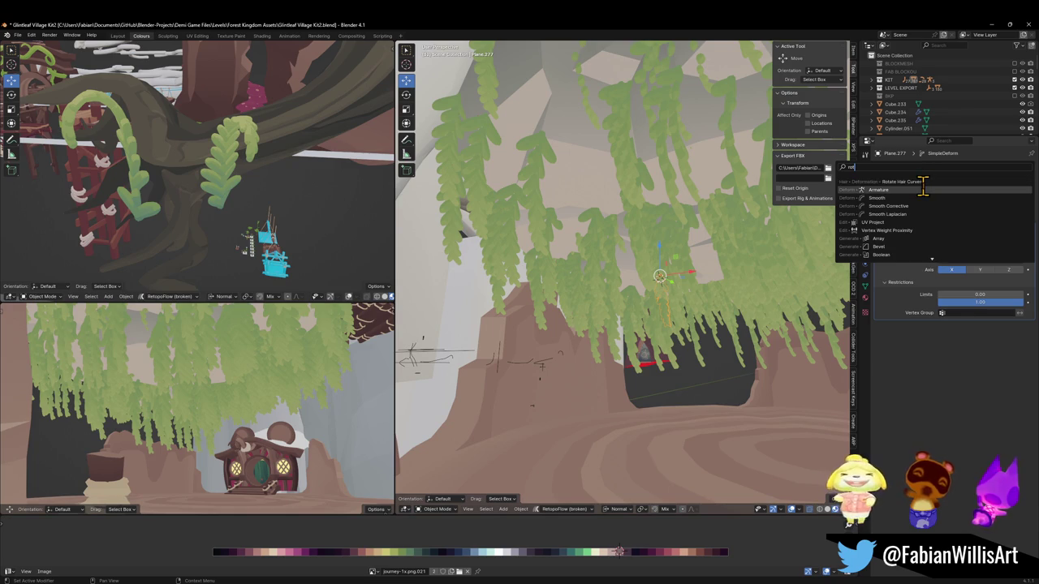
{"action": "key", "text": "Return"}
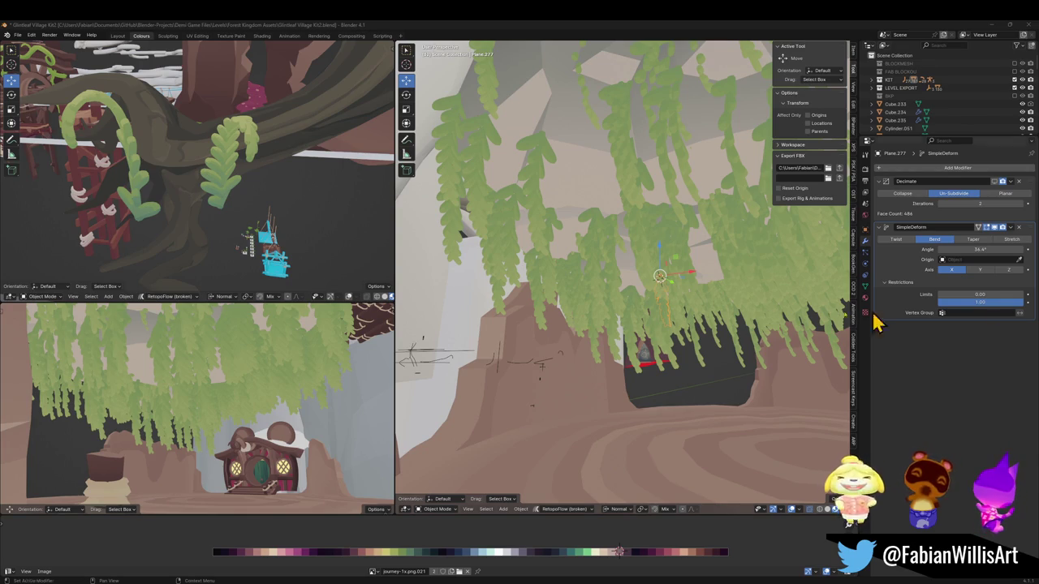
Set Cube.236's hair particle Orientation Axis to Velocity / Hair and tweak the rotation Phase.
{"action": "left_click", "coordinate": [693, 193]}
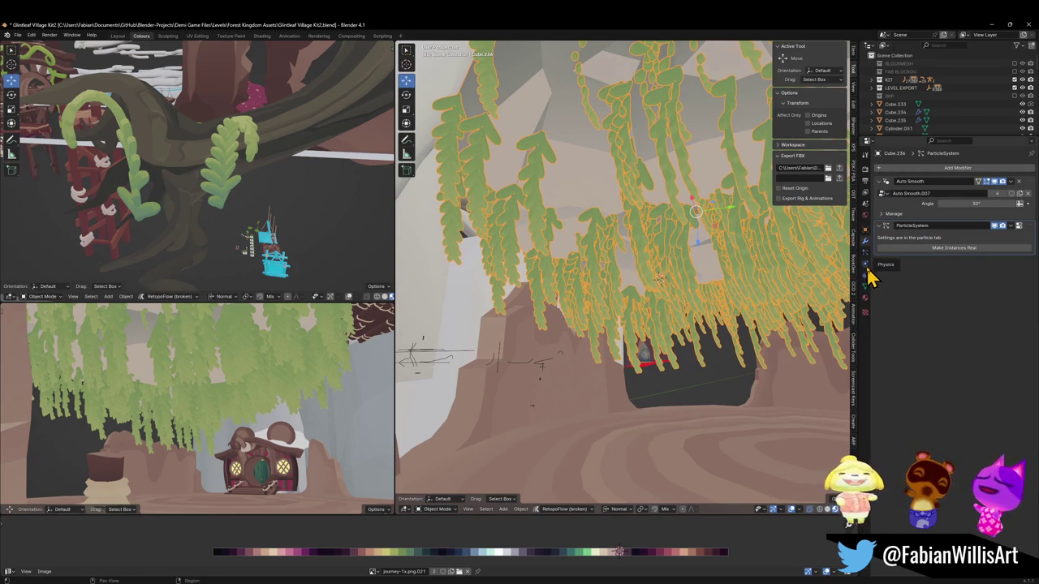
{"action": "left_click", "coordinate": [865, 297]}
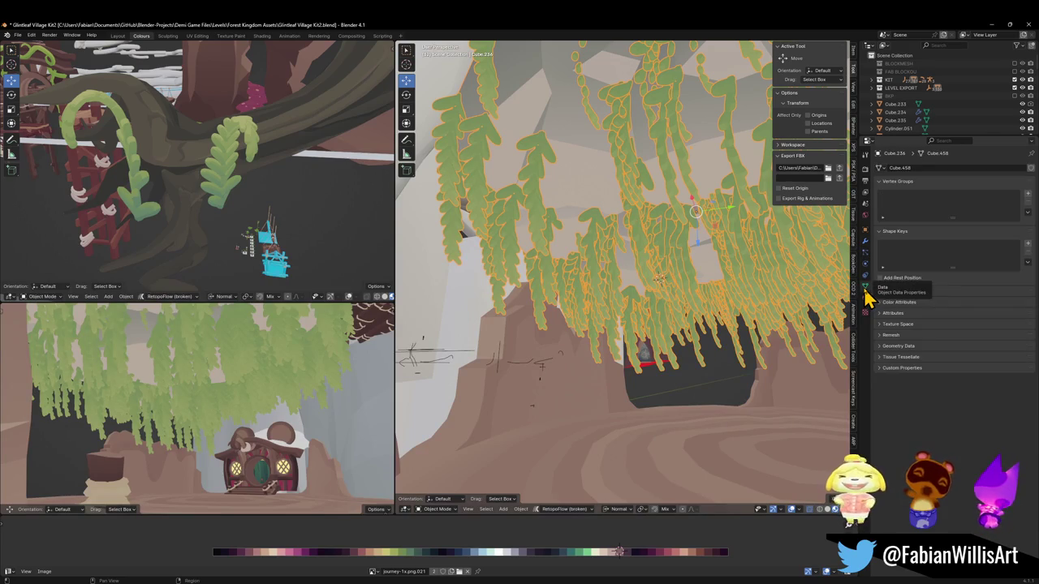
{"action": "left_click", "coordinate": [865, 242]}
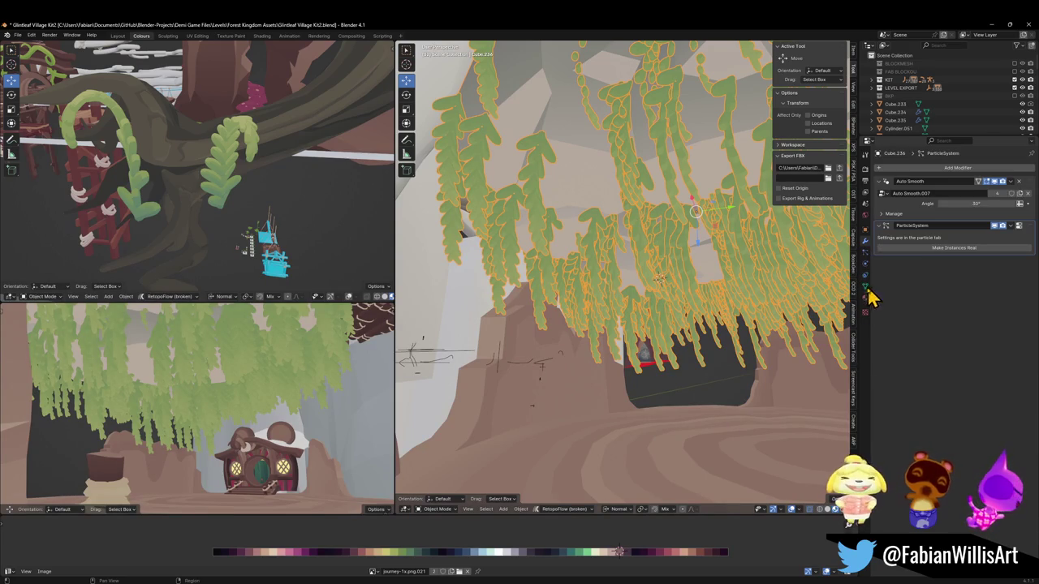
{"action": "left_click", "coordinate": [865, 286]}
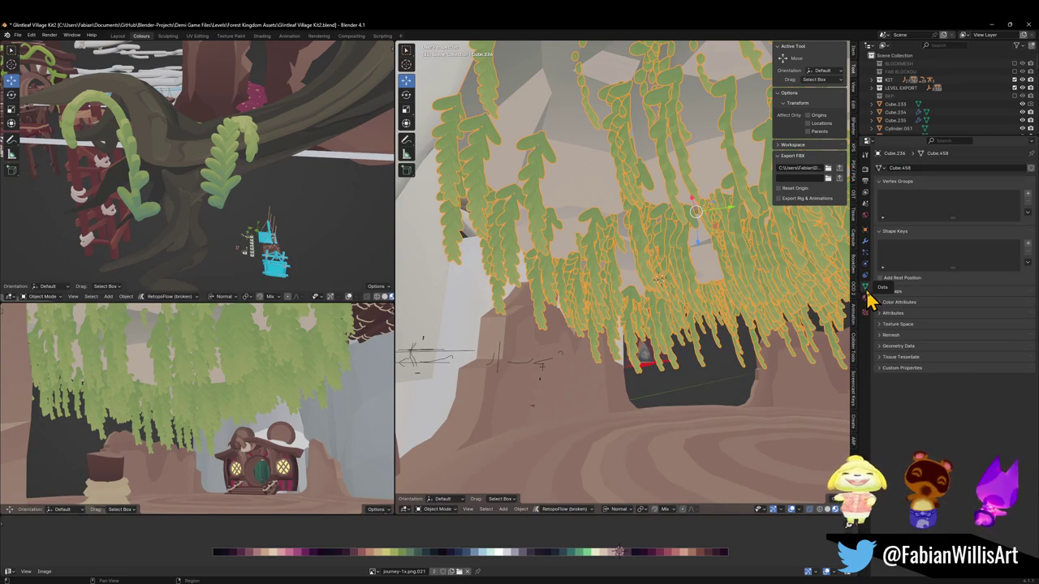
{"action": "left_click", "coordinate": [866, 254]}
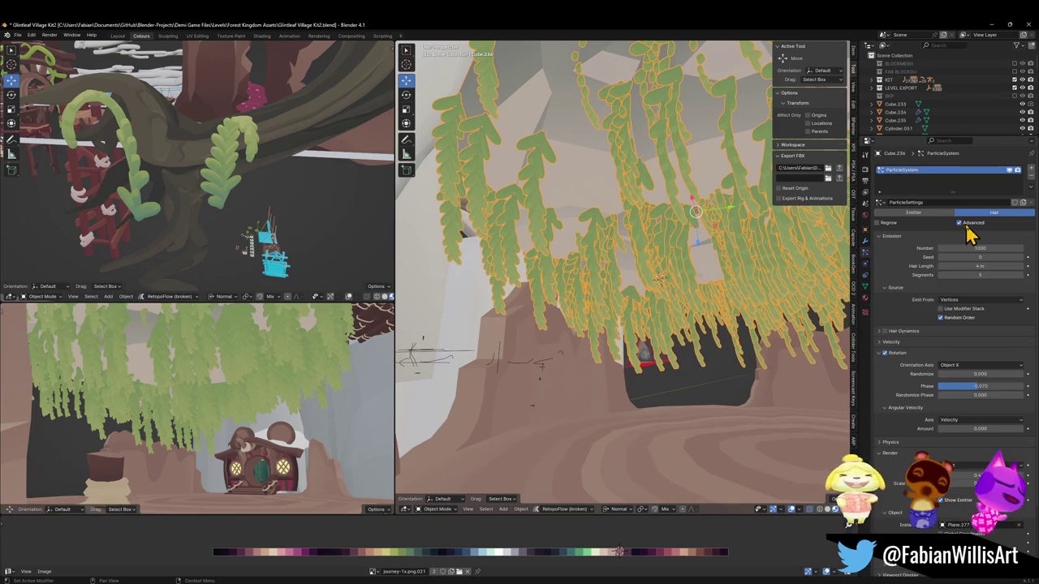
{"action": "left_click", "coordinate": [978, 365]}
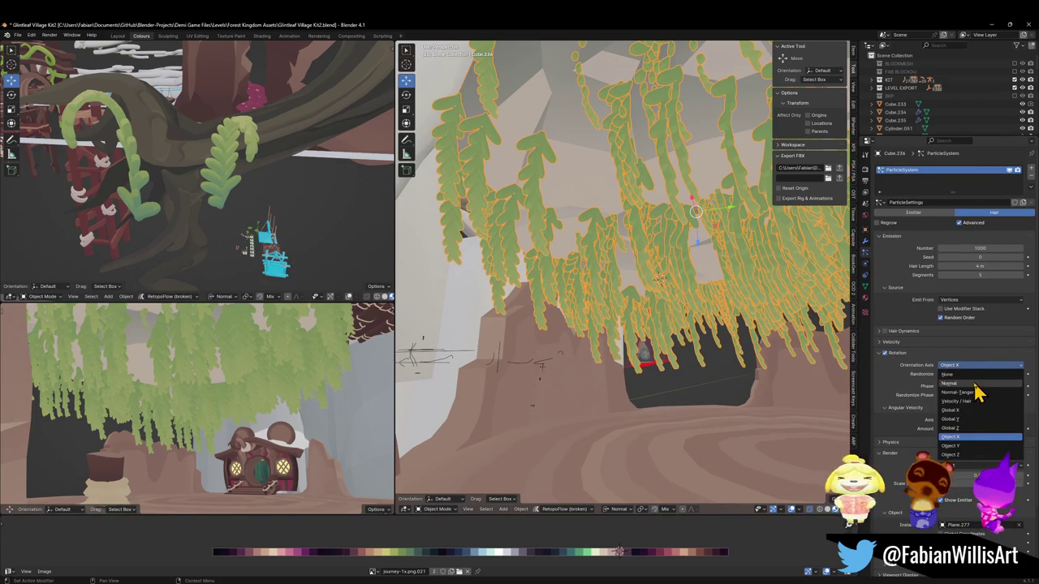
{"action": "left_click", "coordinate": [978, 402]}
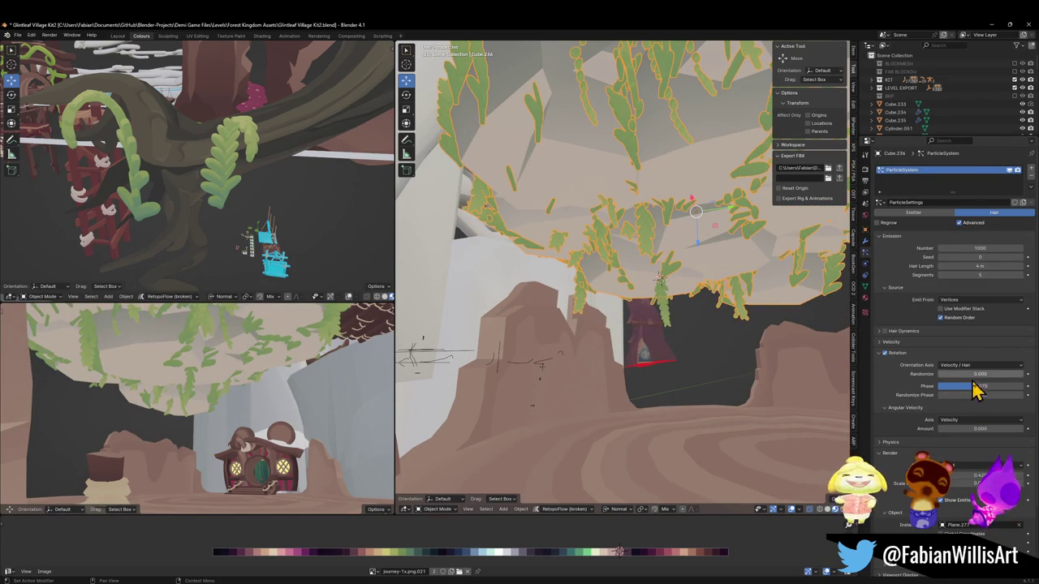
{"action": "left_click_drag", "start_coordinate": [973, 386], "coordinate": [986, 386]}
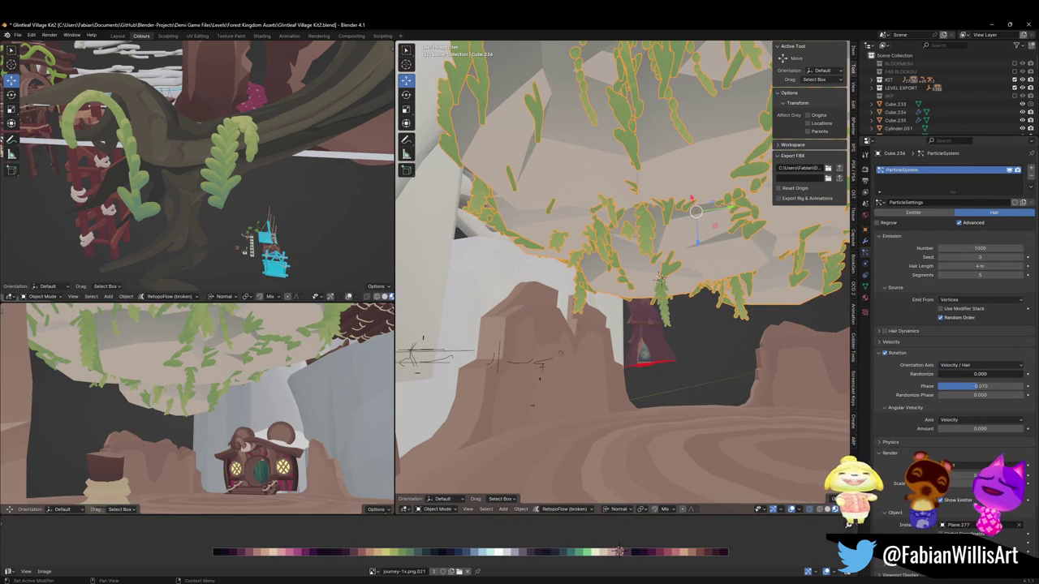
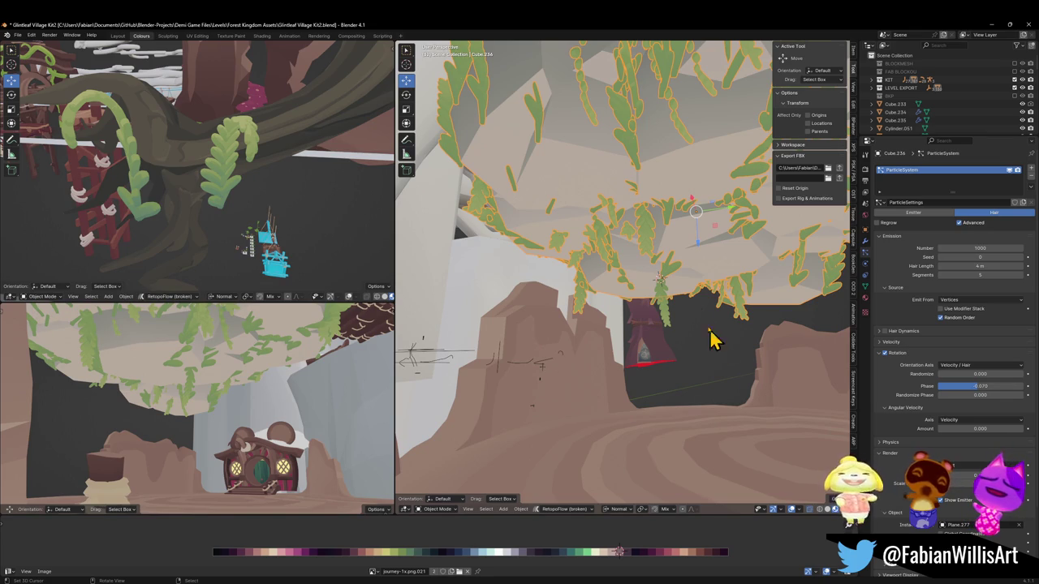
Rotate leaf plane Plane.277 around X, then walk the view through the cave to check the leaves.
{"action": "left_click", "coordinate": [669, 300]}
{"action": "key", "text": "r"}
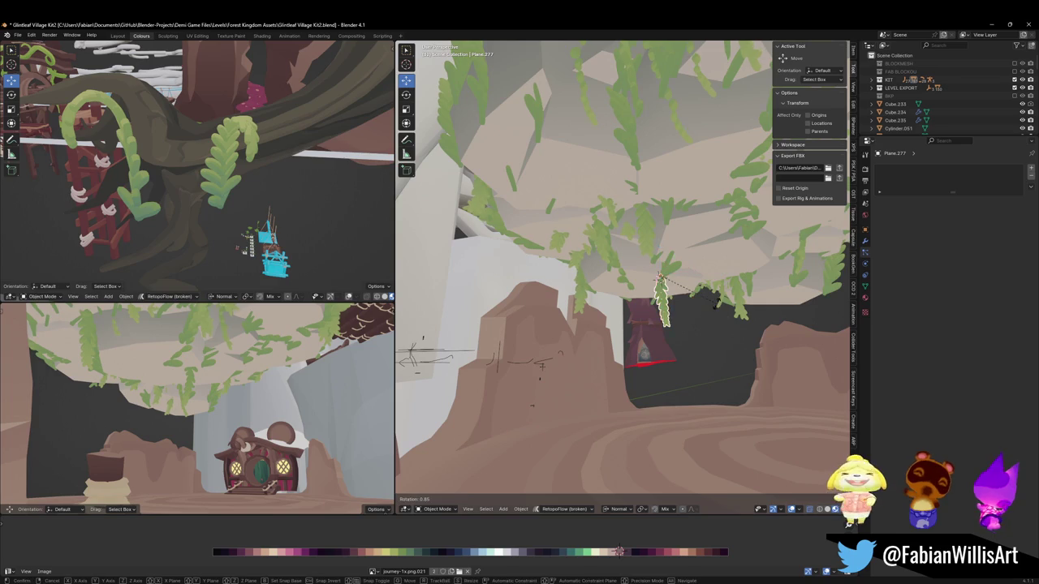
{"action": "key", "text": "x"}
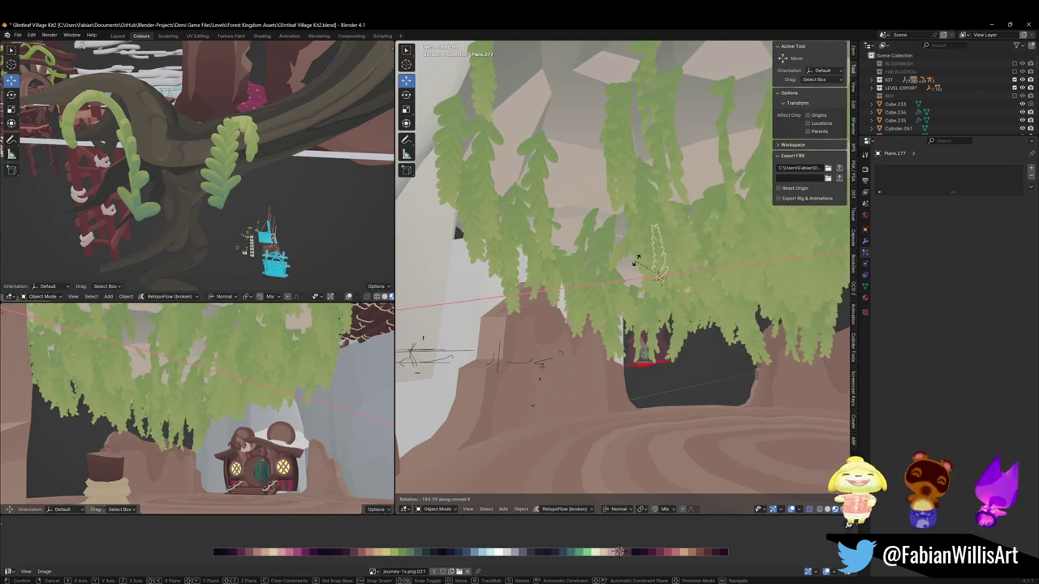
{"action": "left_click", "coordinate": [657, 272]}
{"action": "key", "text": "shift+grave"}
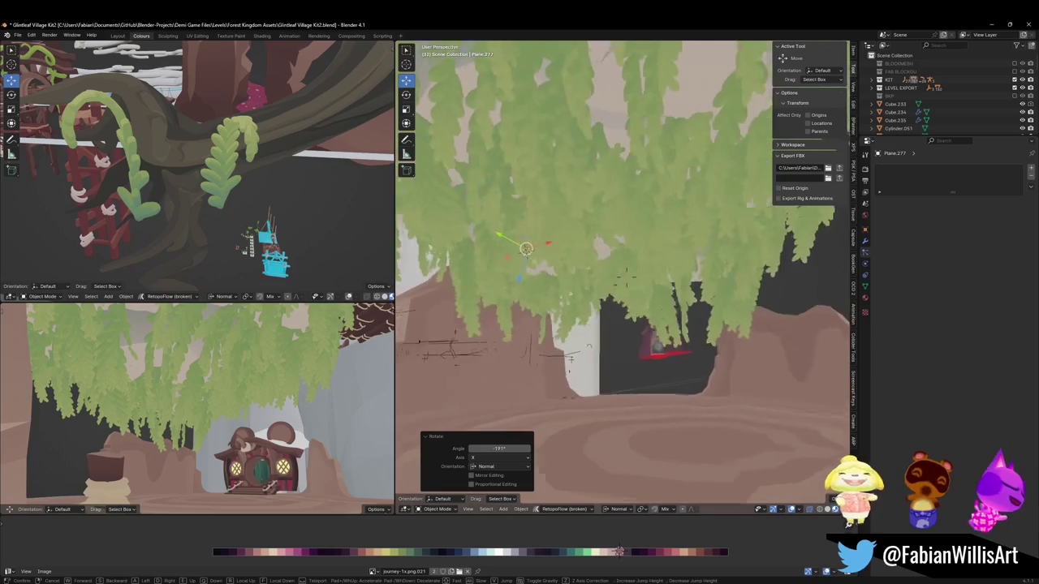
{"action": "key", "text": "w"}
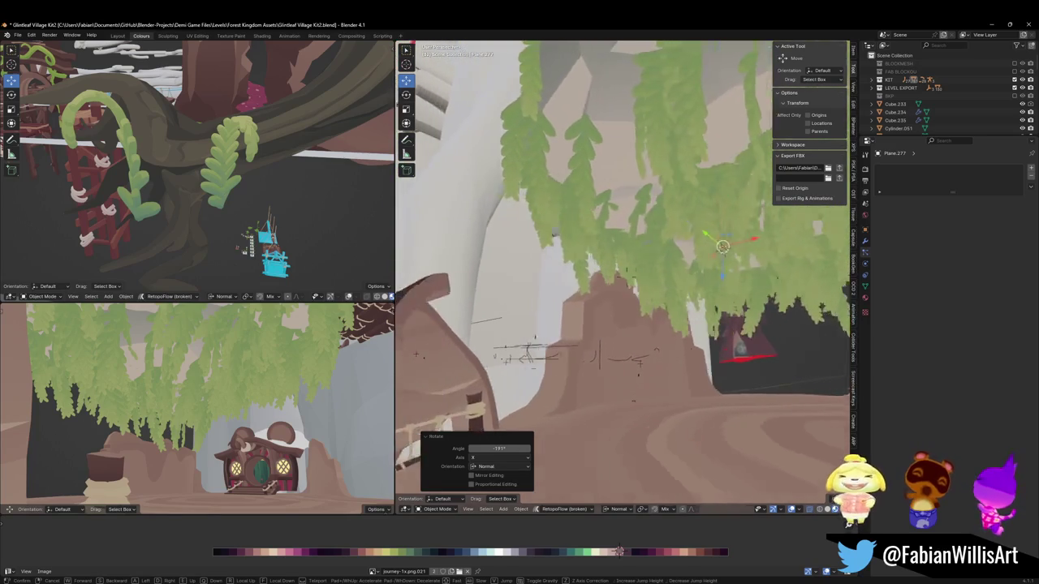
{"action": "key", "text": "w"}
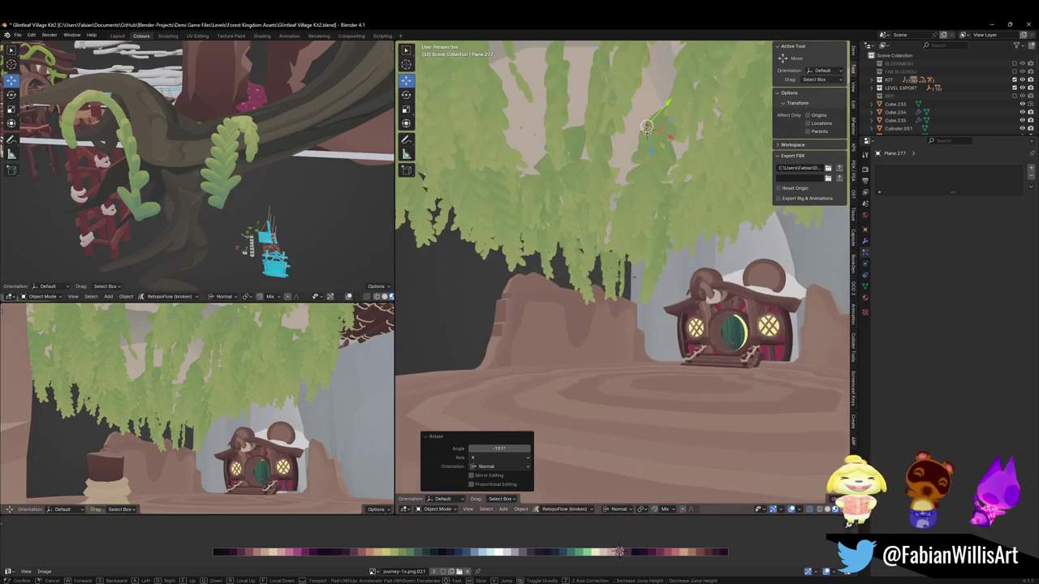
{"action": "key", "text": "Return"}
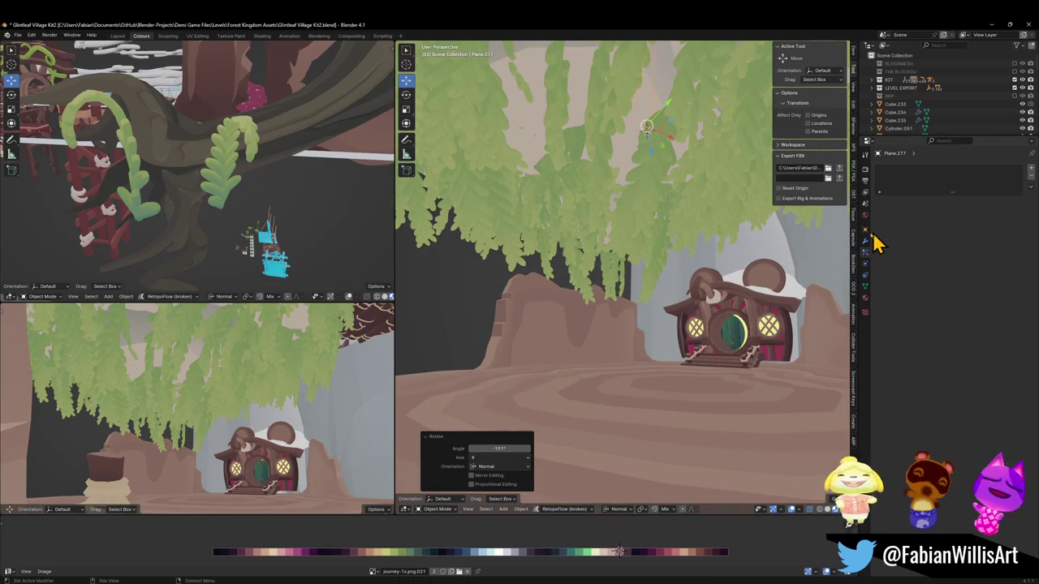
Clear Plane.277's rotation and begin a new rotation around X.
{"action": "key", "text": "alt+r"}
{"action": "key", "text": "r"}
{"action": "key", "text": "x"}
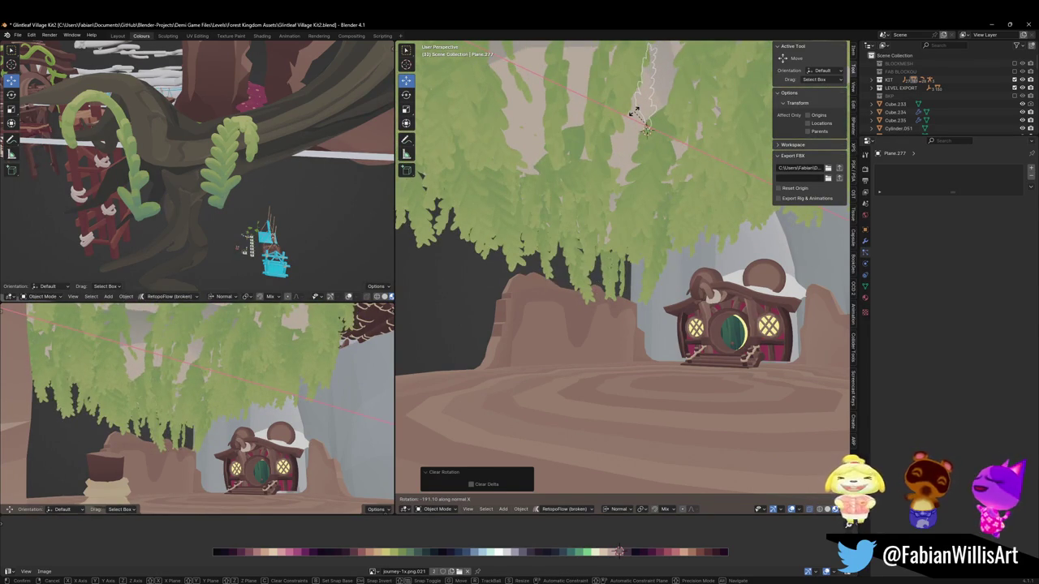
Turn Plane.277 -90° around X and another -90° so the leaves hang down.
{"action": "left_click", "coordinate": [653, 123]}
{"action": "type", "text": "rx"}
{"action": "type", "text": "-90"}
{"action": "key", "text": "Return"}
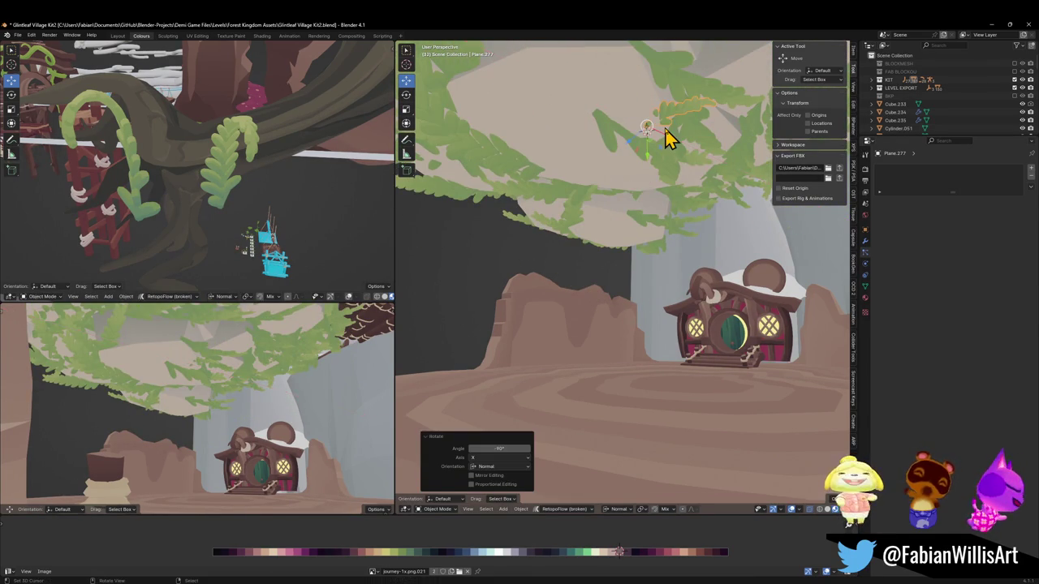
{"action": "type", "text": "r"}
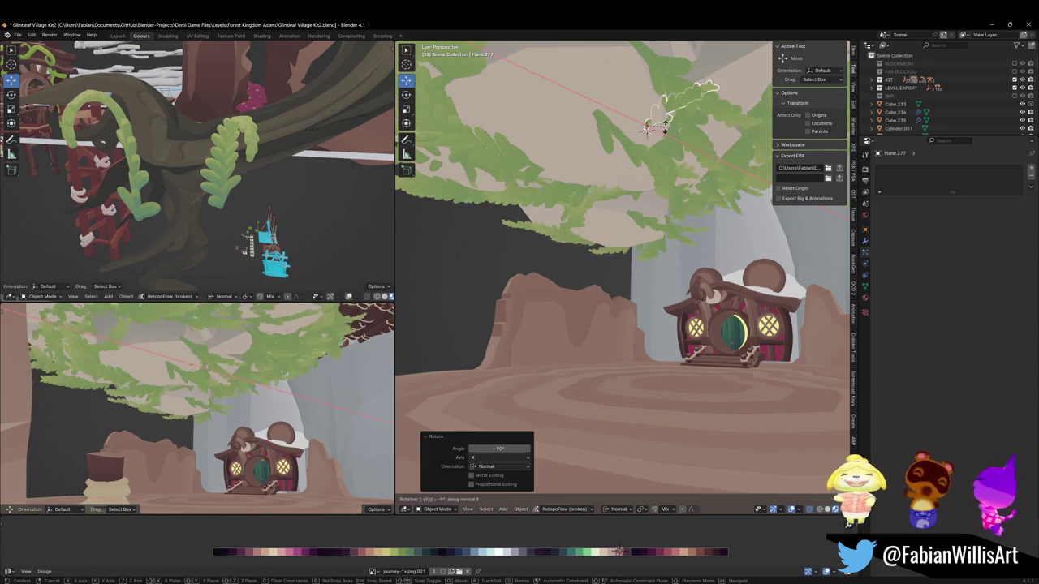
{"action": "type", "text": "-90"}
{"action": "key", "text": "Return"}
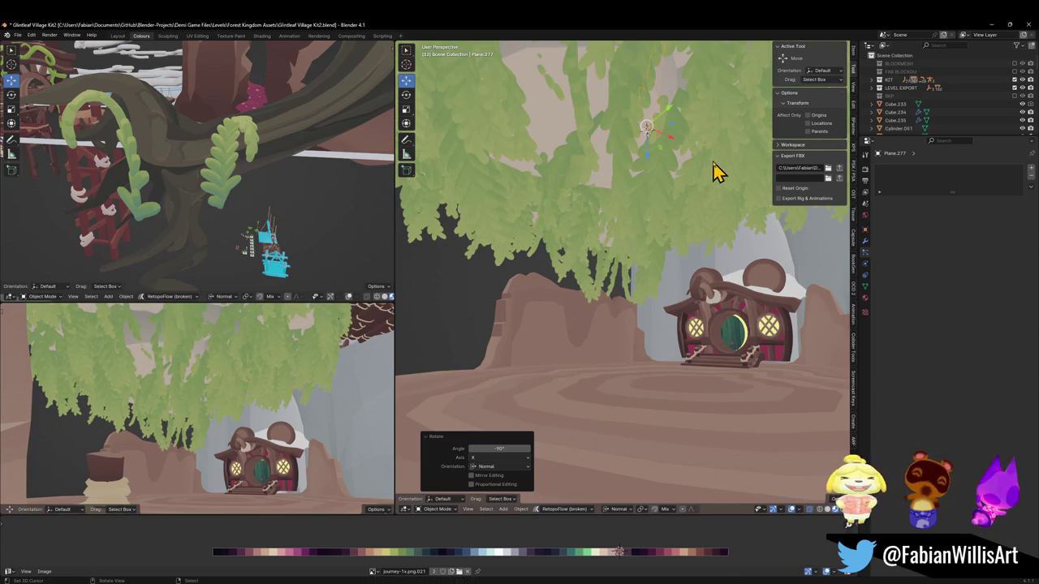
Rotate the leaf plane around Z and check the hanging leaves in the second viewport.
{"action": "key", "text": "r"}
{"action": "key", "text": "x"}
{"action": "key", "text": "z"}
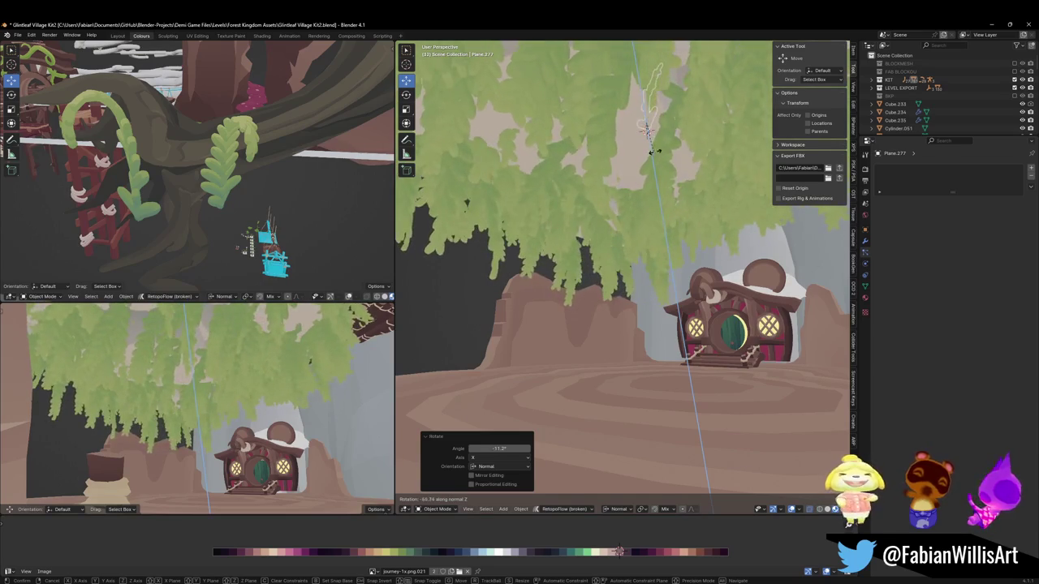
{"action": "left_click", "coordinate": [657, 142]}
{"action": "key", "text": "shift+grave"}
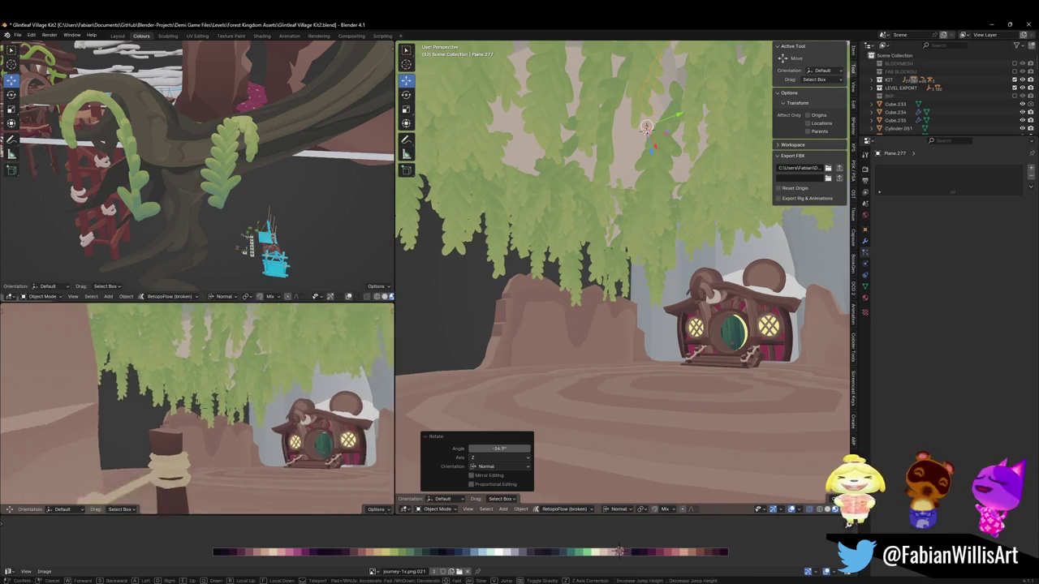
{"action": "key", "text": "w"}
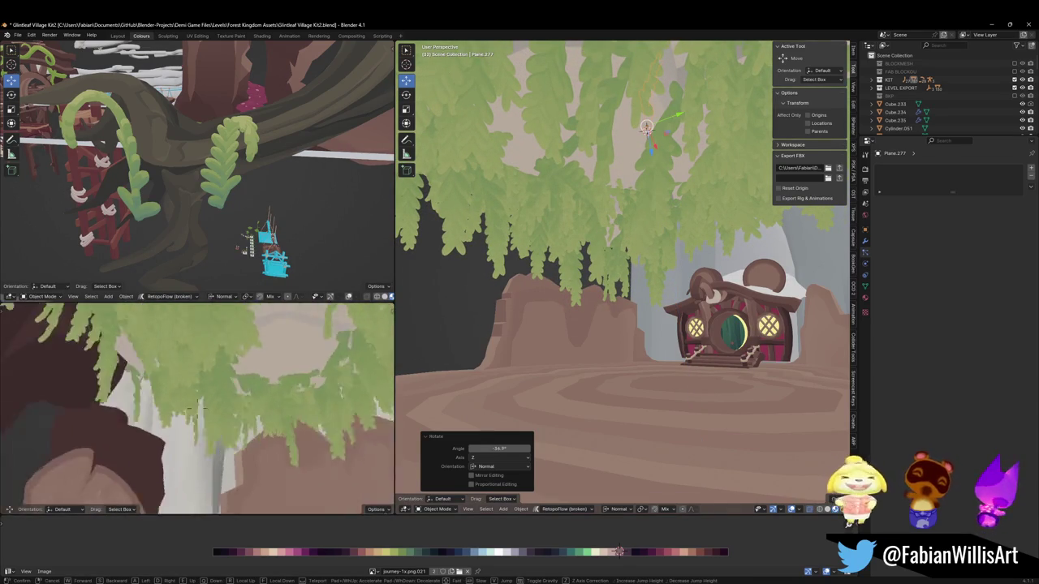
{"action": "key", "text": "s"}
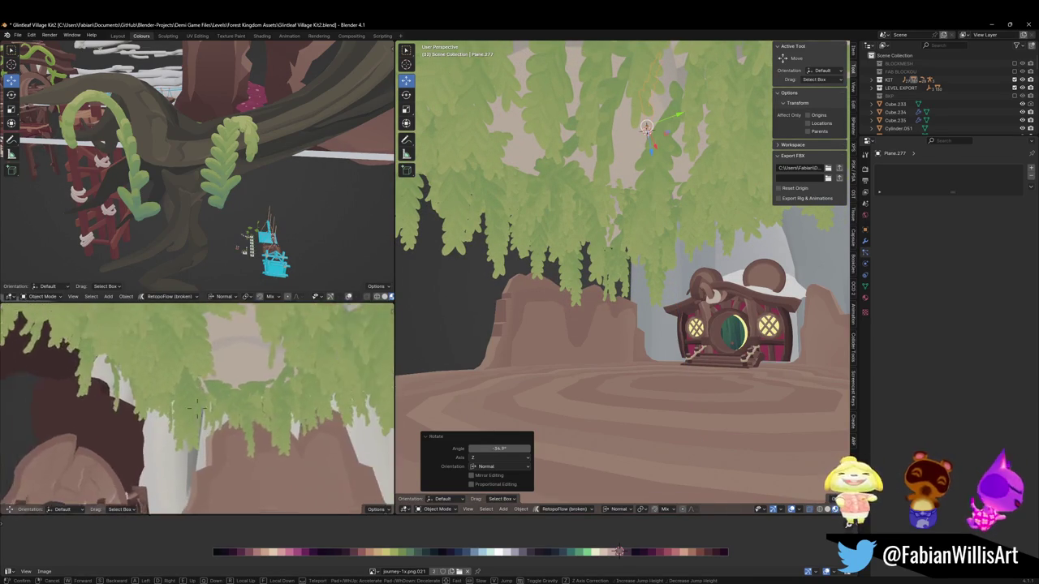
{"action": "left_click", "coordinate": [228, 389]}
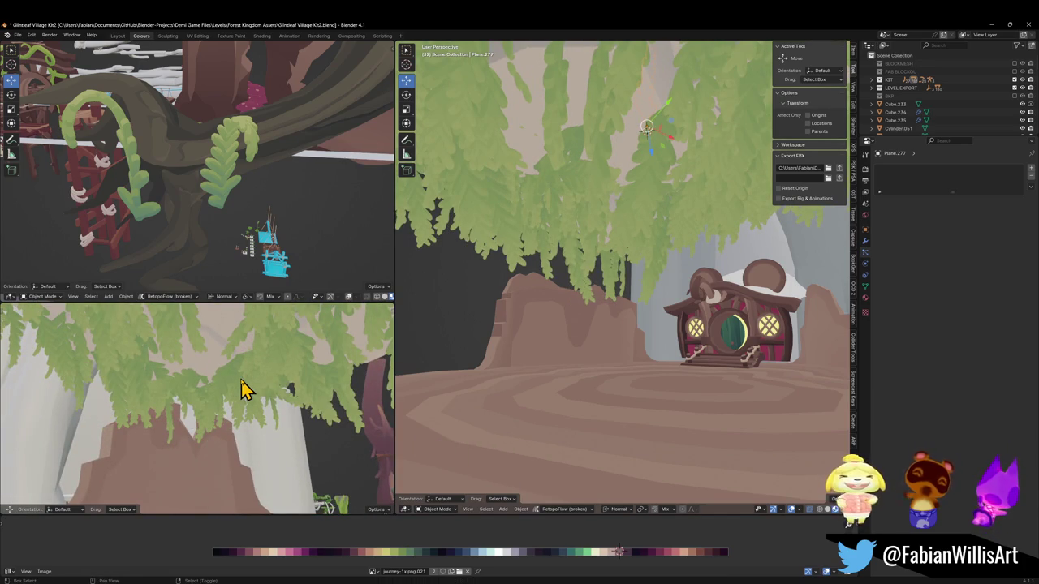
Refine the leaf plane's orientation with further rotations around X and Y.
{"action": "key", "text": "shift+z"}
{"action": "key", "text": "shift+z"}
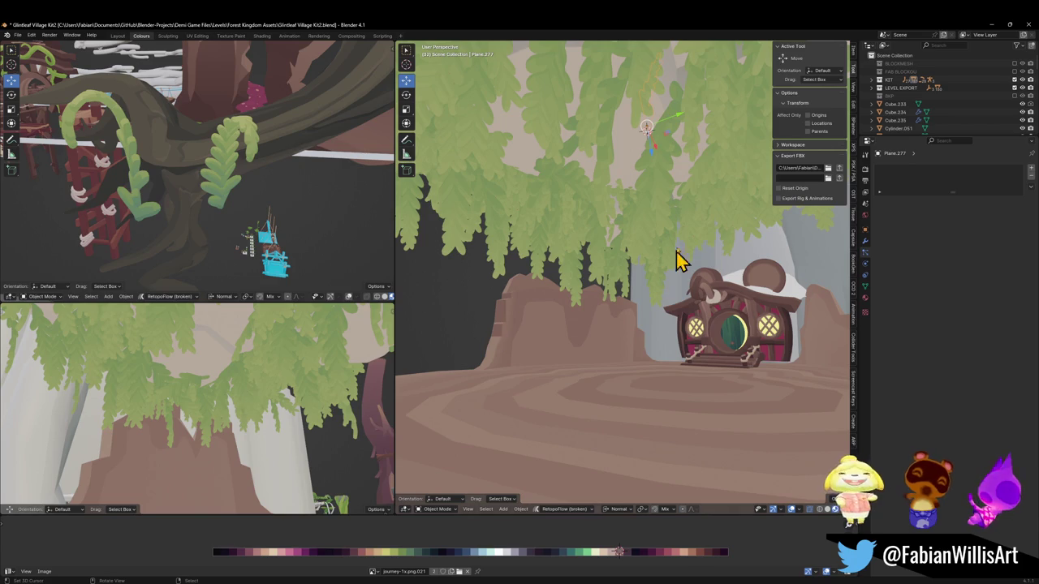
{"action": "key", "text": "r"}
{"action": "key", "text": "z"}
{"action": "key", "text": "z"}
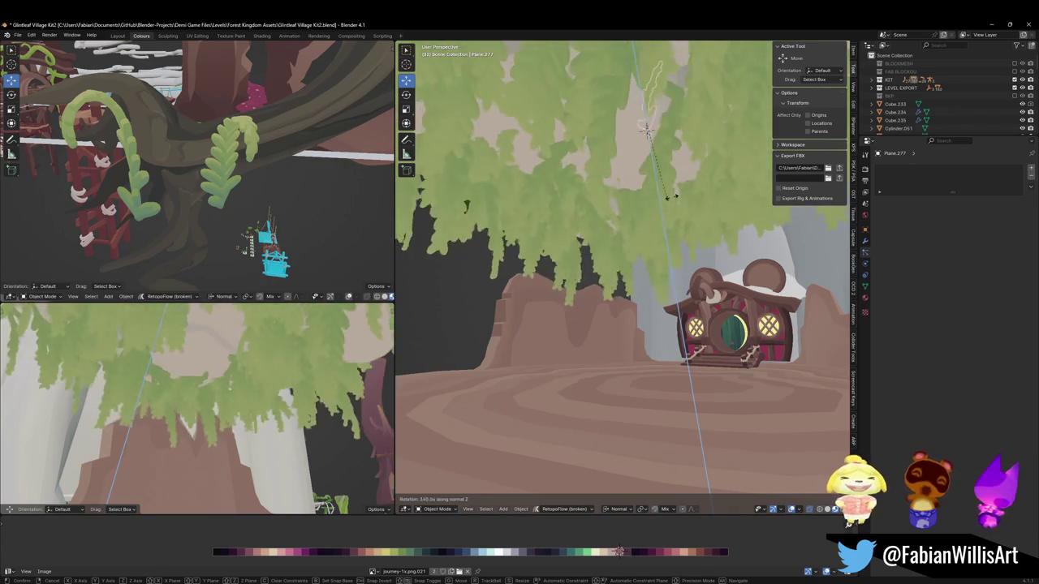
{"action": "key", "text": "x"}
{"action": "key", "text": "x"}
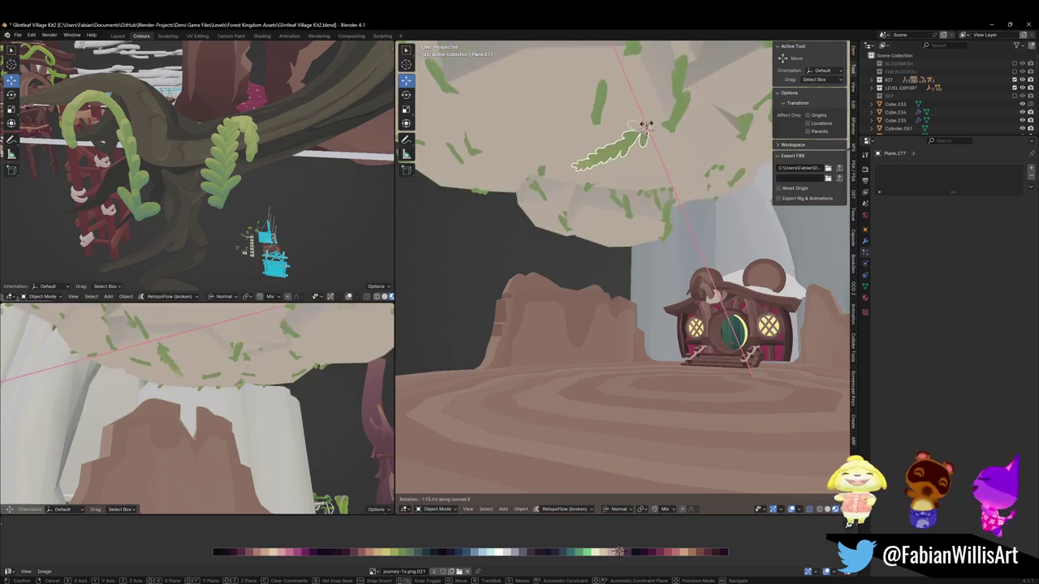
{"action": "left_click", "coordinate": [684, 177]}
{"action": "key", "text": "r"}
{"action": "key", "text": "y"}
{"action": "key", "text": "y"}
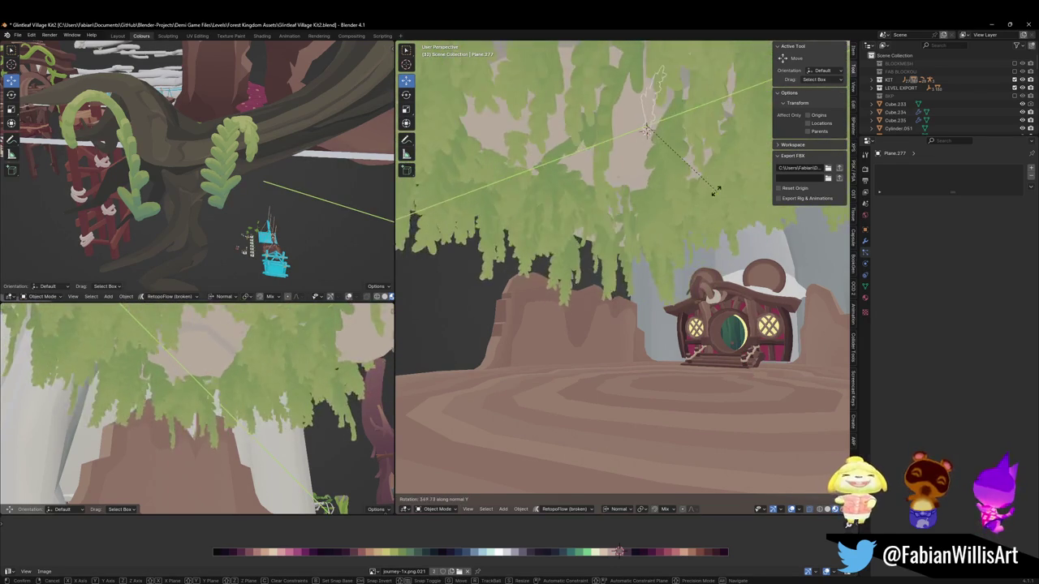
{"action": "left_click", "coordinate": [568, 251]}
Check the vines over the house in the second view and show Plane.277's modifier stack.
{"action": "key", "text": "shift+grave"}
{"action": "key", "text": "s"}
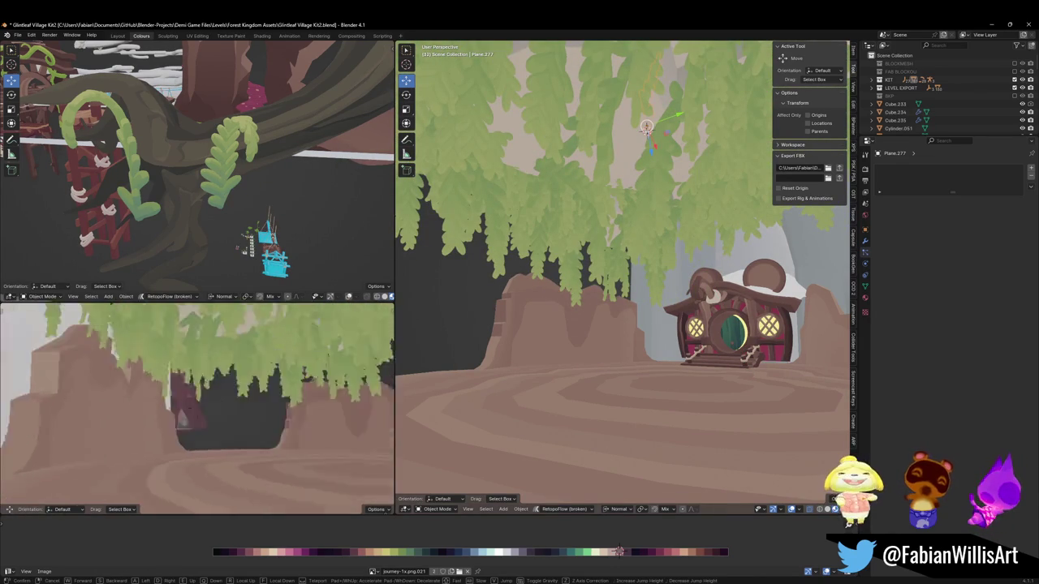
{"action": "key", "text": "w"}
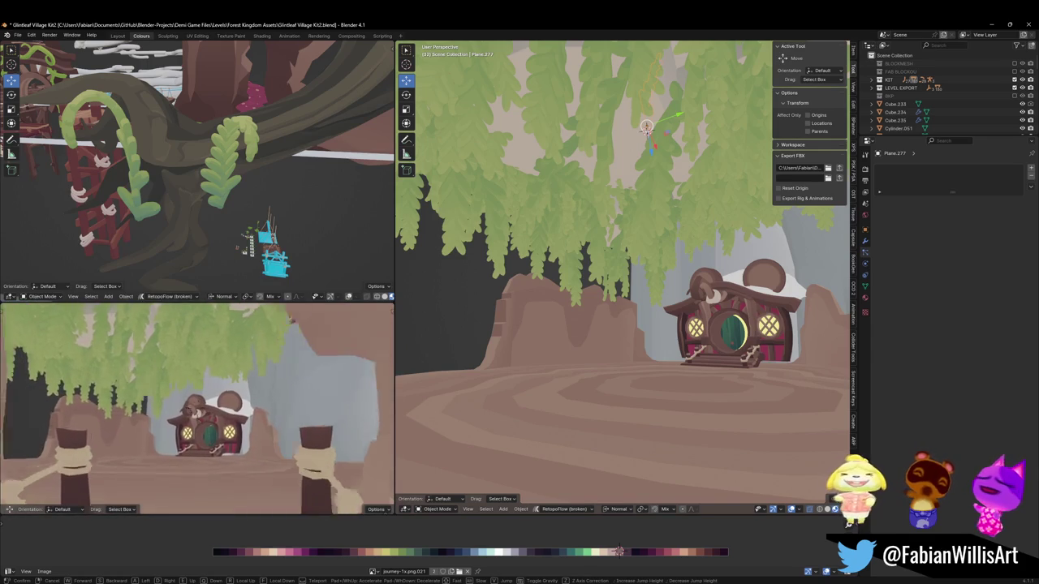
{"action": "left_click", "coordinate": [832, 286]}
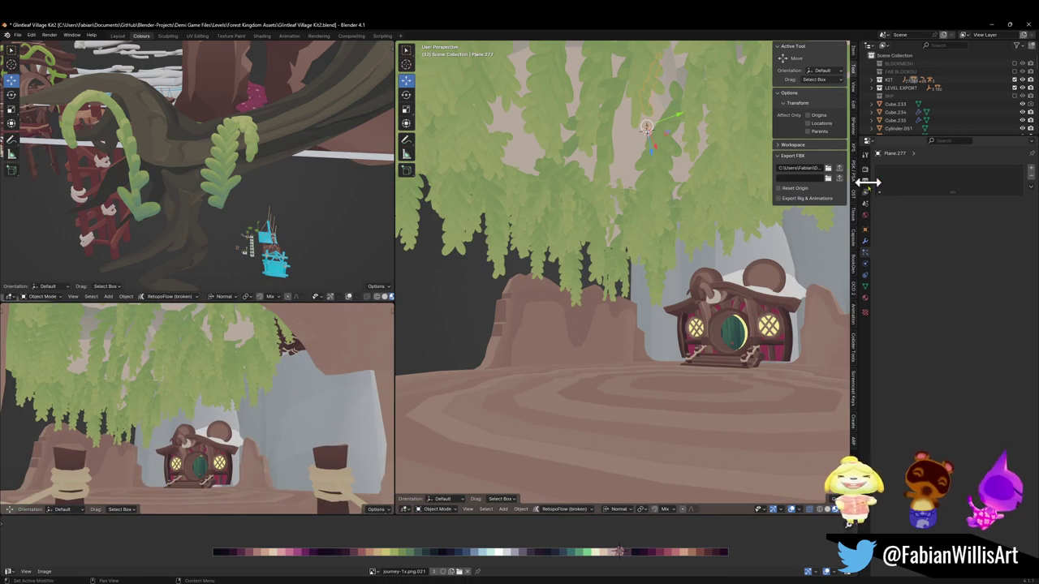
{"action": "left_click", "coordinate": [865, 242]}
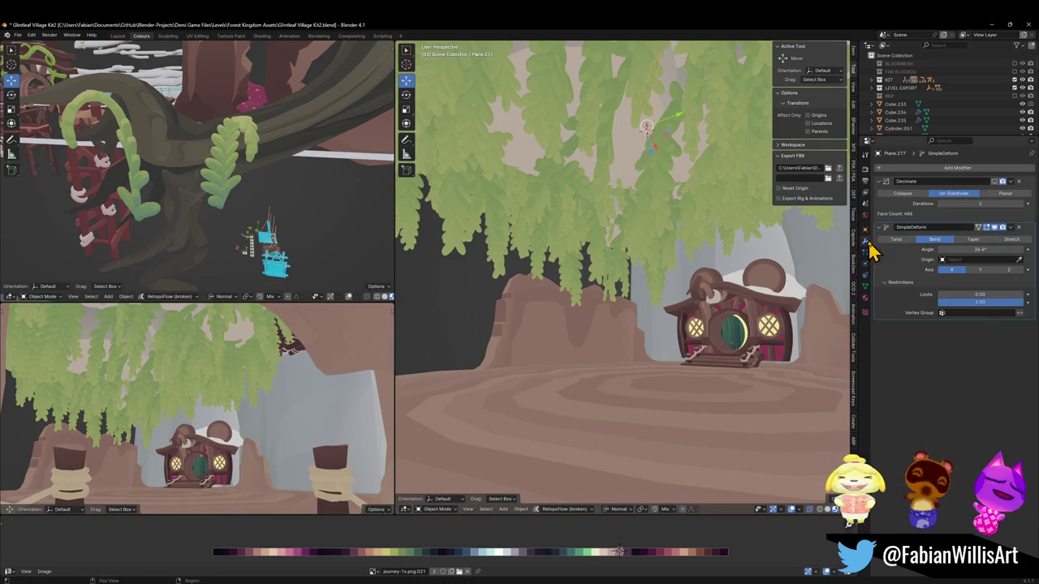
Toggle the SimpleDeform bend display and move the second view closer to the foliage.
{"action": "left_click", "coordinate": [995, 228]}
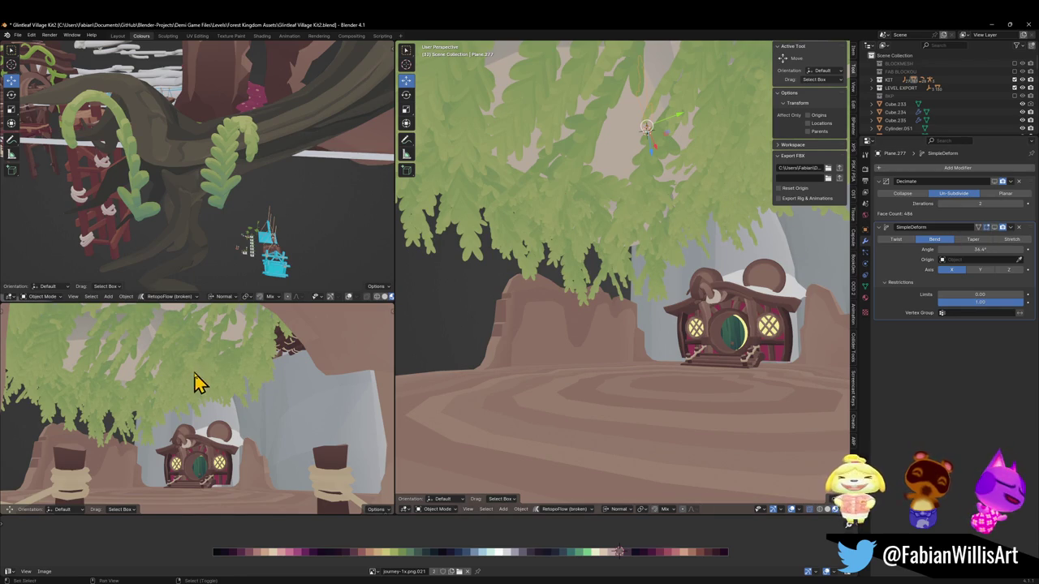
{"action": "key", "text": "shift+grave"}
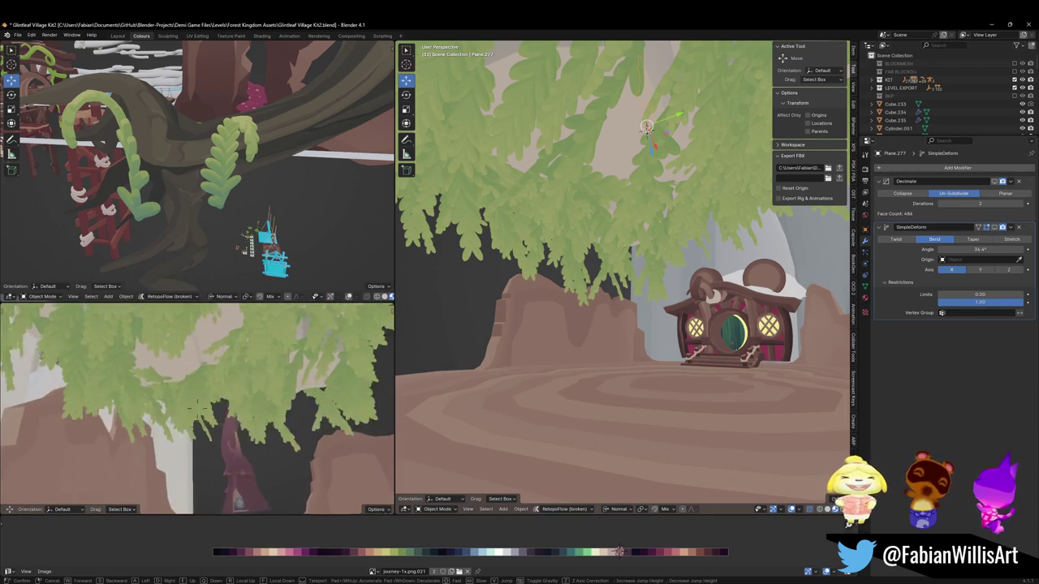
{"action": "key", "text": "w"}
Select Plane.277 behind the Cube.236 foliage and move it 12.292 m down along Z.
{"action": "left_click", "coordinate": [618, 145]}
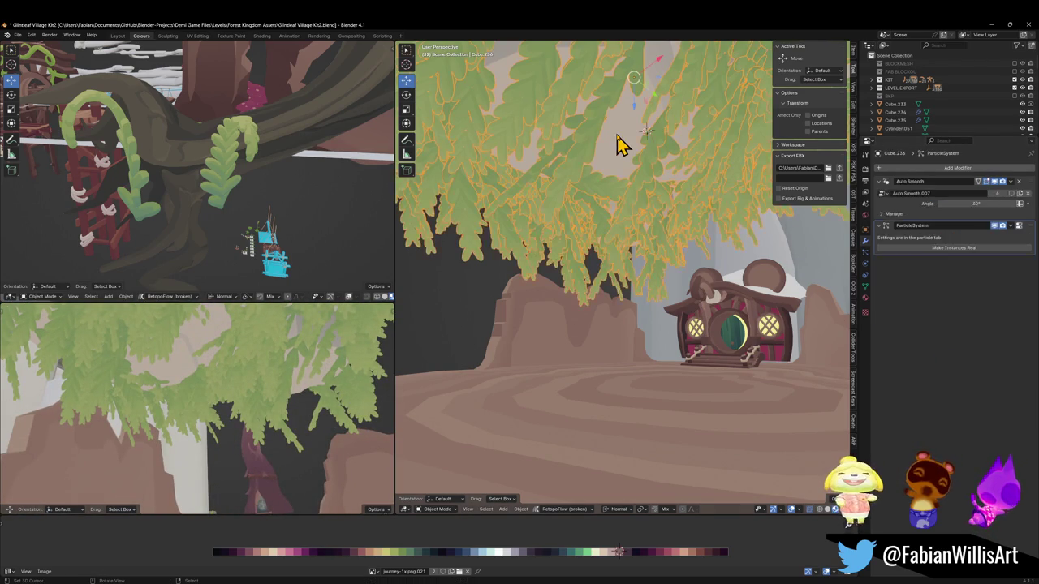
{"action": "key", "text": "h"}
{"action": "left_click", "coordinate": [683, 149]}
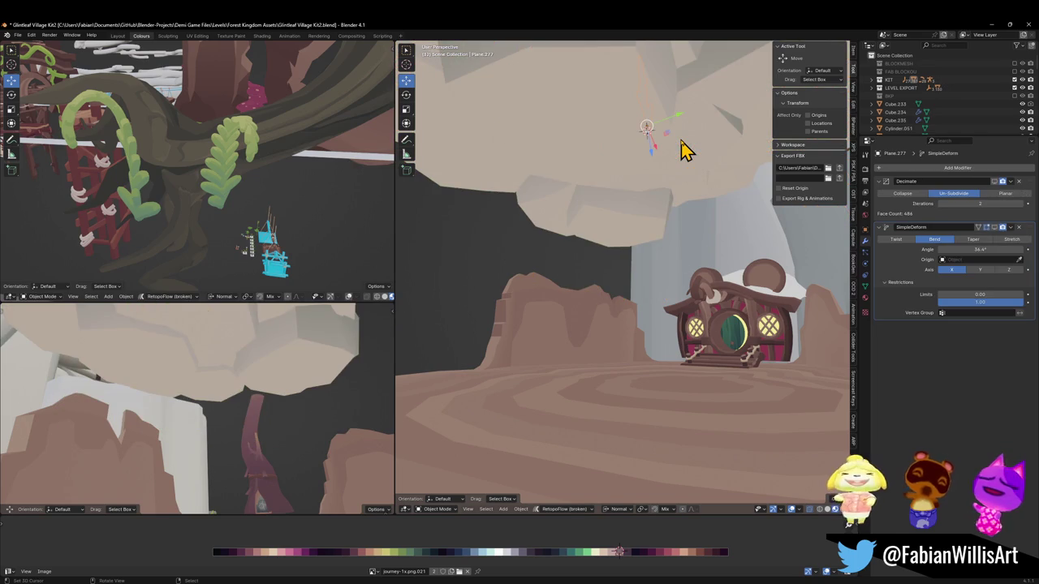
{"action": "key", "text": "alt+h"}
{"action": "key", "text": "g"}
{"action": "key", "text": "z"}
{"action": "key", "text": "z"}
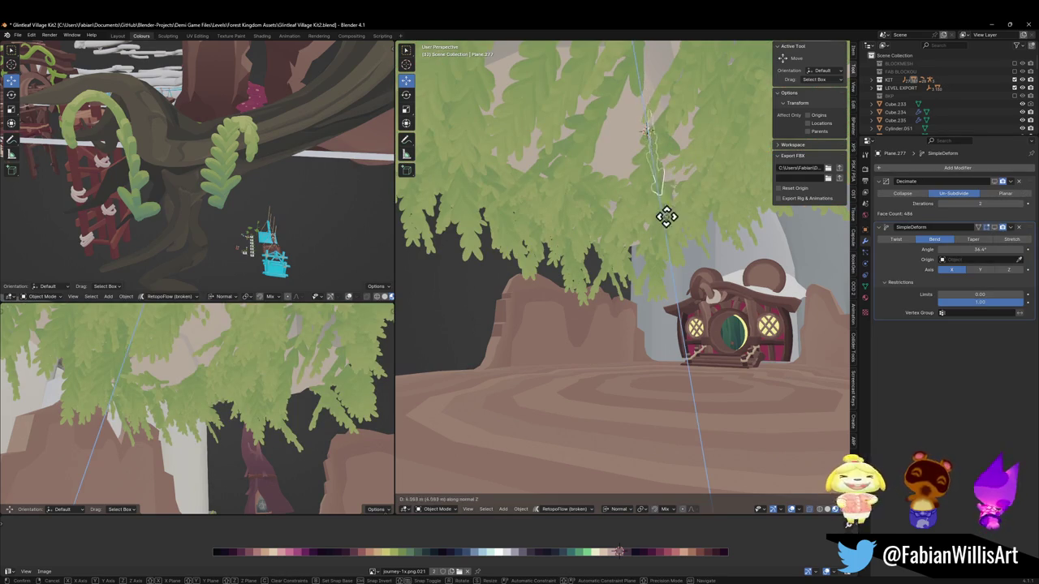
{"action": "left_click", "coordinate": [640, 387]}
Clear the leaf plane's rotation and, in Normal orientation, rotate it -90° around X to stand upright.
{"action": "key", "text": "alt+r"}
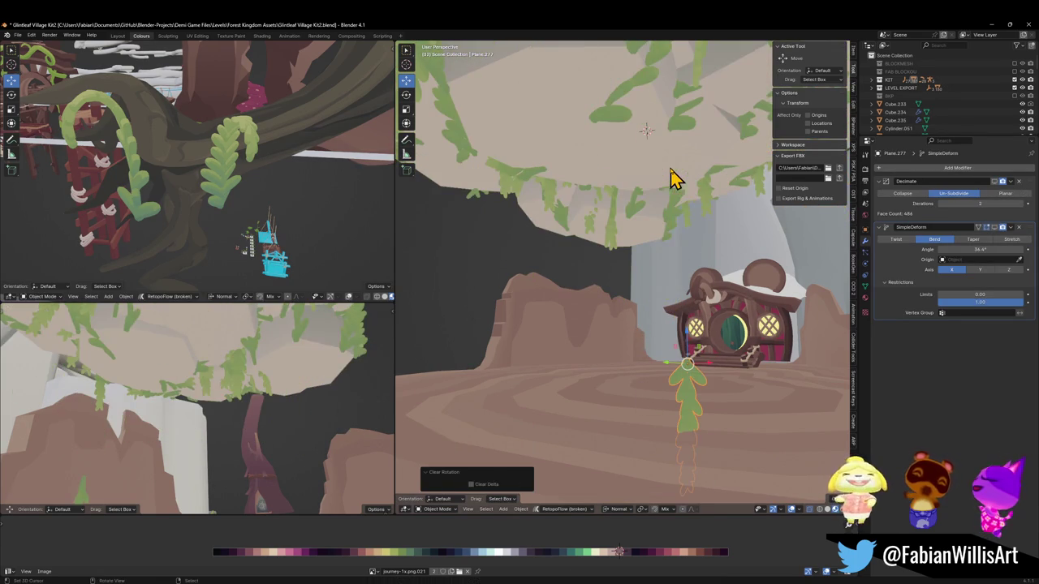
{"action": "key", "text": "r"}
{"action": "key", "text": "x"}
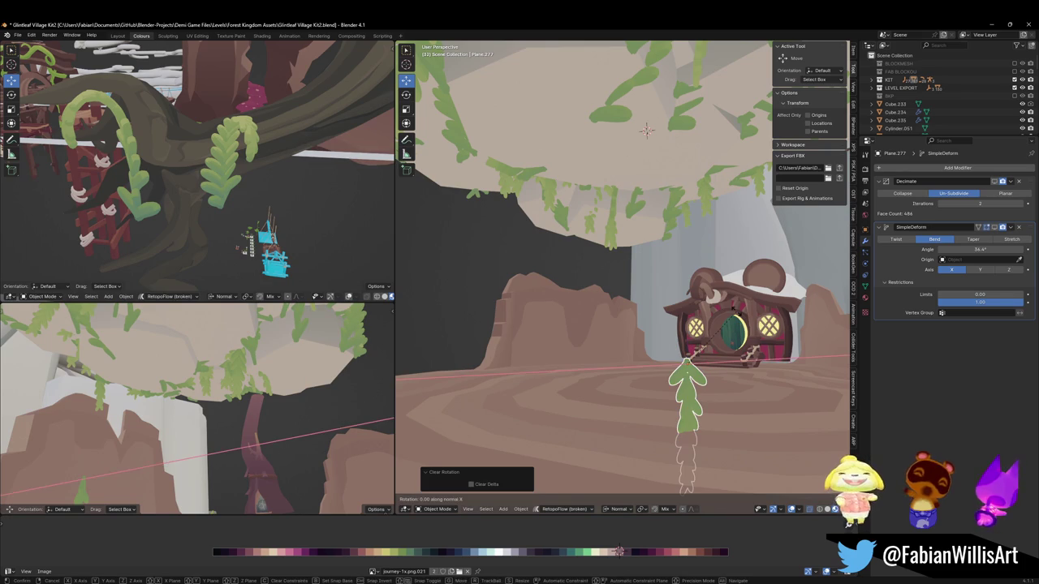
{"action": "key", "text": "Escape"}
{"action": "key", "text": "comma"}
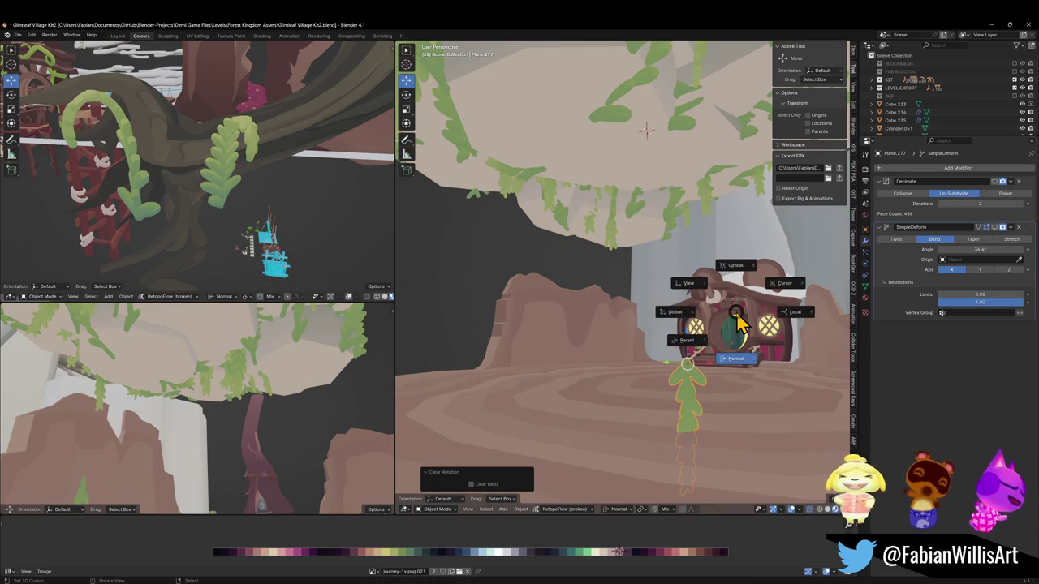
{"action": "left_click", "coordinate": [746, 397]}
{"action": "type", "text": "rx-90"}
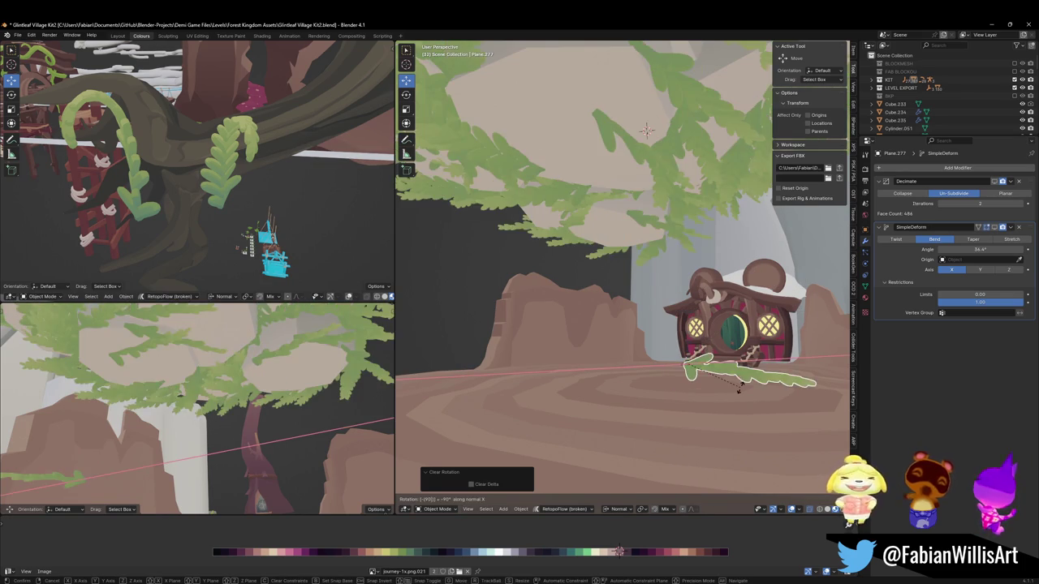
{"action": "key", "text": "Return"}
{"action": "type", "text": "rx-90"}
{"action": "key", "text": "Return"}
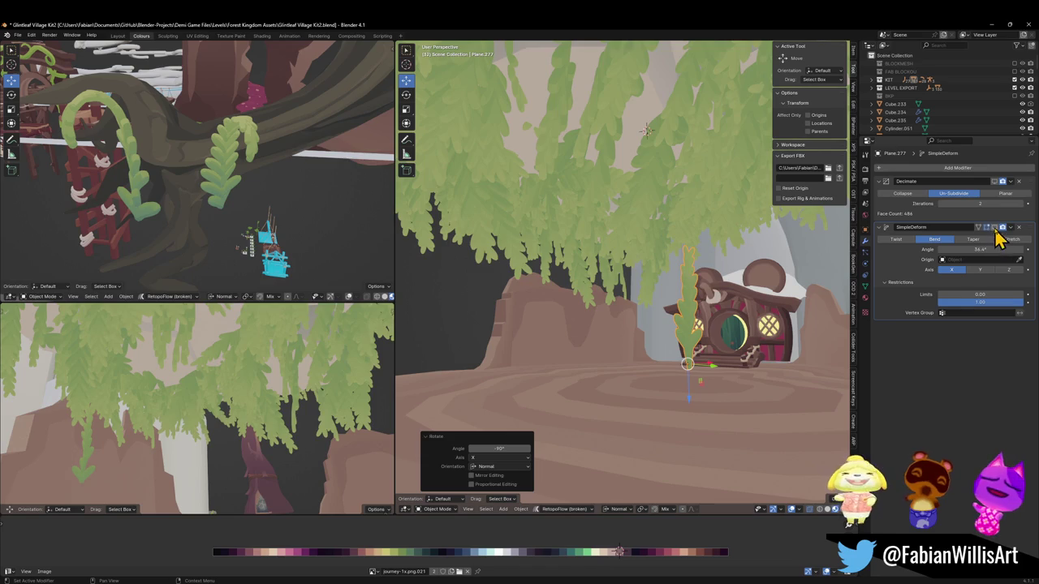
Scale the leaf plane to 1.155 along Z to make it taller.
{"action": "type", "text": "sz1.155"}
{"action": "key", "text": "Return"}
{"action": "key", "text": "shift+grave"}
{"action": "key", "text": "w"}
{"action": "left_click", "coordinate": [208, 402]}
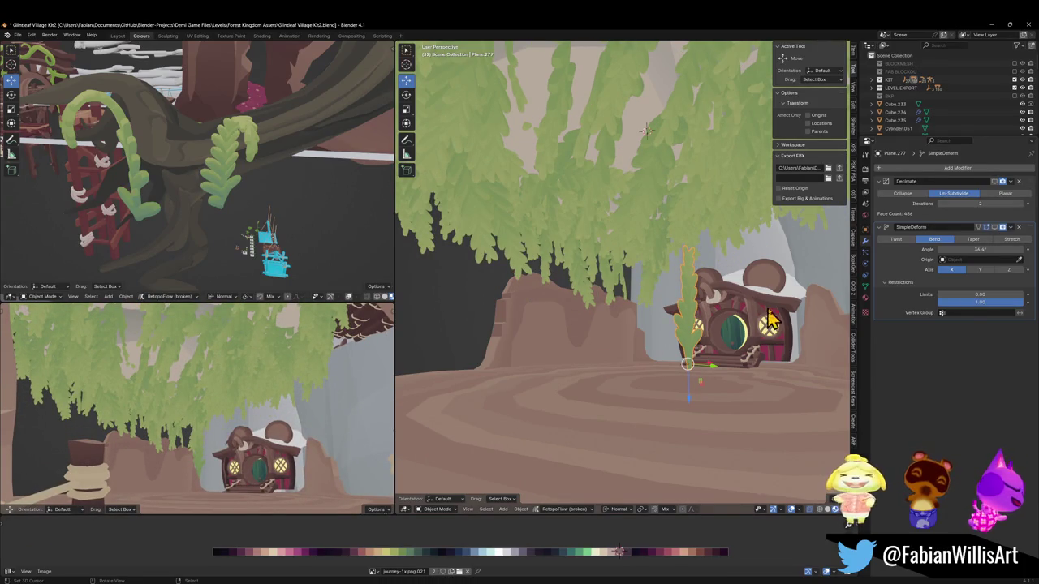
Tilt the leaf plane 17.1° and check the lengthened vines in the lower-left view.
{"action": "key", "text": "r"}
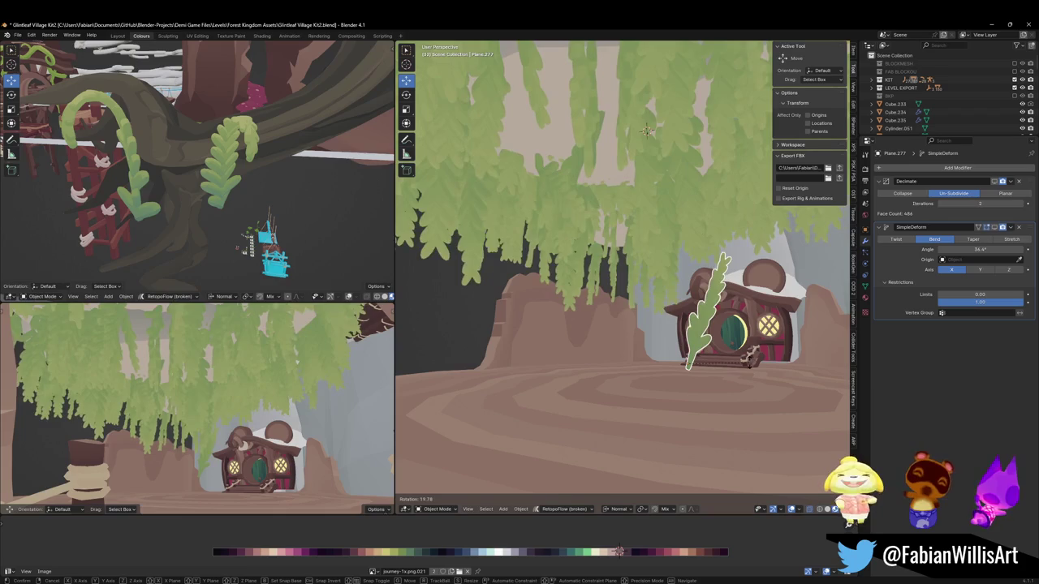
{"action": "left_click", "coordinate": [538, 390]}
{"action": "key", "text": "shift+grave"}
{"action": "key", "text": "w"}
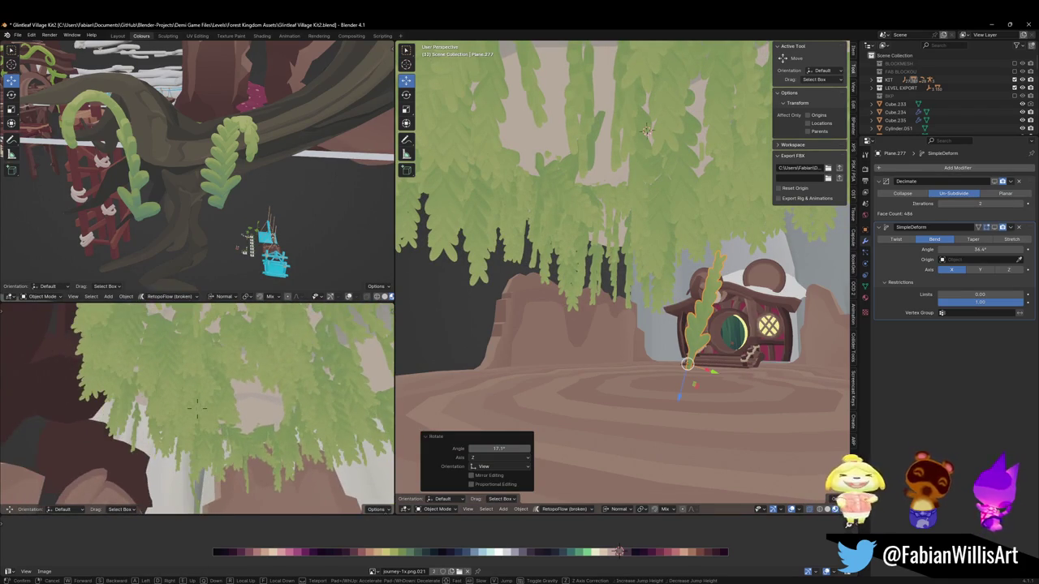
{"action": "left_click", "coordinate": [197, 406]}
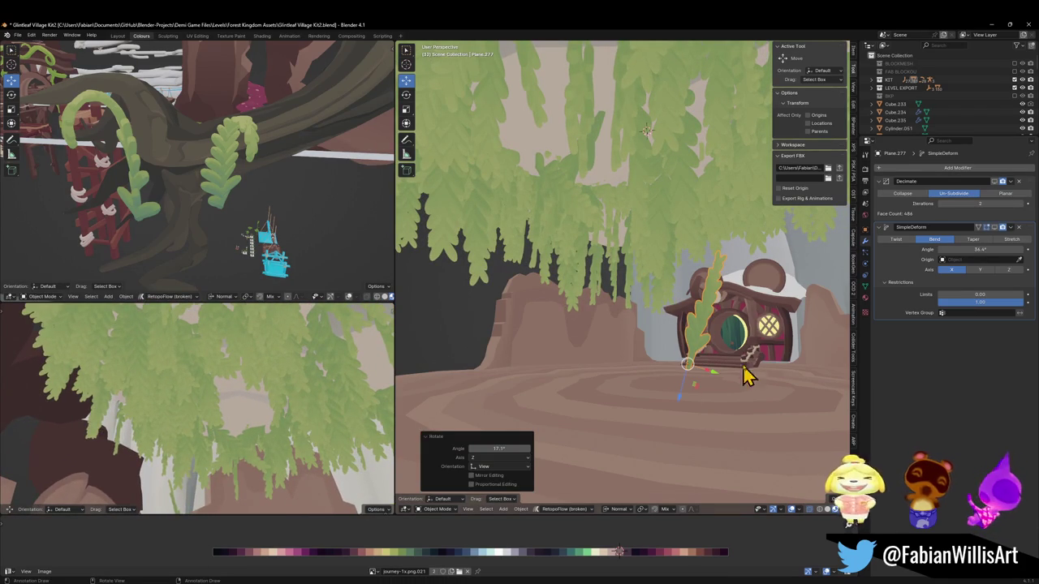
{"action": "left_click", "coordinate": [632, 183]}
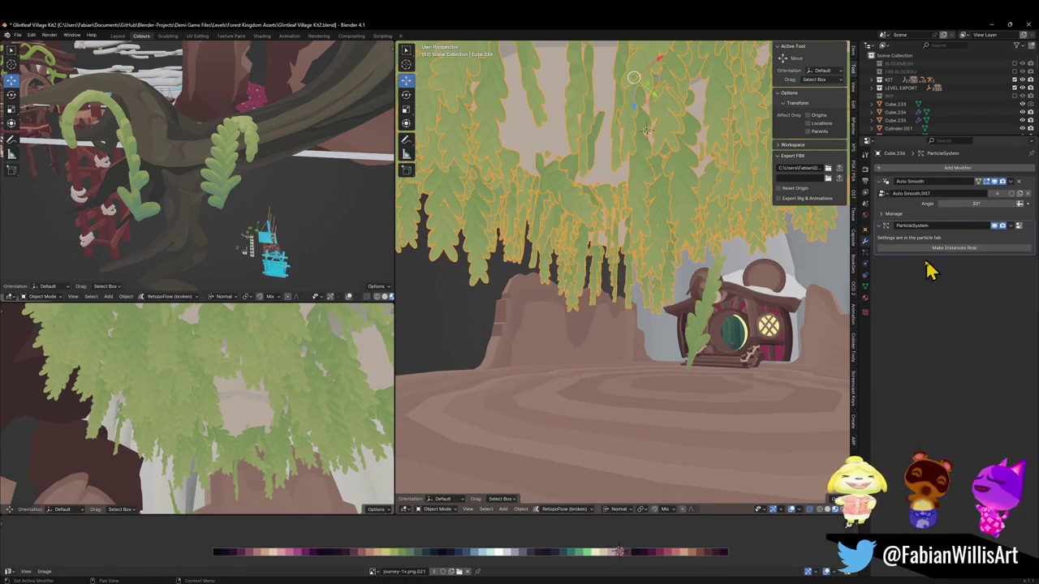
Try Phase values like 0.232 and 0.145 on Cube.236's hair particles, then reset Phase and Randomize Phase to 0.
{"action": "left_click", "coordinate": [865, 252]}
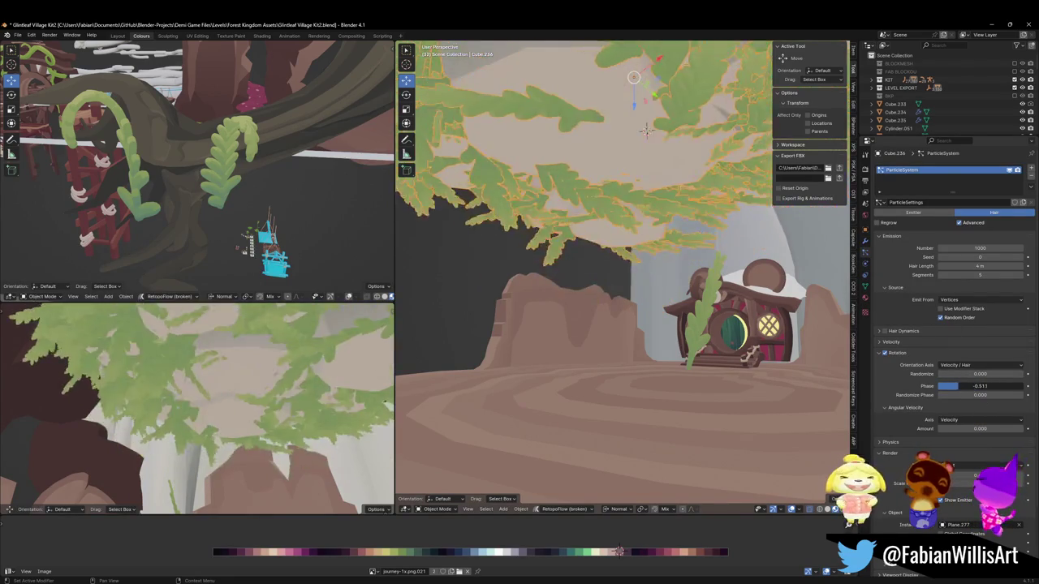
{"action": "left_click_drag", "start_coordinate": [979, 386], "coordinate": [995, 386]}
{"action": "key", "text": "Escape"}
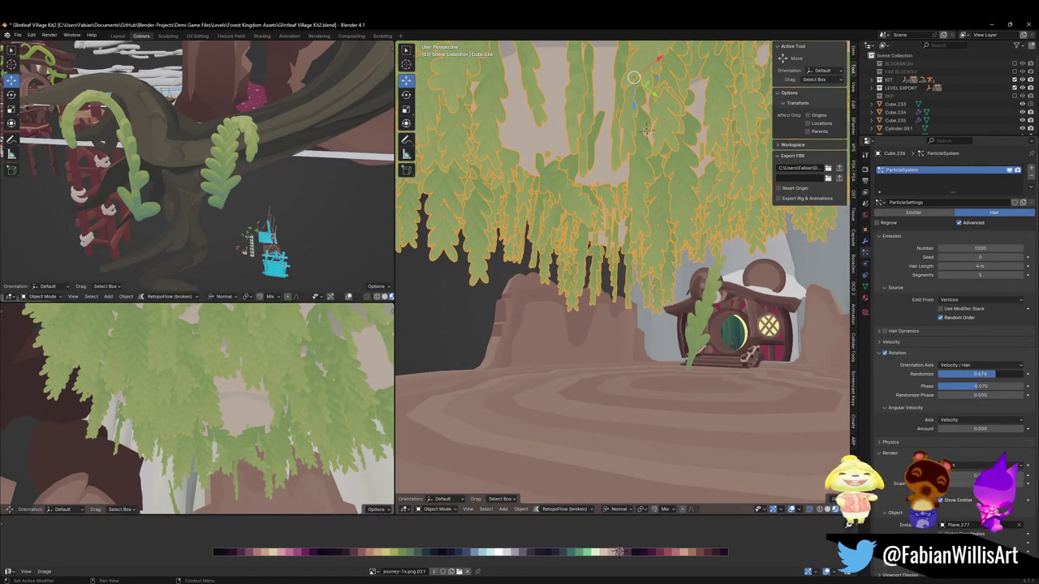
{"action": "left_click_drag", "start_coordinate": [979, 386], "coordinate": [979, 387]}
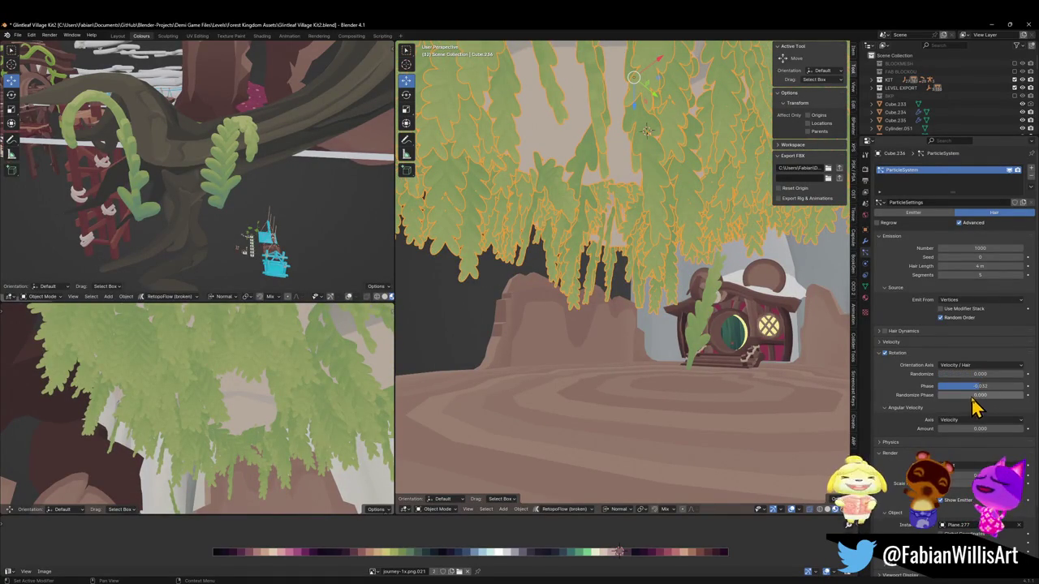
{"action": "left_click_drag", "start_coordinate": [979, 394], "coordinate": [941, 393]}
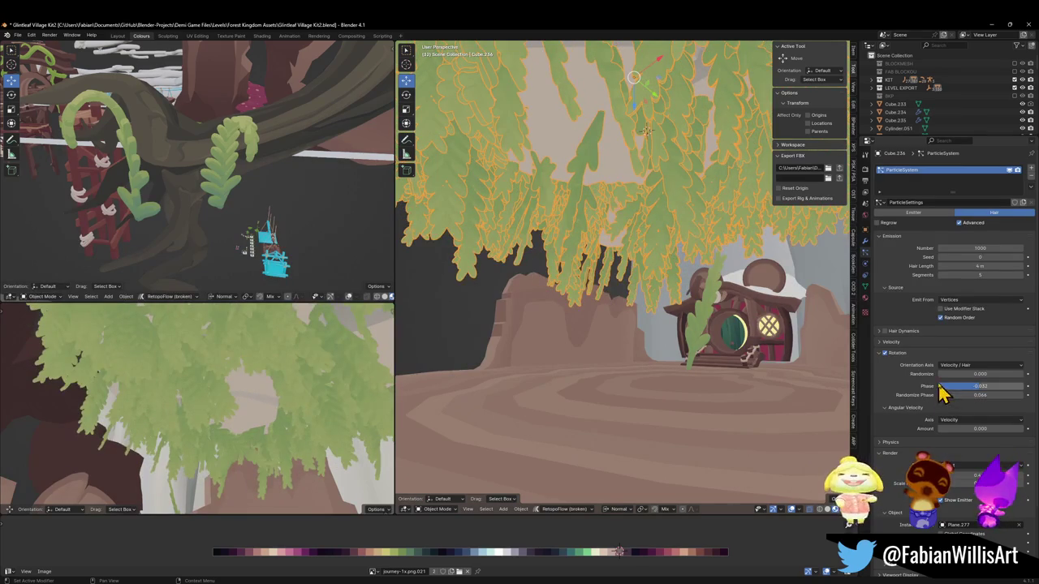
{"action": "mouse_move", "coordinate": [941, 395]}
{"action": "left_mouse_down"}
{"action": "mouse_move", "coordinate": [941, 408]}
{"action": "mouse_move", "coordinate": [1006, 394]}
{"action": "left_mouse_up"}
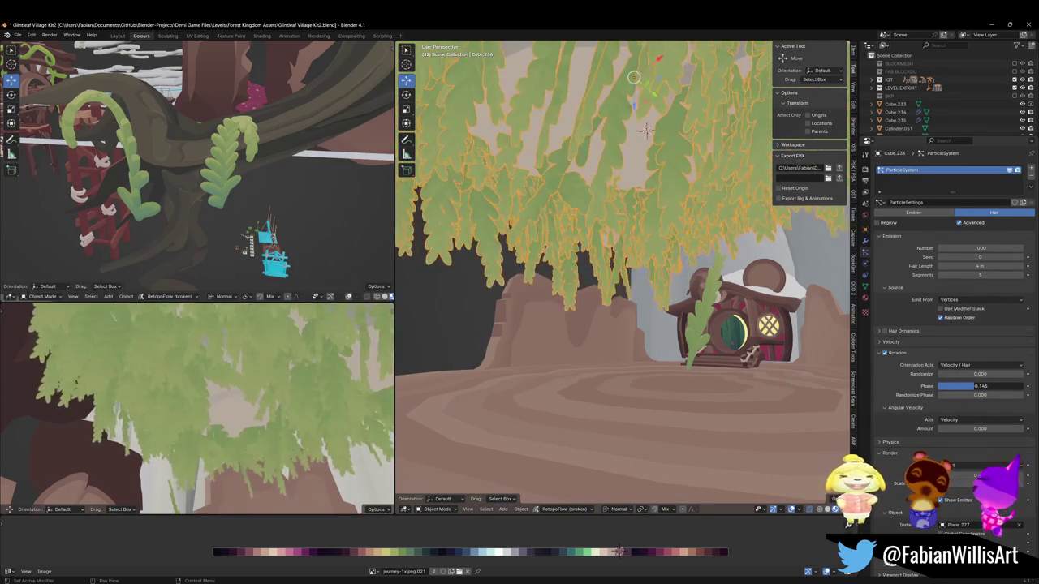
{"action": "right_click", "coordinate": [982, 389]}
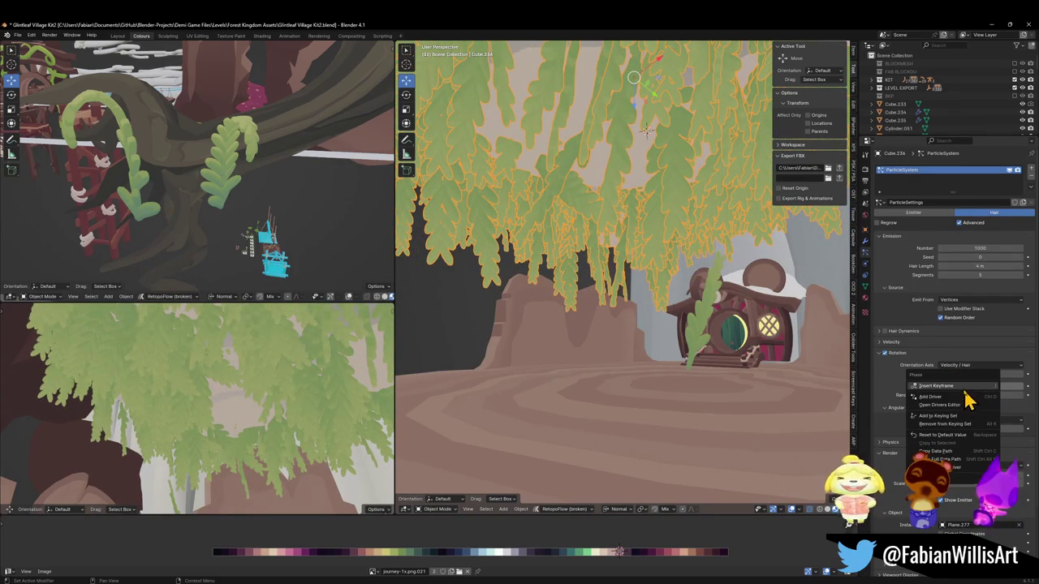
{"action": "left_click", "coordinate": [950, 435]}
{"action": "left_click", "coordinate": [696, 329]}
Tilt the fern leaf plane Plane.277 roughly 4 more degrees.
{"action": "key", "text": "shift+grave"}
{"action": "key", "text": "w"}
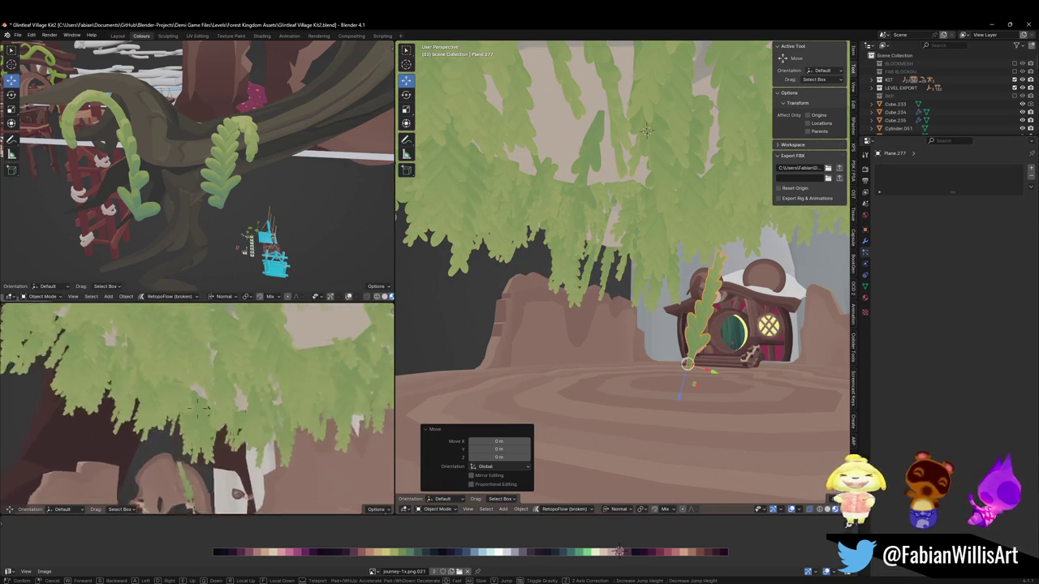
{"action": "left_click", "coordinate": [268, 426]}
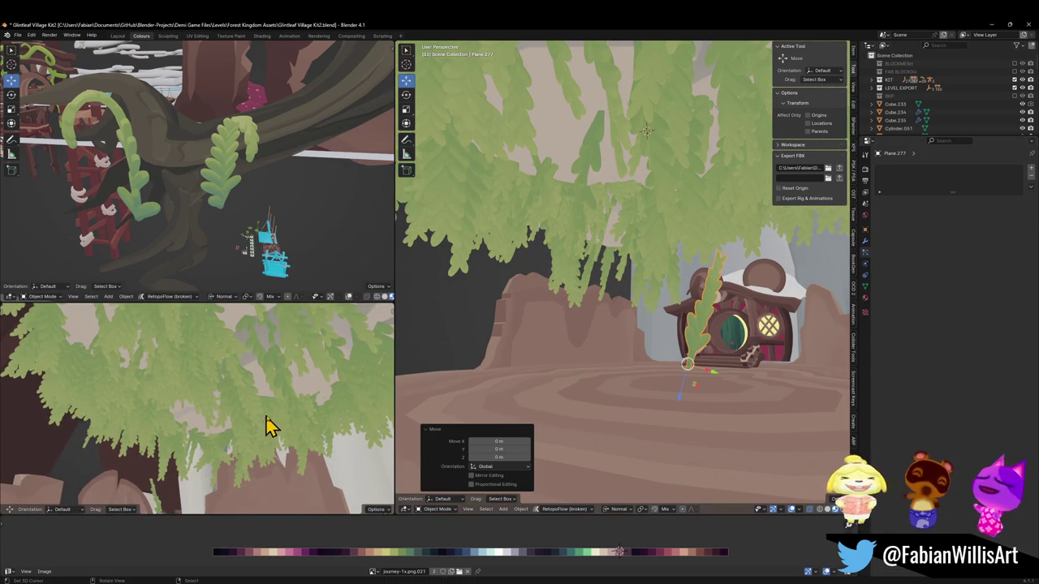
{"action": "key", "text": "r"}
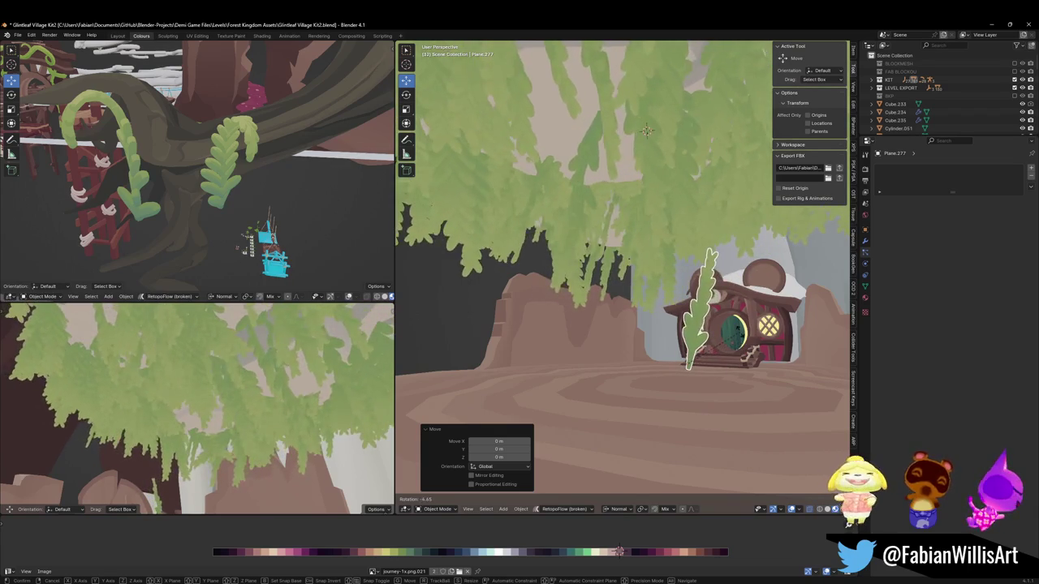
{"action": "left_click", "coordinate": [740, 333]}
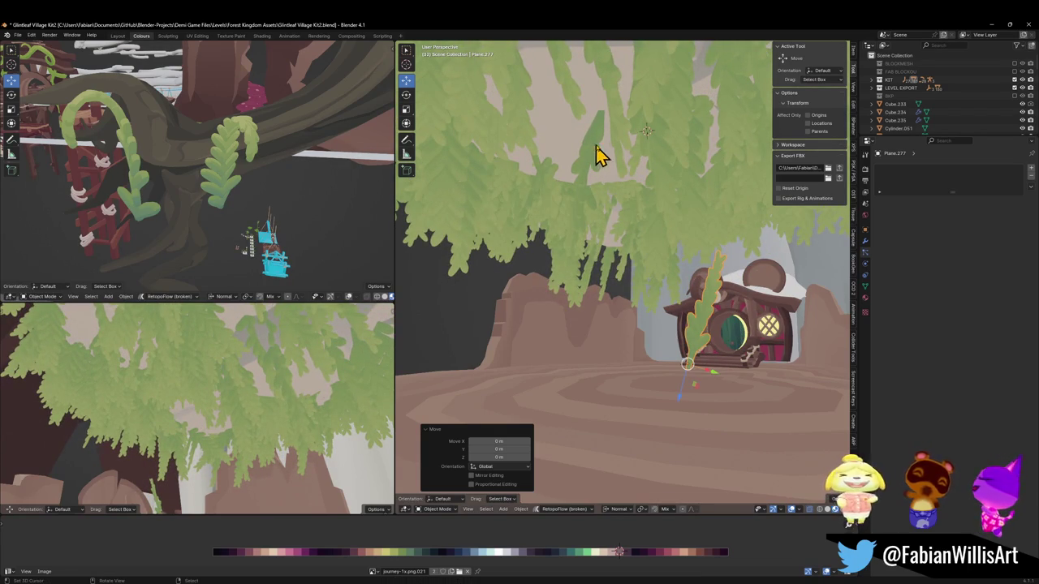
Show Cube.236 alone in Local View and orbit around its leaf-ringed rock.
{"action": "left_click", "coordinate": [599, 153]}
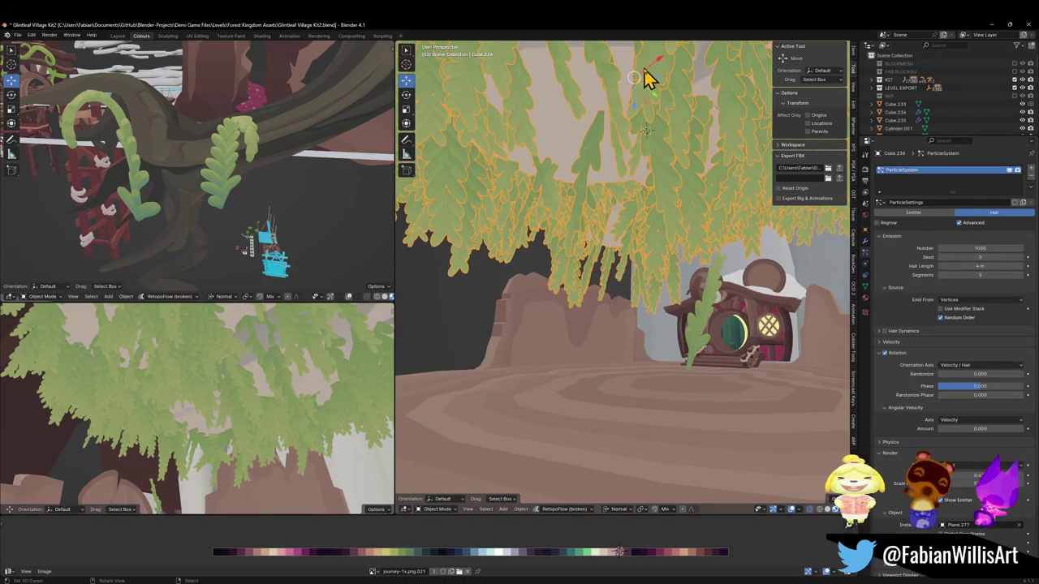
{"action": "key", "text": "shift+grave"}
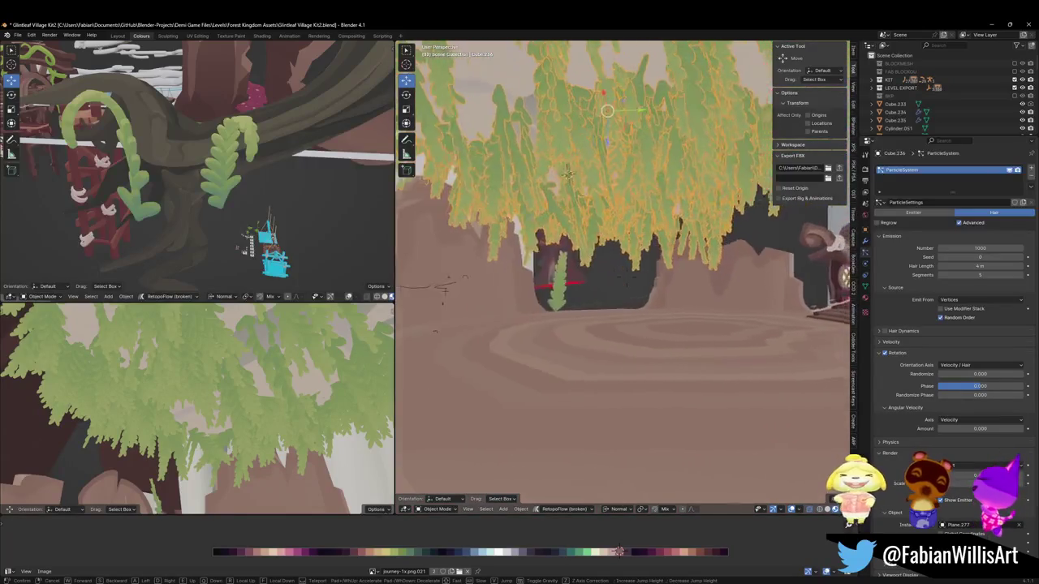
{"action": "left_click", "coordinate": [649, 126]}
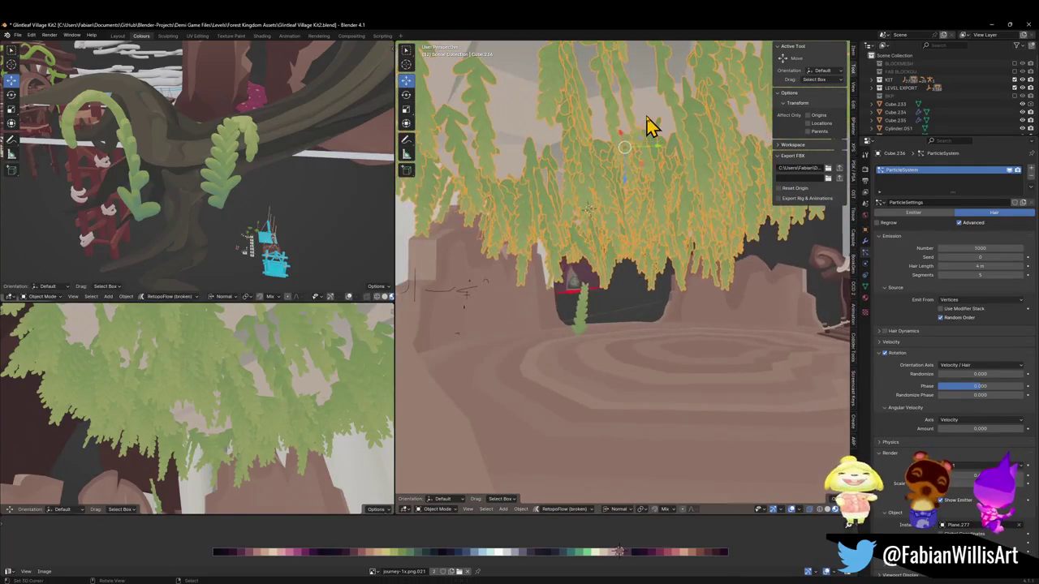
{"action": "key", "text": "KP_Divide"}
{"action": "mouse_move", "coordinate": [647, 128]}
{"action": "middle_mouse_down"}
{"action": "mouse_move", "coordinate": [625, 239]}
{"action": "mouse_move", "coordinate": [660, 204]}
{"action": "mouse_move", "coordinate": [682, 206]}
{"action": "mouse_move", "coordinate": [674, 200]}
{"action": "middle_mouse_up"}
{"action": "key", "text": "shift+grave"}
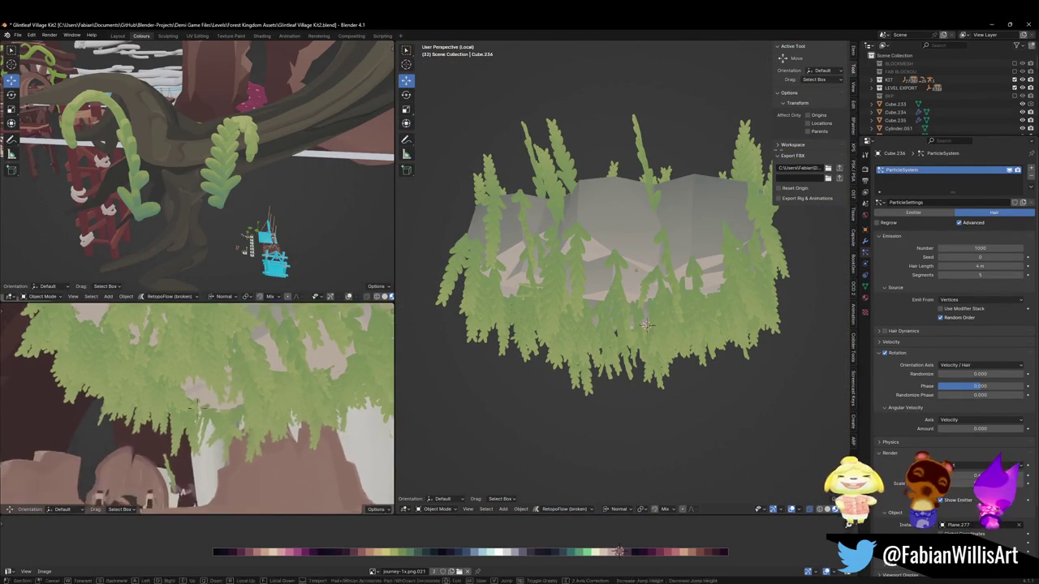
Set Cube.236's particle rotation Orientation Axis to Object X.
{"action": "key", "text": "w"}
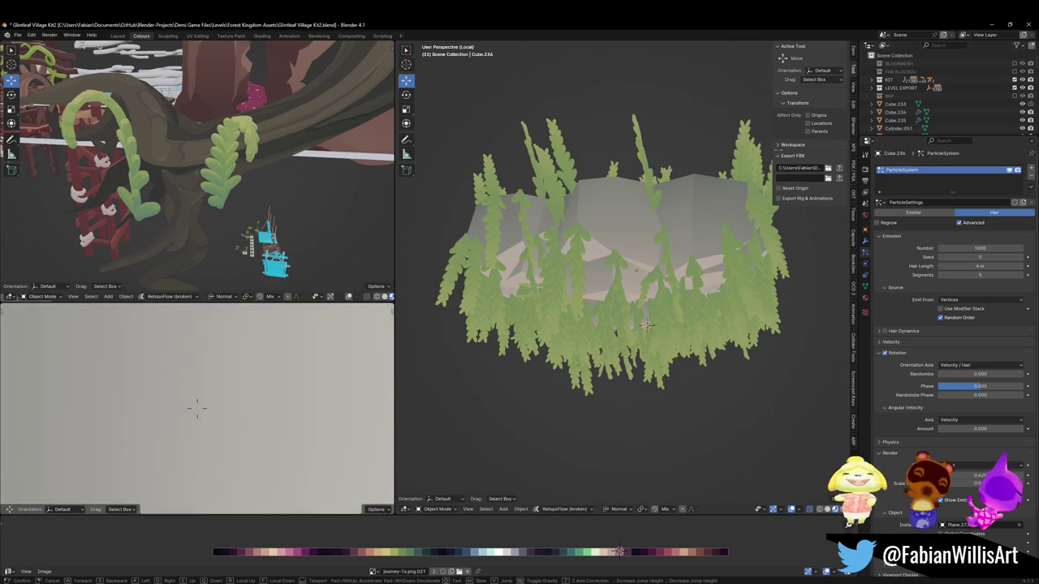
{"action": "key", "text": "s"}
{"action": "key", "text": "w"}
{"action": "key", "text": "s"}
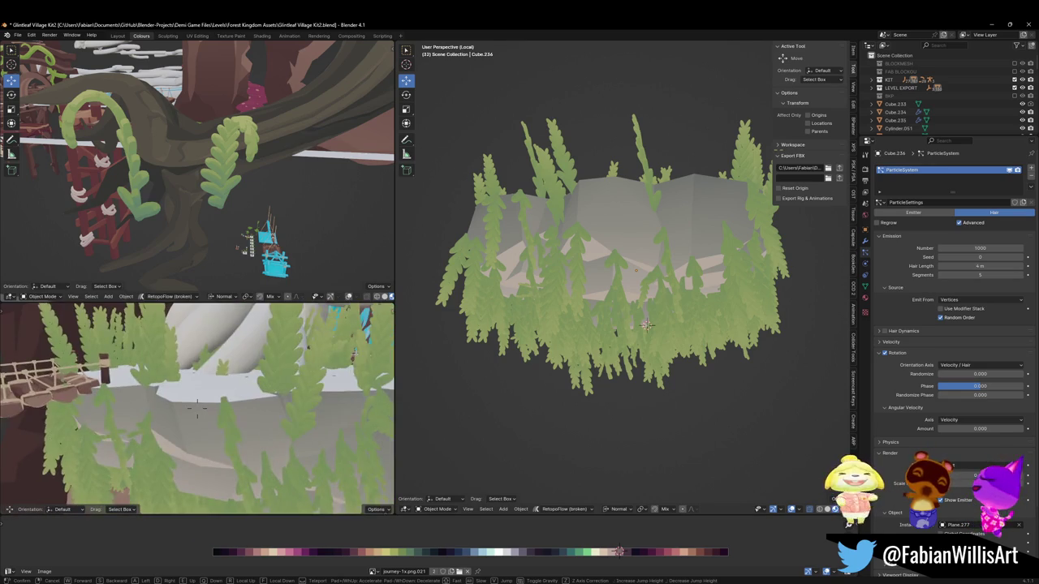
{"action": "left_click", "coordinate": [247, 389]}
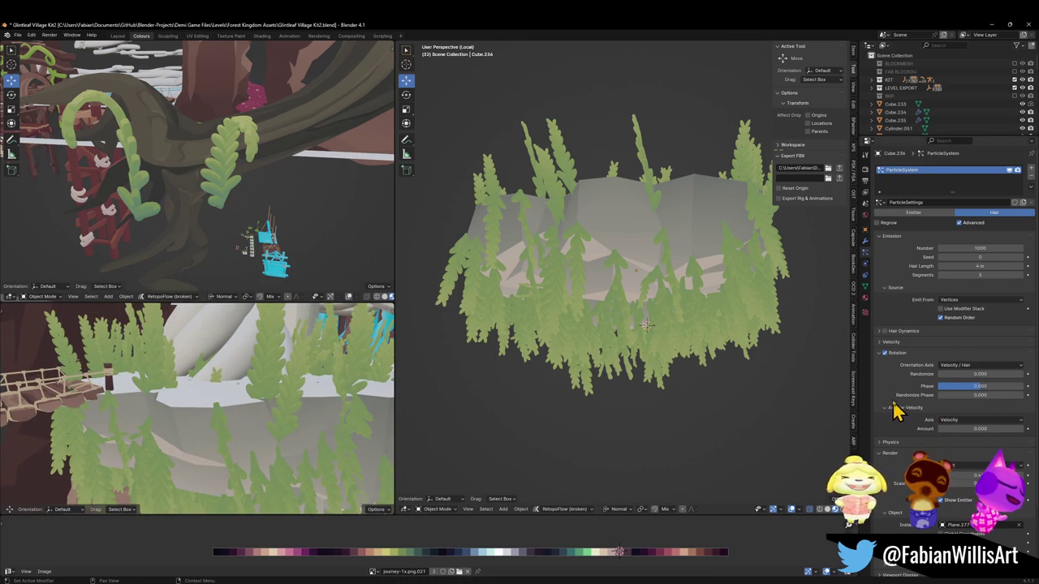
{"action": "left_click", "coordinate": [982, 366]}
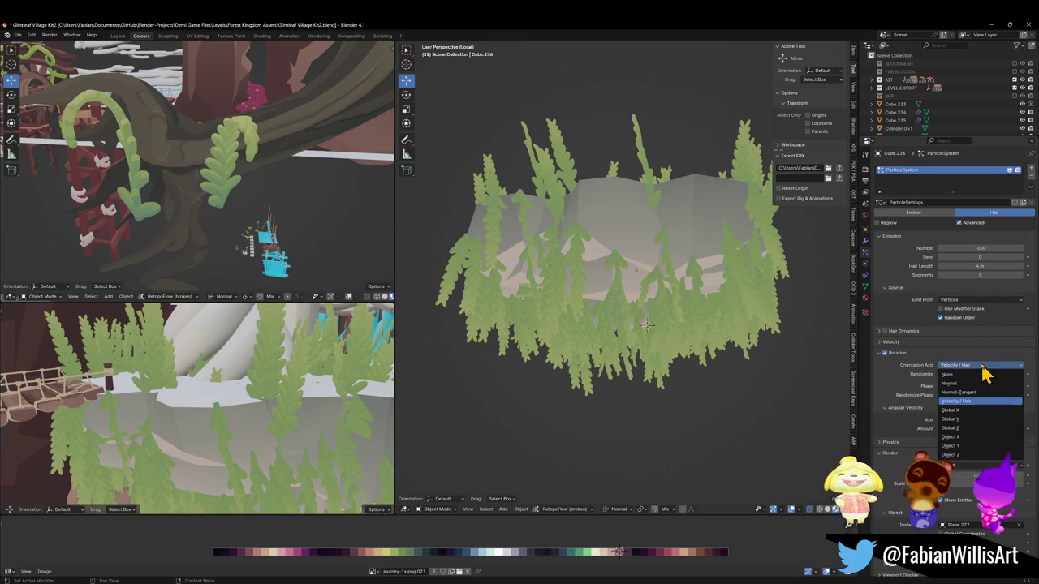
{"action": "left_click", "coordinate": [972, 437]}
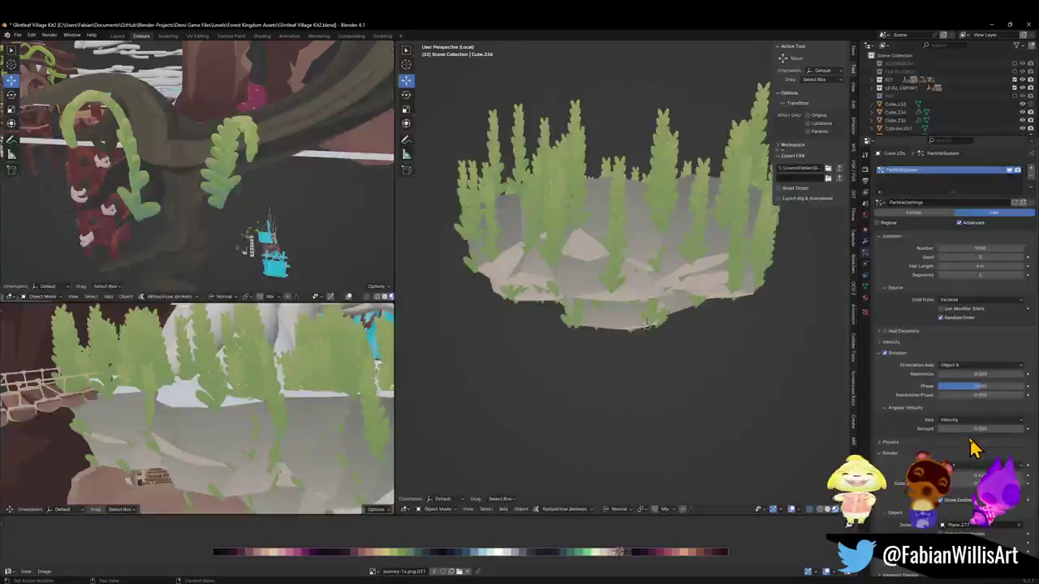
Clear Plane.277's rotation so the ferns hang straight down.
{"action": "middle_click_drag", "start_coordinate": [203, 461], "coordinate": [159, 471], "text": "shift"}
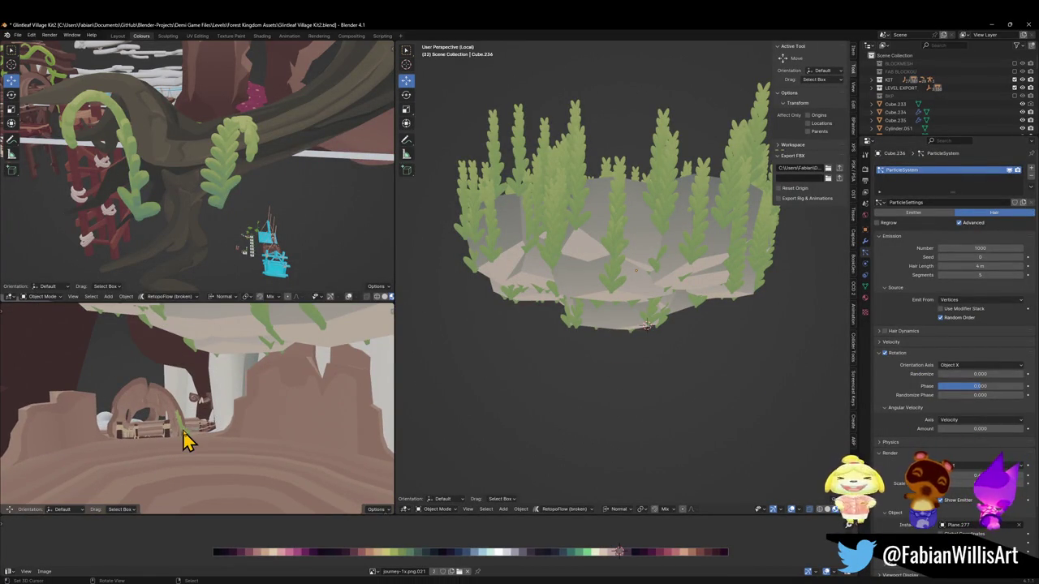
{"action": "left_click", "coordinate": [184, 435]}
{"action": "key", "text": "alt+r"}
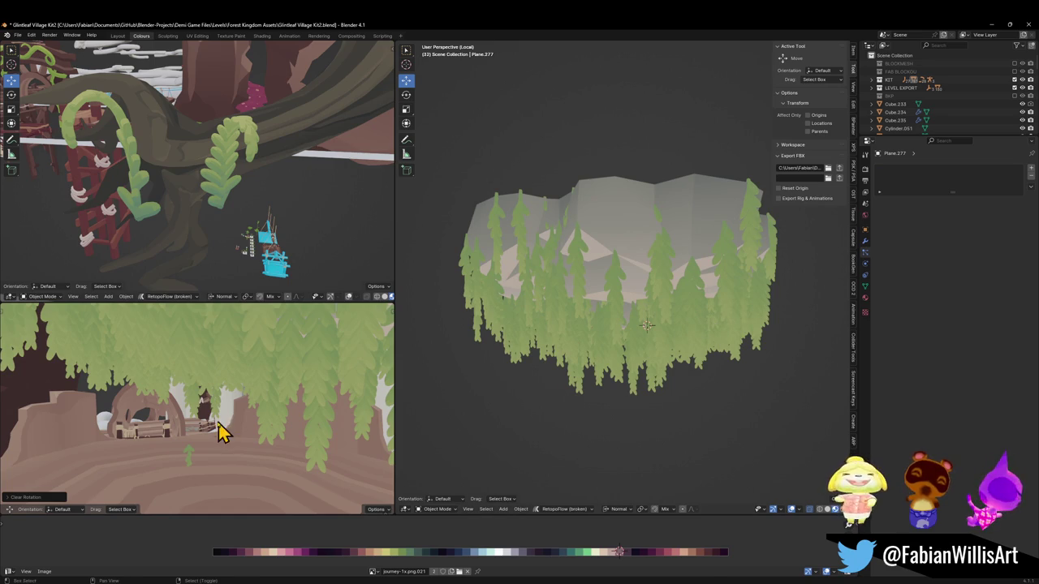
Check Cube.236's particle settings, save the file, and collapse its Rotation panel.
{"action": "key", "text": "shift+grave"}
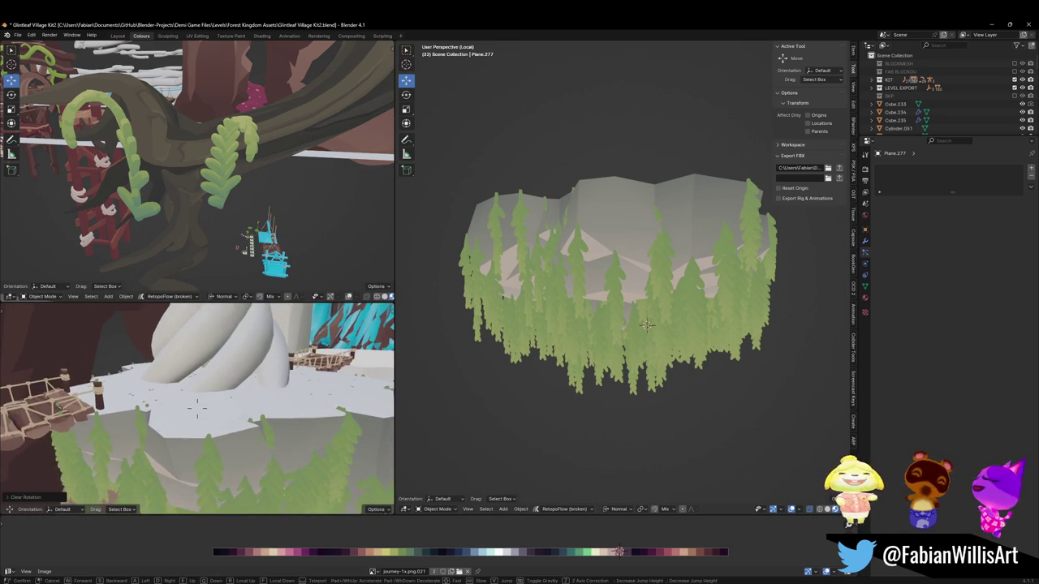
{"action": "left_click", "coordinate": [197, 403]}
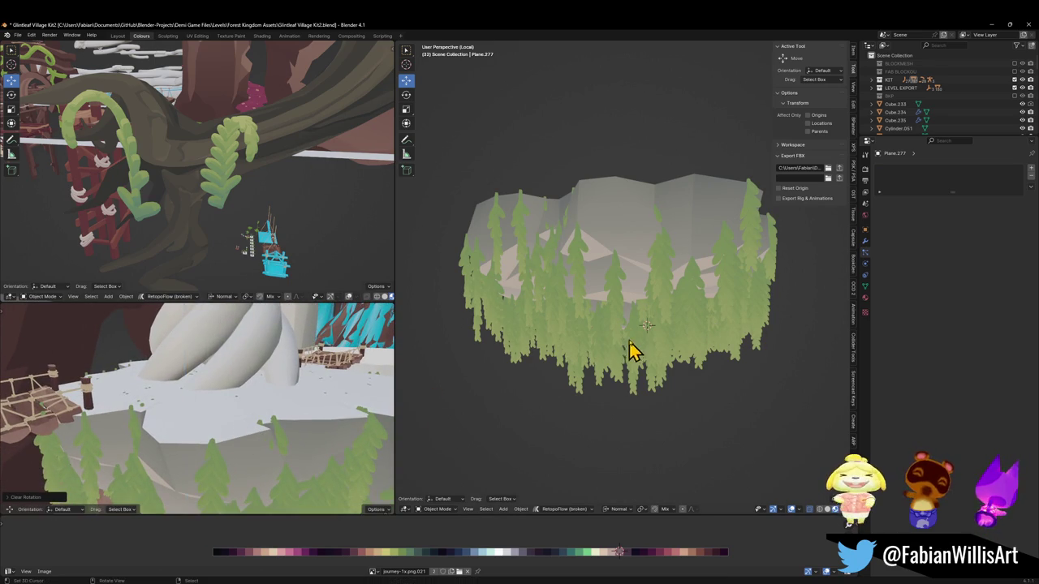
{"action": "left_click", "coordinate": [633, 285]}
{"action": "key", "text": "shift+grave"}
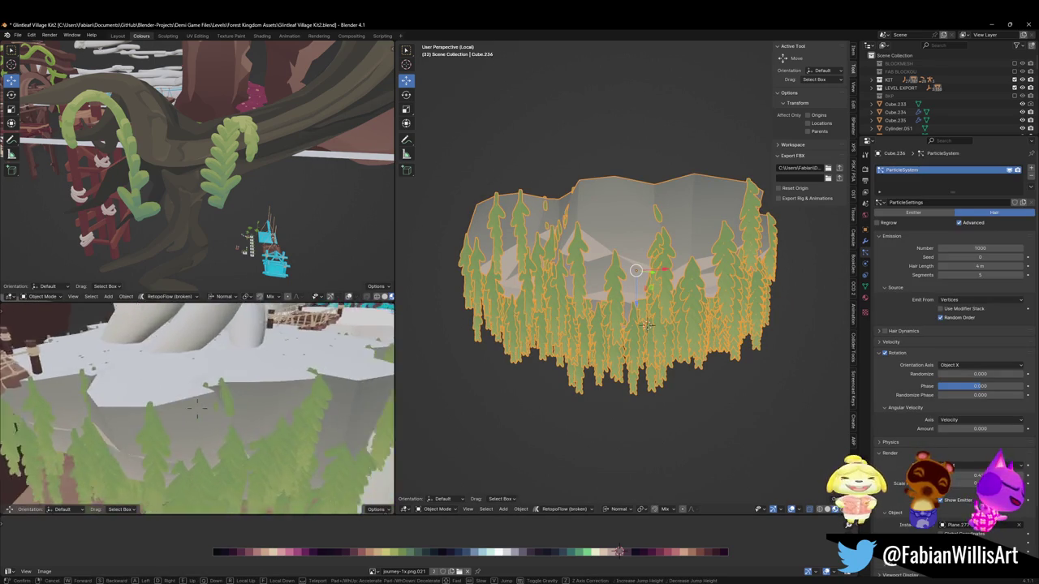
{"action": "key", "text": "ctrl+s"}
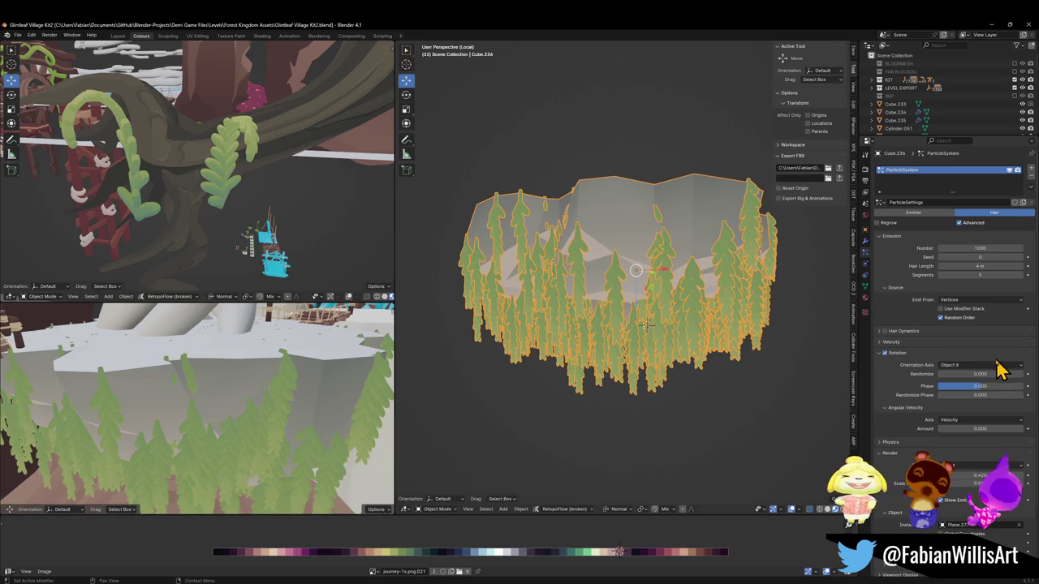
{"action": "left_click", "coordinate": [878, 357]}
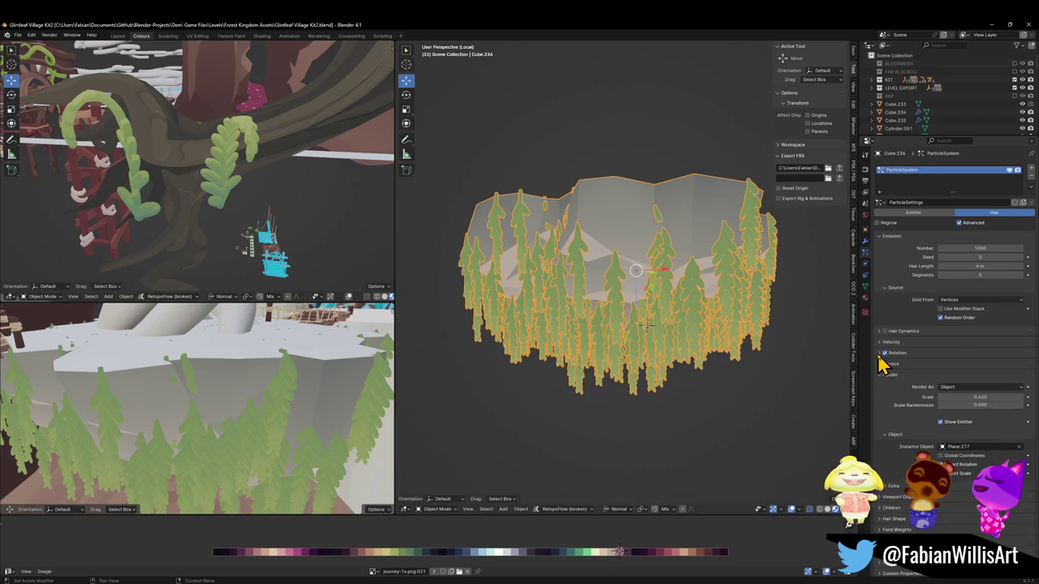
Bring Plane.277 into close perspective view under the canopy and save Glintleaf Village Kit2.blend.
{"action": "key", "text": "shift+grave"}
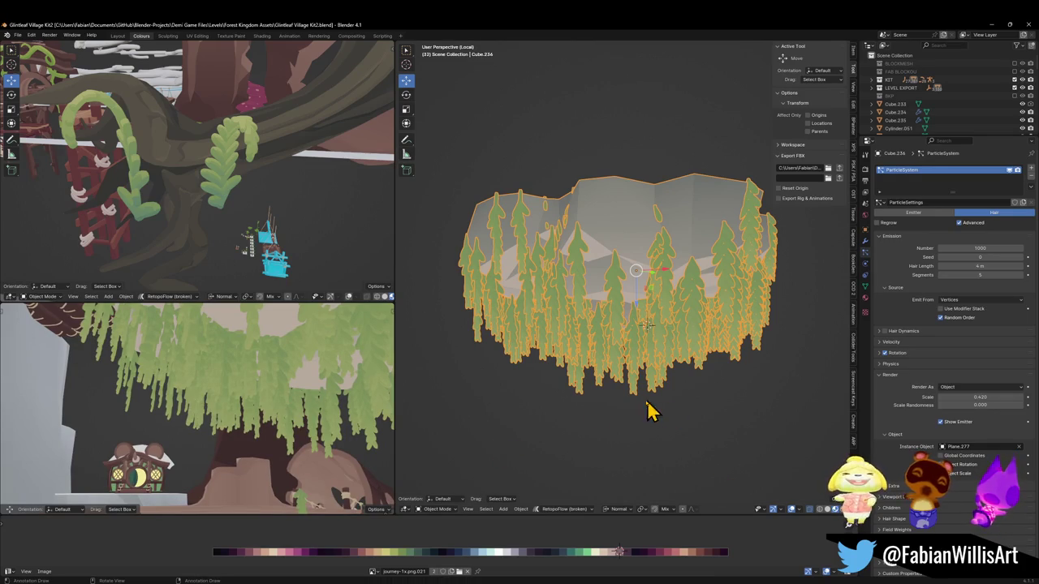
{"action": "left_click", "coordinate": [319, 506]}
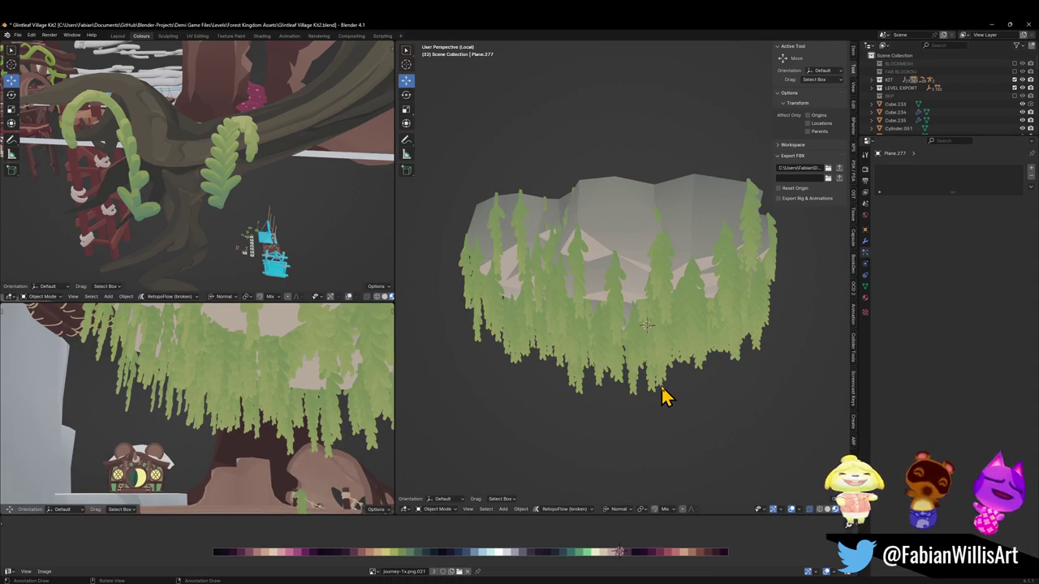
{"action": "key", "text": "KP_3"}
{"action": "middle_click_drag", "start_coordinate": [631, 381], "coordinate": [676, 364]}
{"action": "key", "text": "ctrl+s"}
{"action": "scroll", "coordinate": [670, 370], "scroll_direction": "down", "scroll_amount": 5}
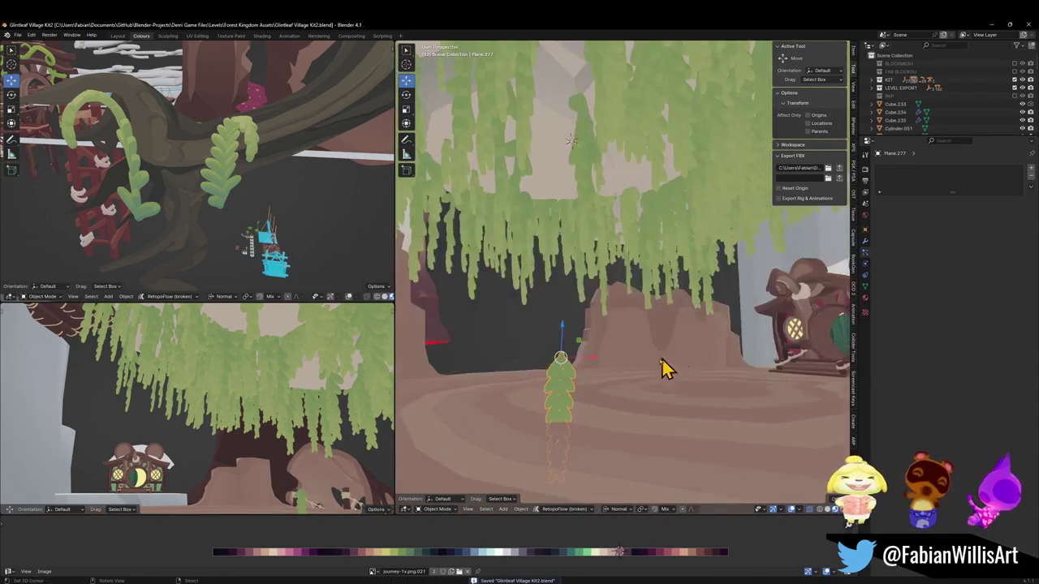
Duplicate the vine leaf Plane.277 and set the copy beside the original.
{"action": "key", "text": "Tab"}
{"action": "key", "text": "alt+a"}
{"action": "key", "text": "a"}
{"action": "key", "text": "q"}
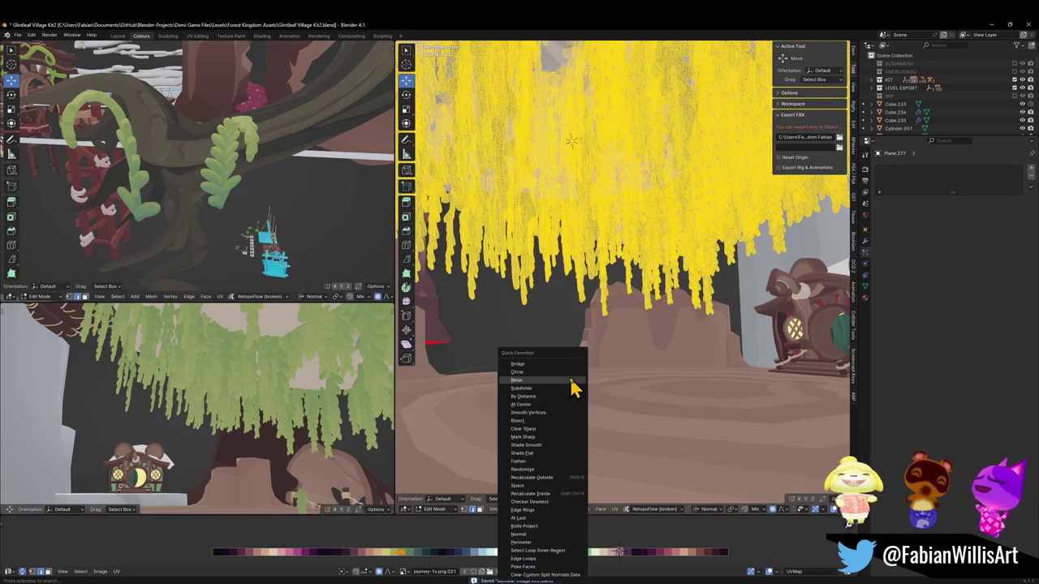
{"action": "left_click", "coordinate": [545, 388]}
{"action": "key", "text": "Tab"}
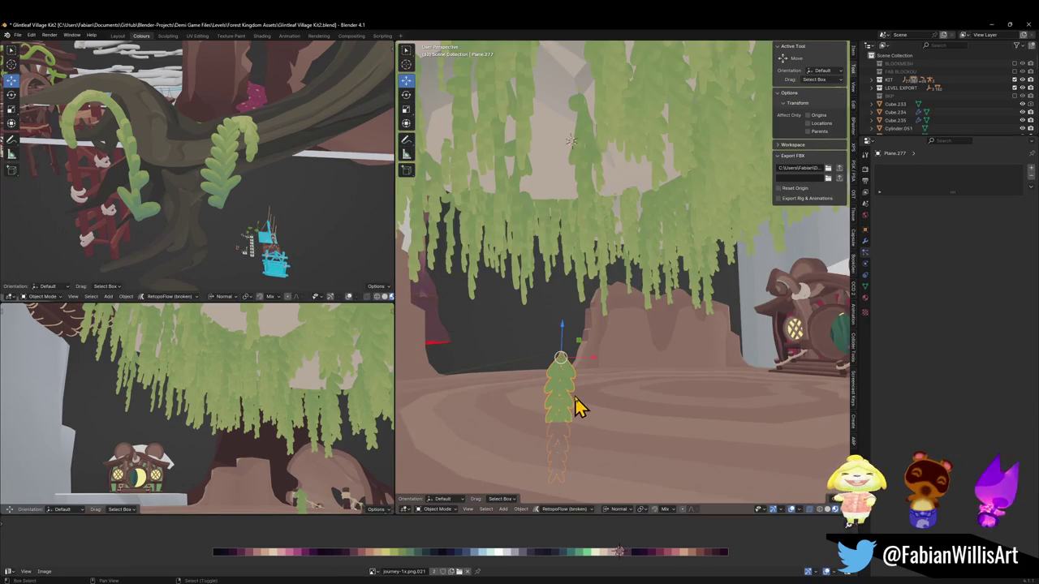
{"action": "key", "text": "shift+d"}
{"action": "left_click", "coordinate": [632, 404]}
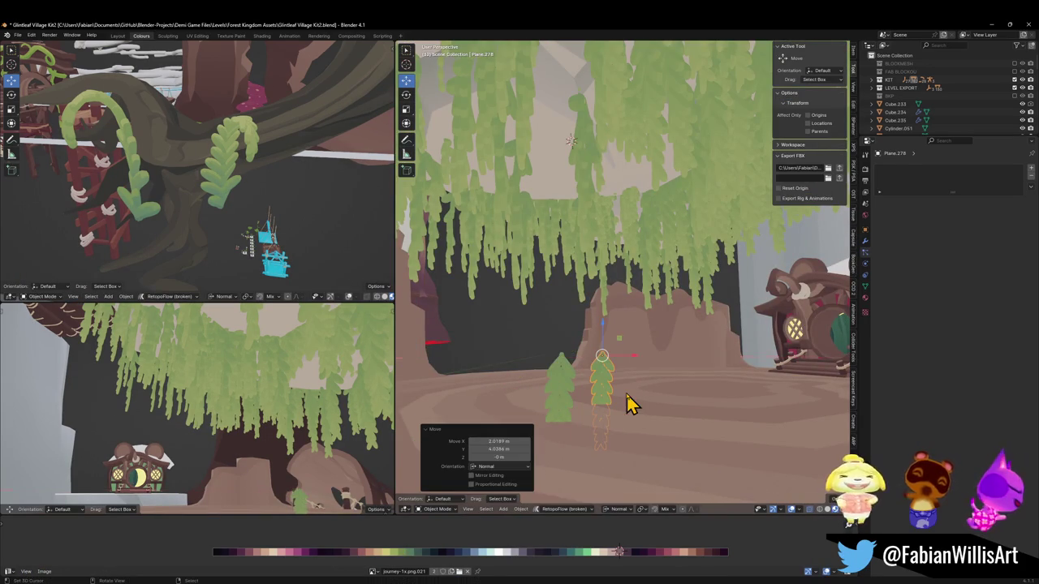
Merge the original leaf mesh's vertices by distance at 0.17 m.
{"action": "left_click", "coordinate": [571, 390]}
{"action": "key", "text": "Tab"}
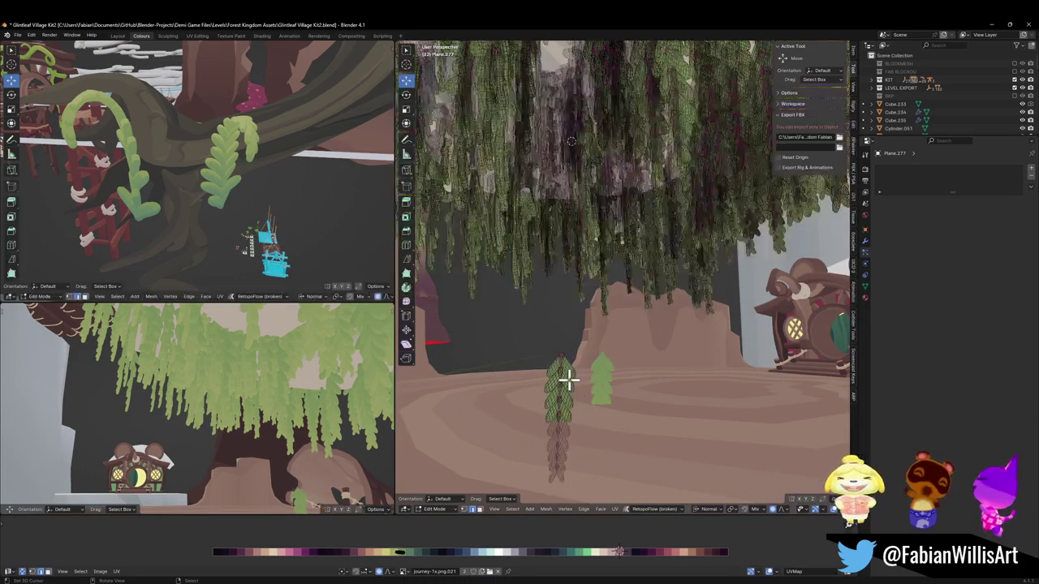
{"action": "key", "text": "q"}
{"action": "left_click", "coordinate": [540, 398]}
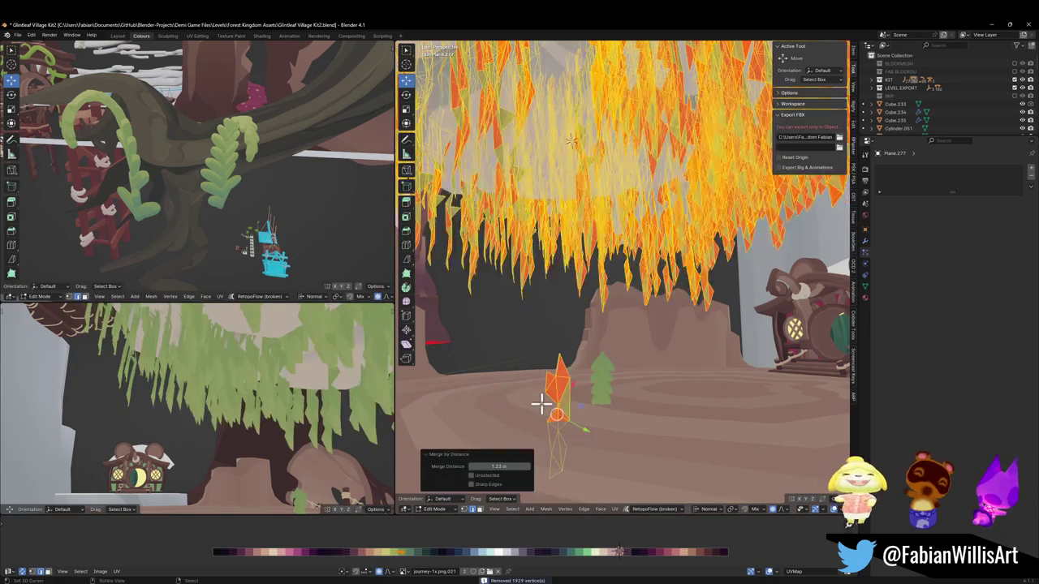
{"action": "left_click_drag", "start_coordinate": [498, 465], "coordinate": [431, 466]}
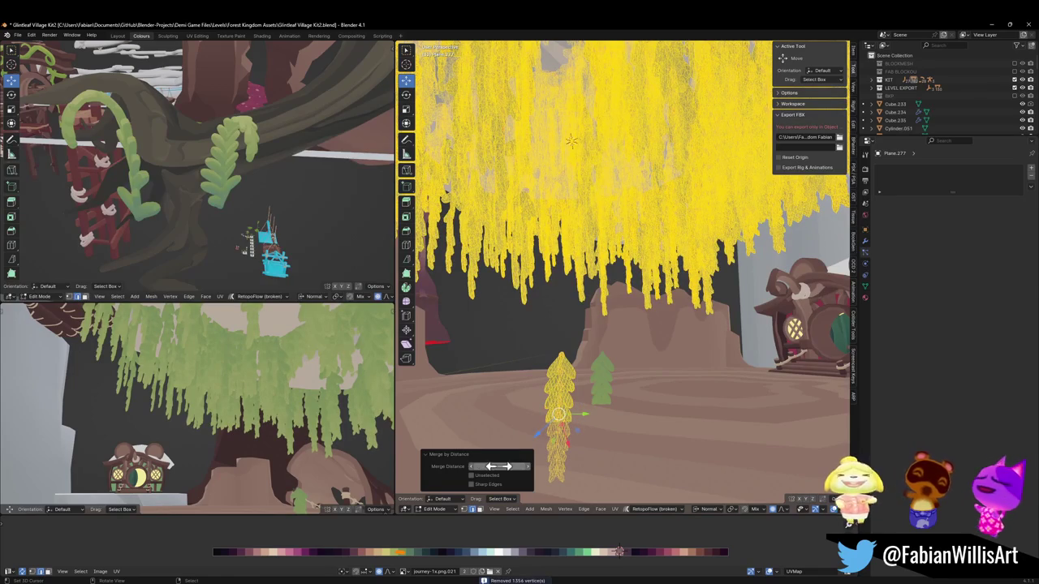
Scale the leaf mesh slightly narrower with proportional editing, checking the canopy in the lower view.
{"action": "key", "text": "shift+grave"}
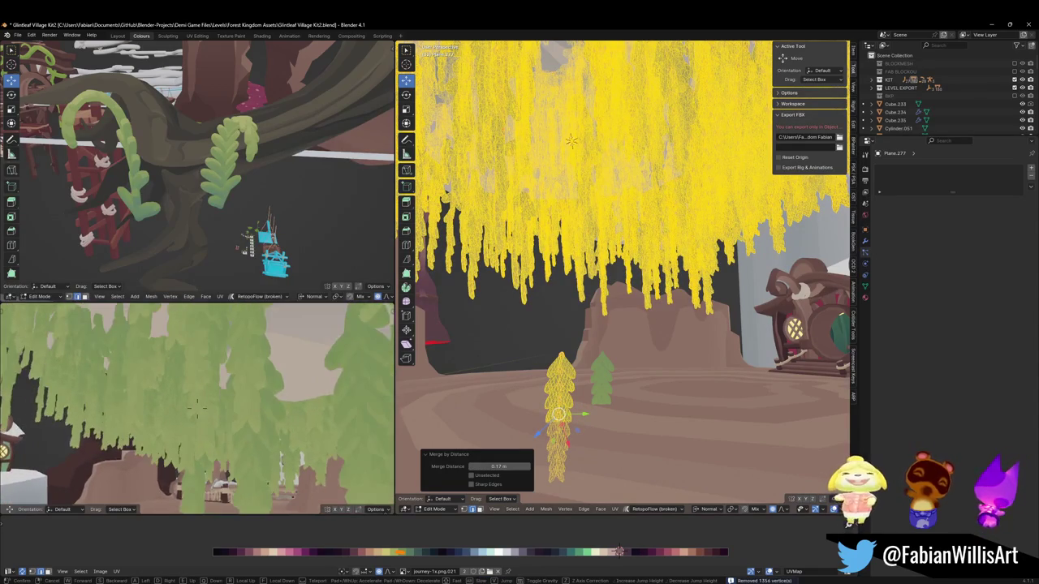
{"action": "key", "text": "s"}
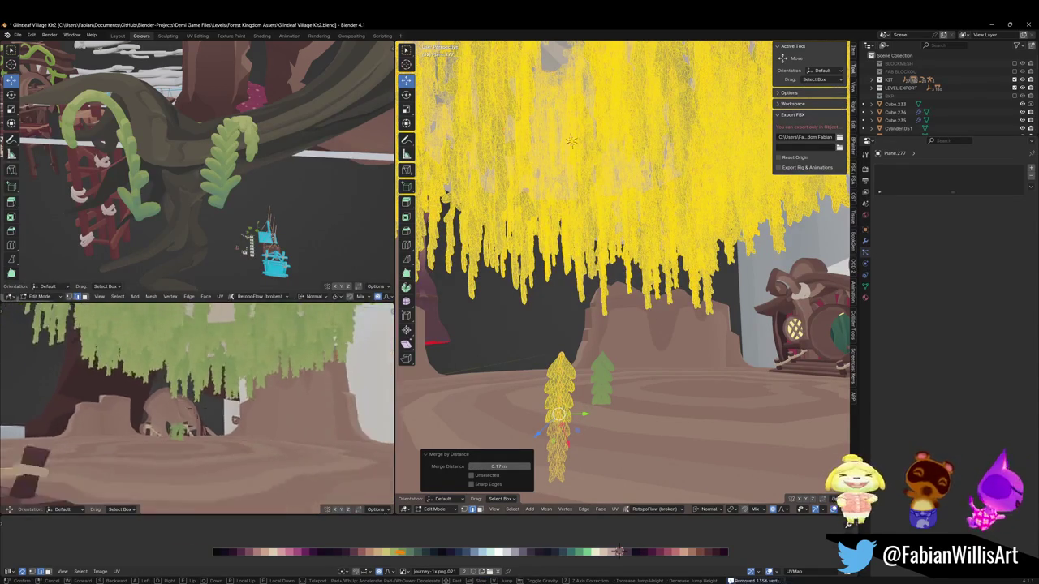
{"action": "key", "text": "w"}
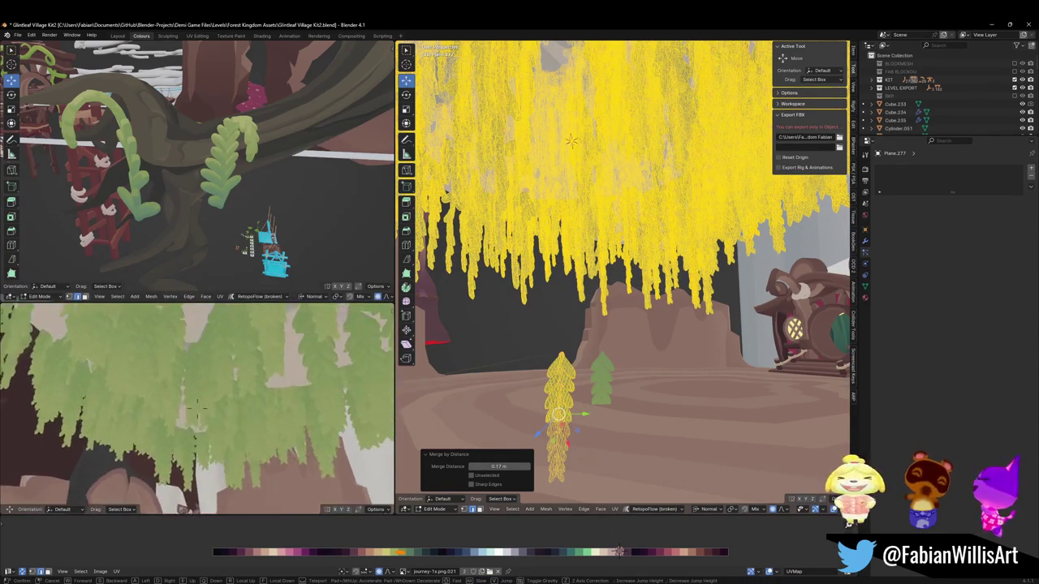
{"action": "key", "text": "w"}
{"action": "key", "text": "s"}
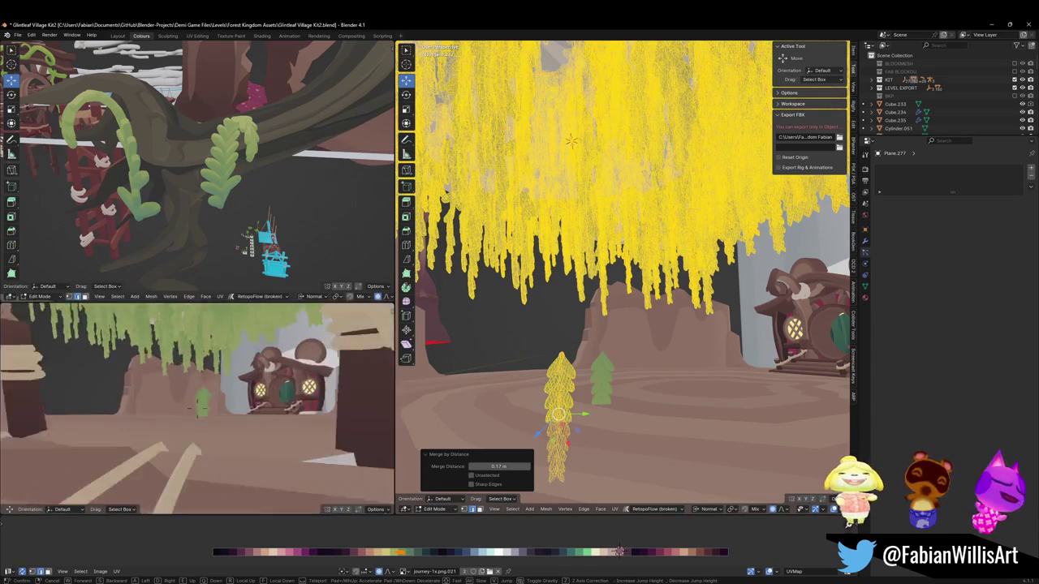
{"action": "left_click", "coordinate": [296, 428]}
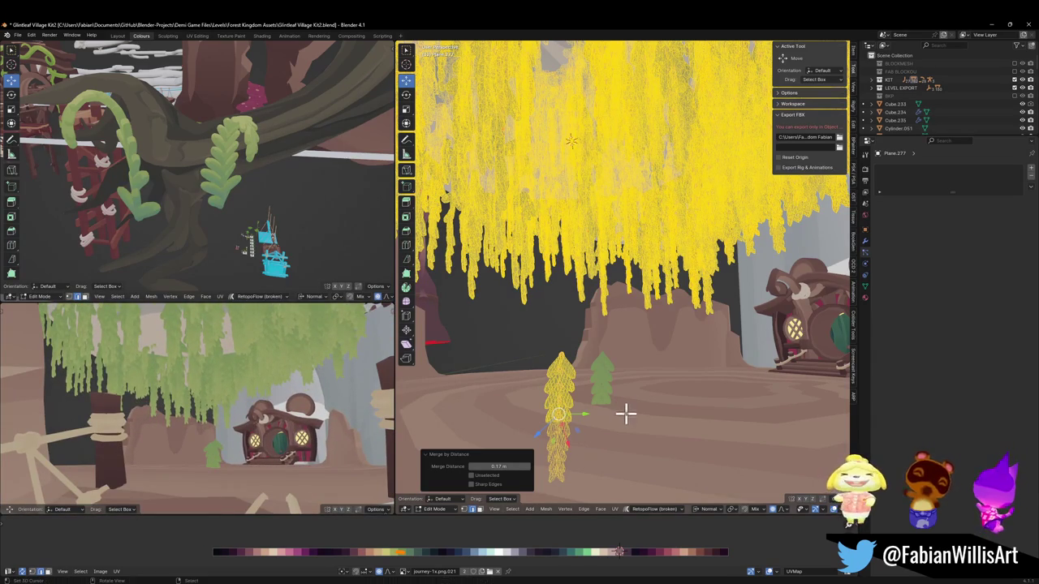
{"action": "key", "text": "s"}
{"action": "left_click", "coordinate": [599, 405]}
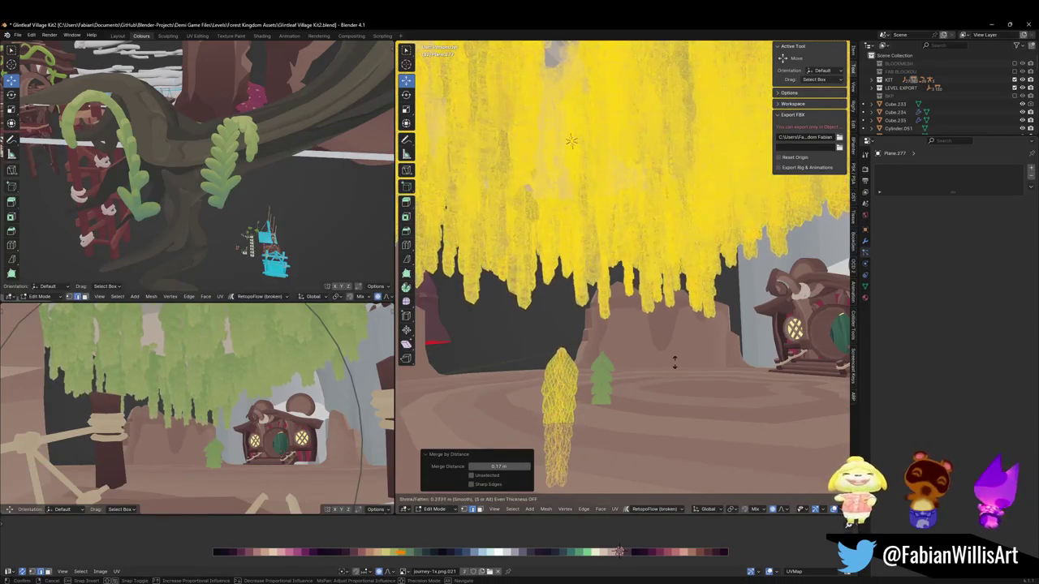
Try thinning the vine strands, check them in the lower view, then undo it.
{"action": "left_click", "coordinate": [576, 412]}
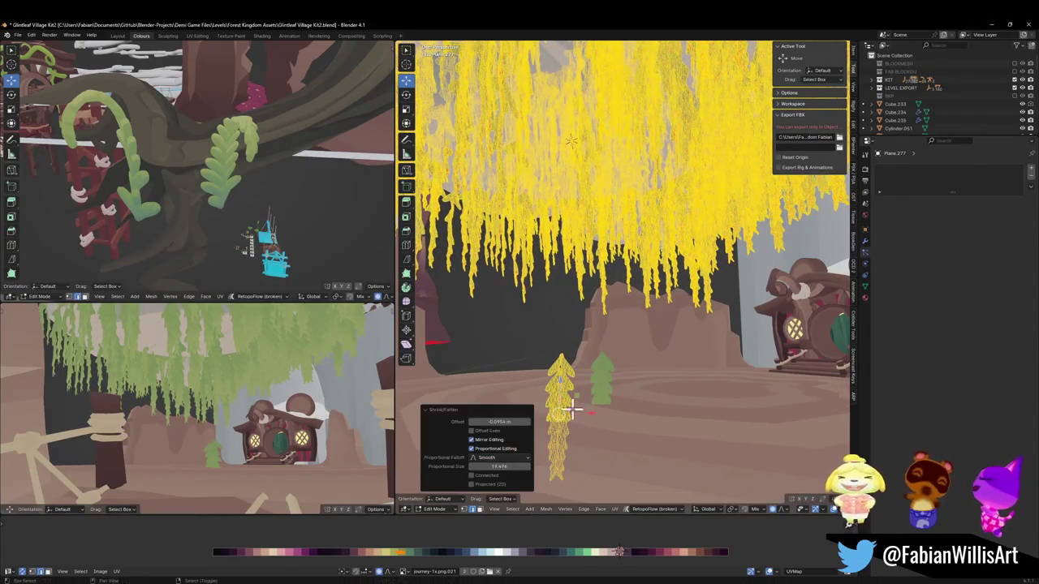
{"action": "key", "text": "shift+grave"}
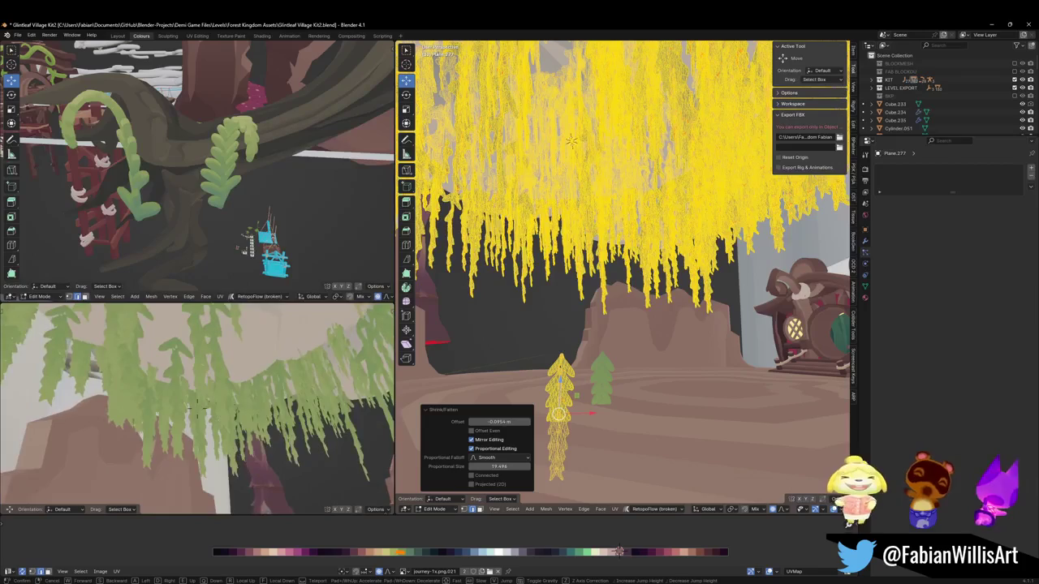
{"action": "left_click", "coordinate": [135, 432]}
{"action": "key", "text": "ctrl+z"}
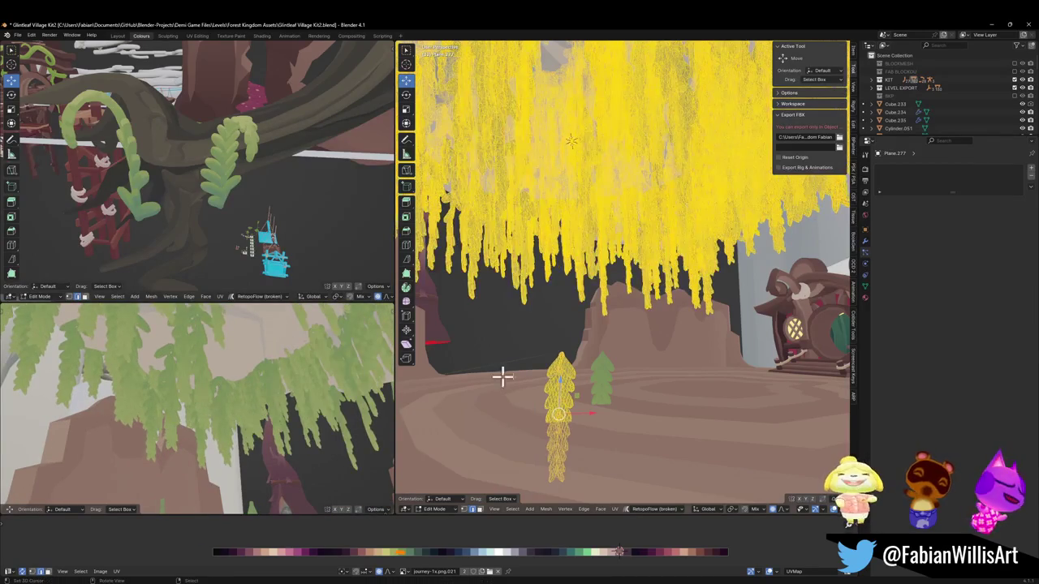
Fatten the vine strands by 0.0441 m with proportional falloff and inspect the result up close.
{"action": "key", "text": "alt+s"}
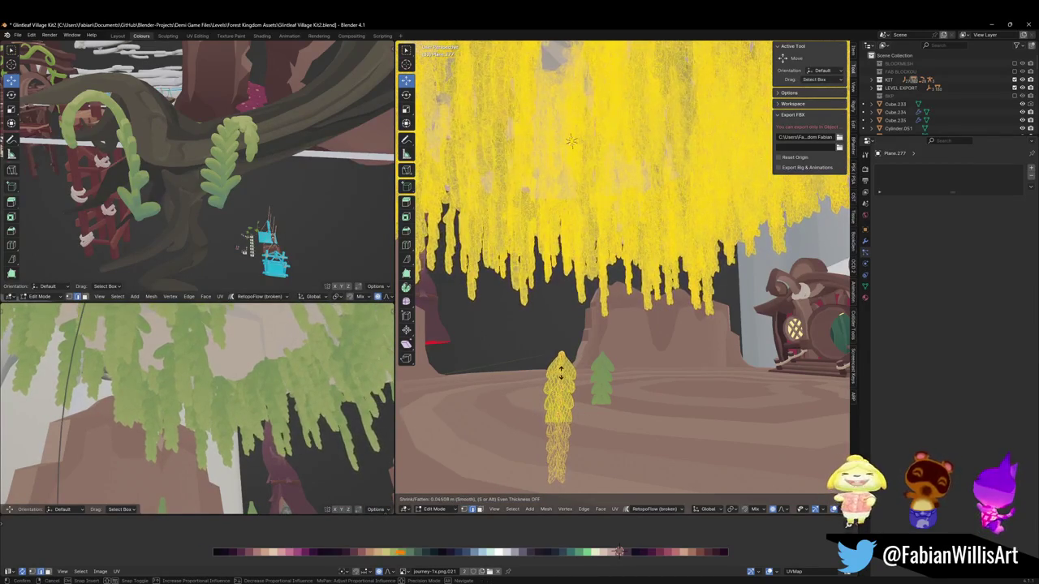
{"action": "left_click", "coordinate": [560, 369]}
{"action": "key", "text": "shift+grave"}
{"action": "left_click", "coordinate": [195, 403]}
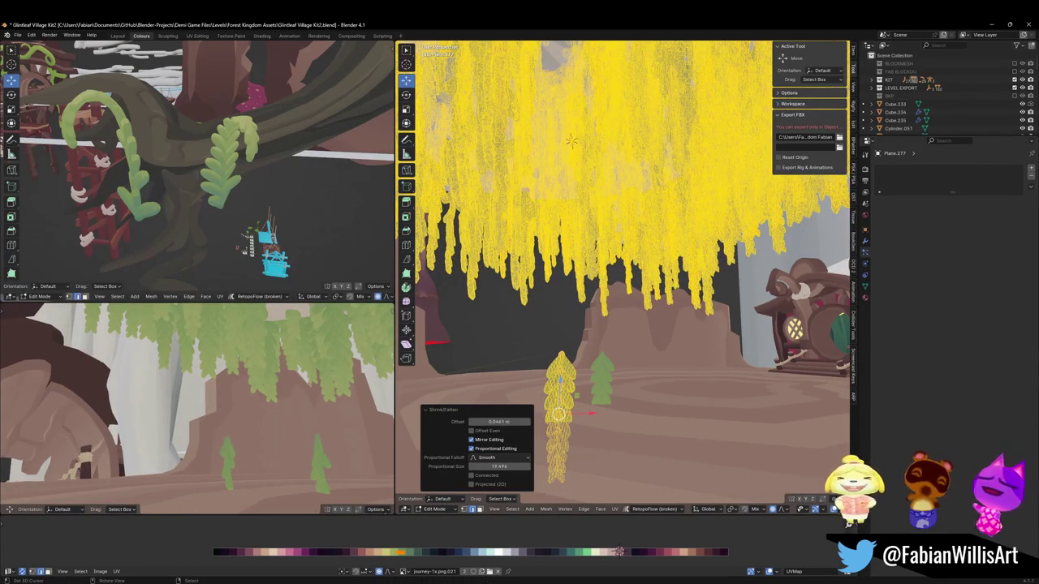
{"action": "key", "text": "shift+grave"}
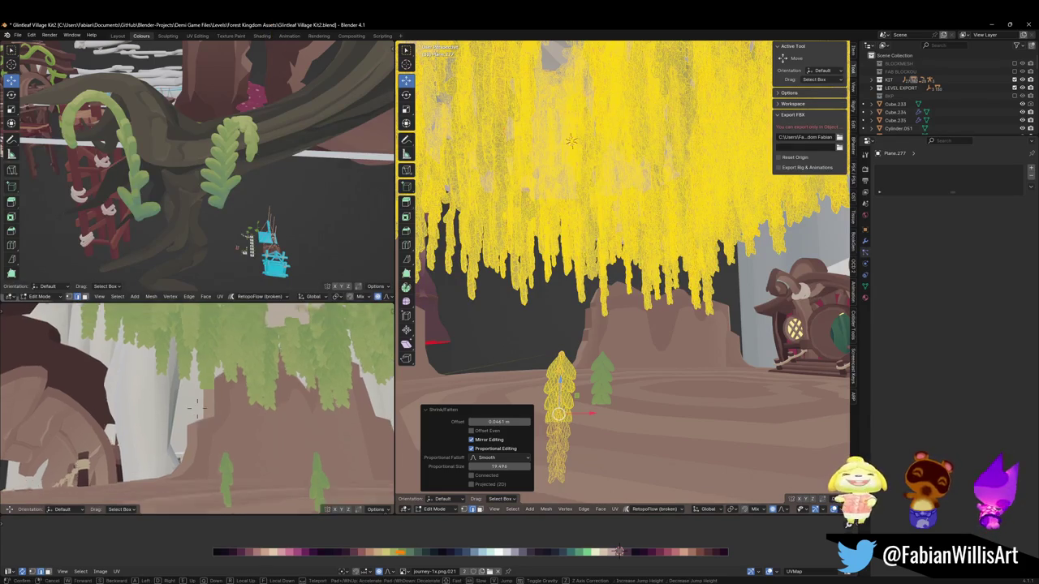
{"action": "left_click", "coordinate": [215, 417]}
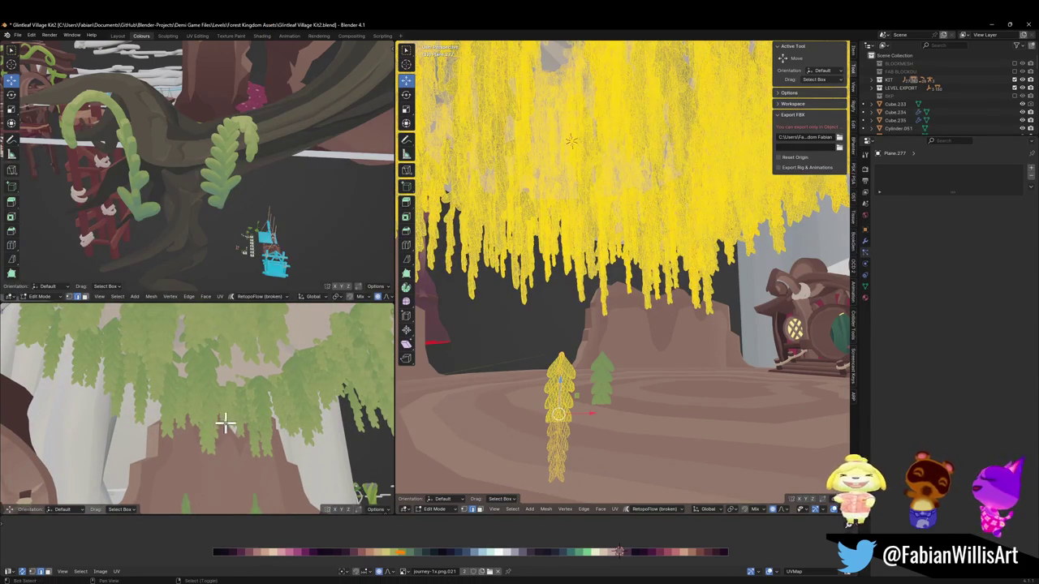
Try enlarging the vine strand, check it in walk view, then undo the enlargement.
{"action": "key", "text": "shift+grave"}
{"action": "left_click", "coordinate": [197, 406]}
{"action": "key", "text": "s"}
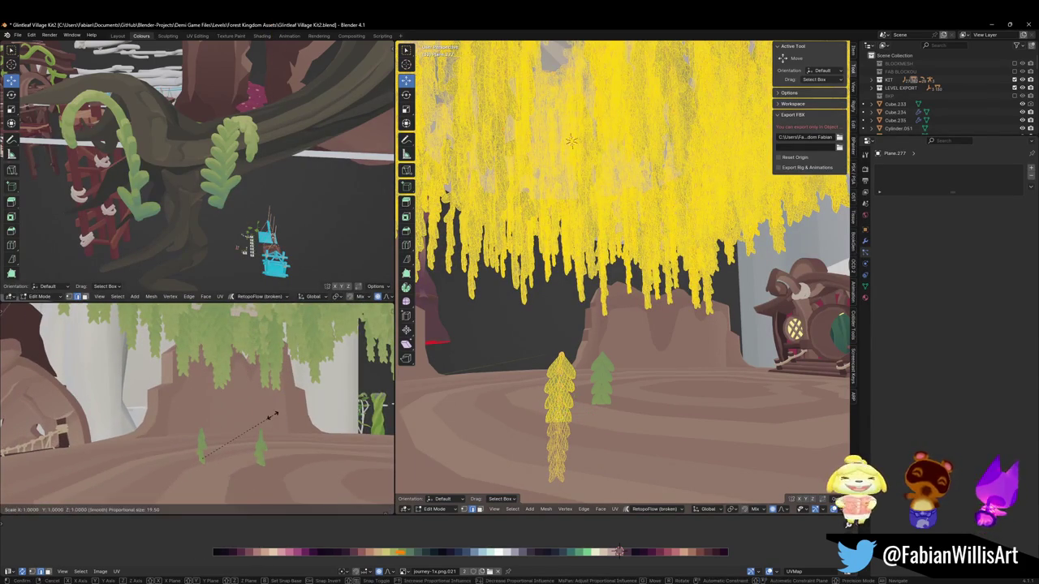
{"action": "left_click", "coordinate": [324, 394]}
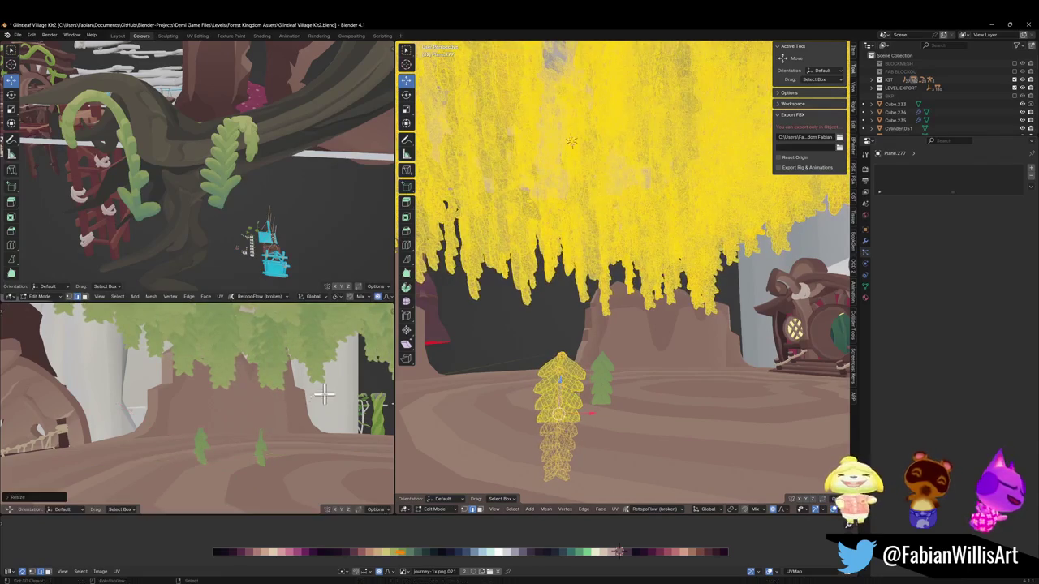
{"action": "key", "text": "shift+grave"}
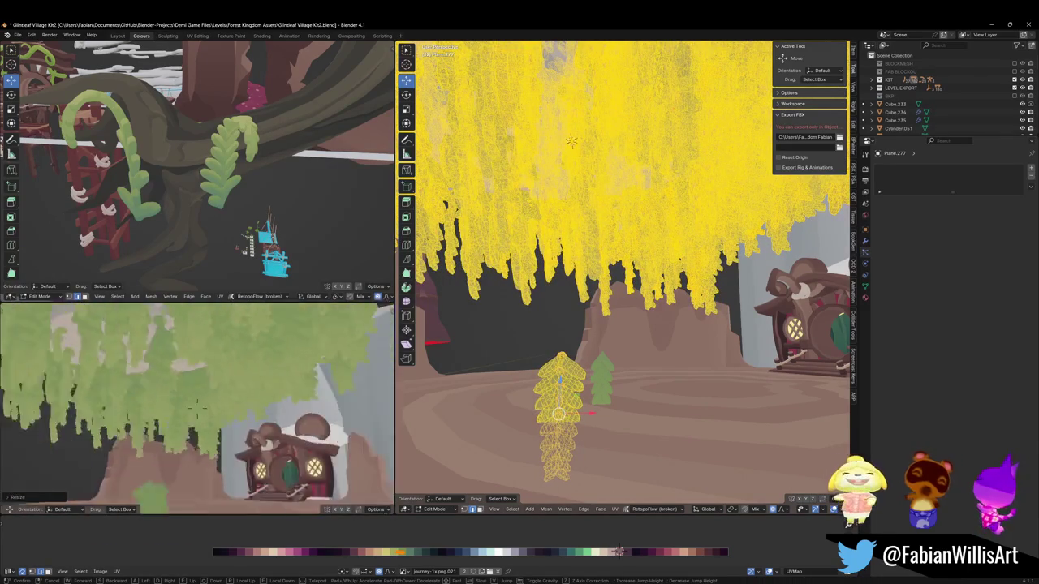
{"action": "key", "text": "s"}
{"action": "left_click", "coordinate": [270, 417]}
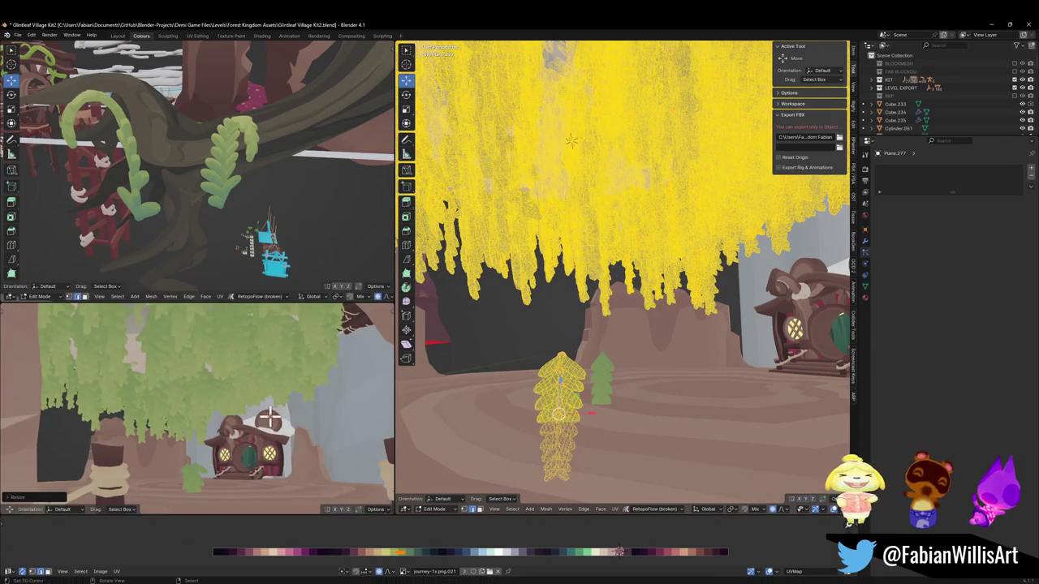
{"action": "key", "text": "ctrl+z"}
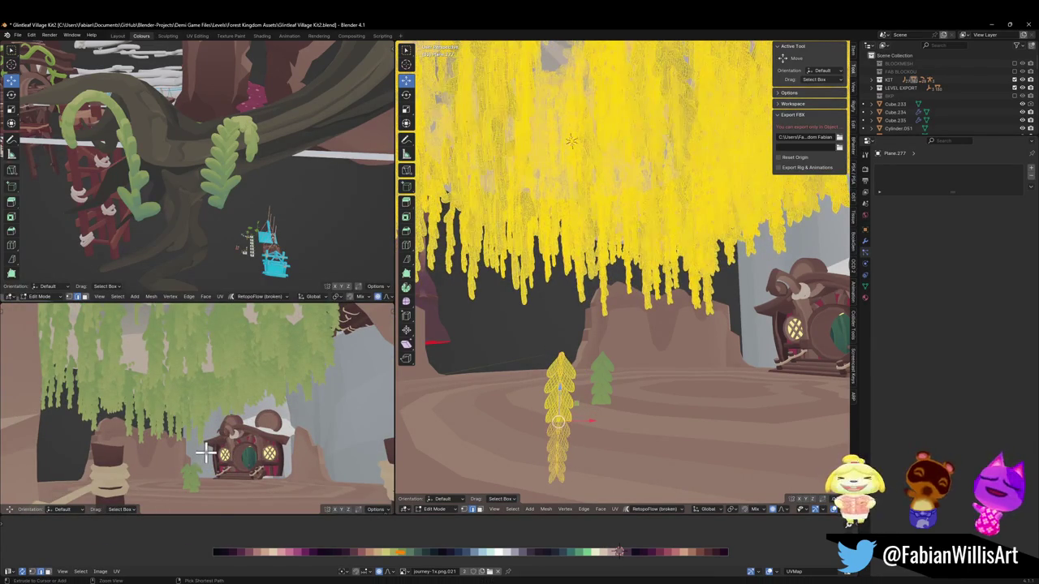
Widen the vine strand with soft falloff, excluding the vertical axis.
{"action": "key", "text": "s"}
{"action": "key", "text": "shift+z"}
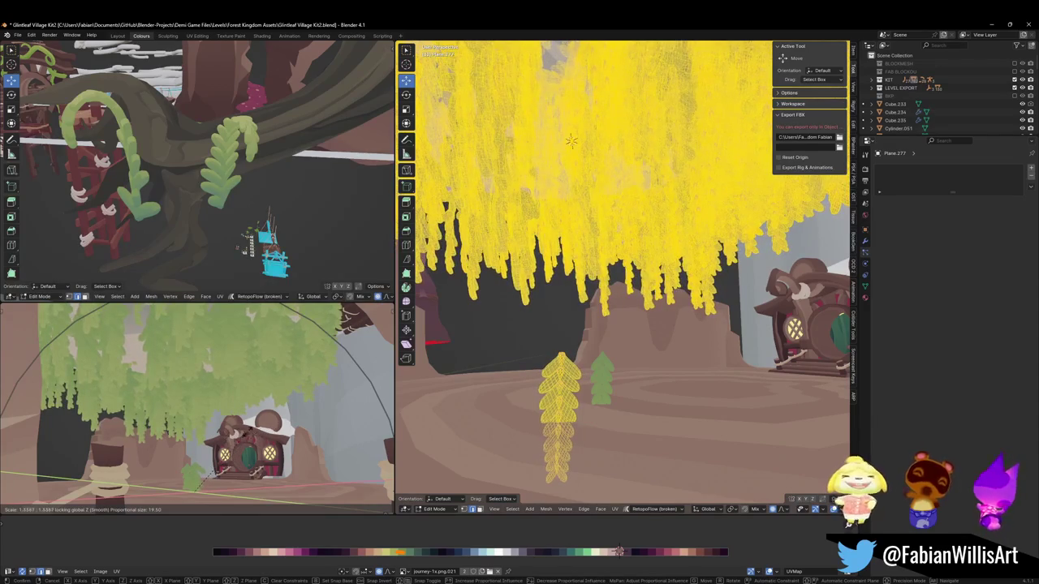
{"action": "key", "text": "Return"}
{"action": "key", "text": "shift+grave"}
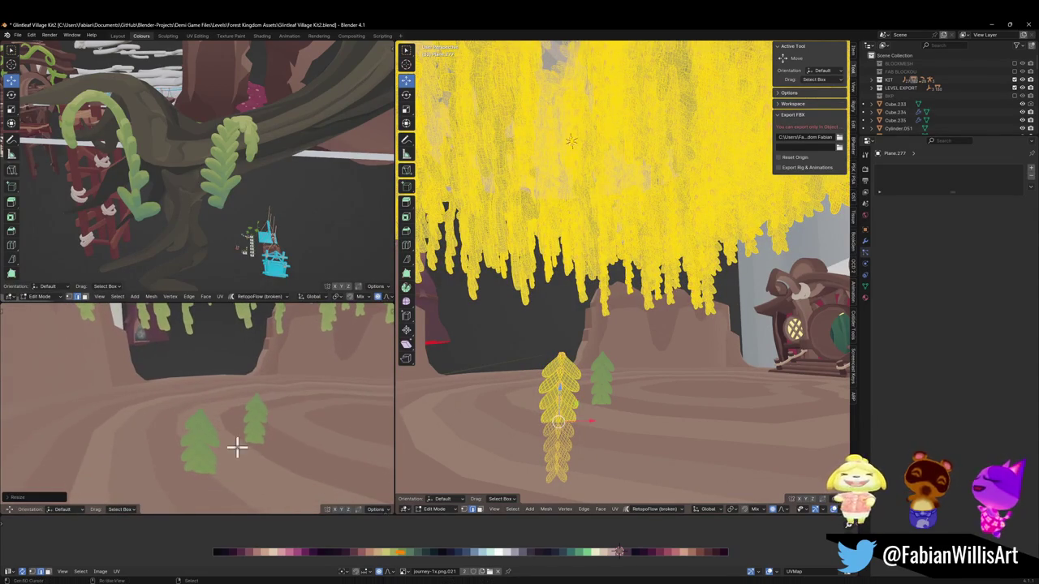
{"action": "mouse_move", "coordinate": [575, 401]}
{"action": "middle_mouse_down"}
{"action": "mouse_move", "coordinate": [652, 371]}
{"action": "mouse_move", "coordinate": [579, 410]}
{"action": "mouse_move", "coordinate": [661, 375]}
{"action": "middle_mouse_up"}
Stretch the vine strand along the Y axis and check it from the house.
{"action": "key", "text": "s"}
{"action": "key", "text": "y"}
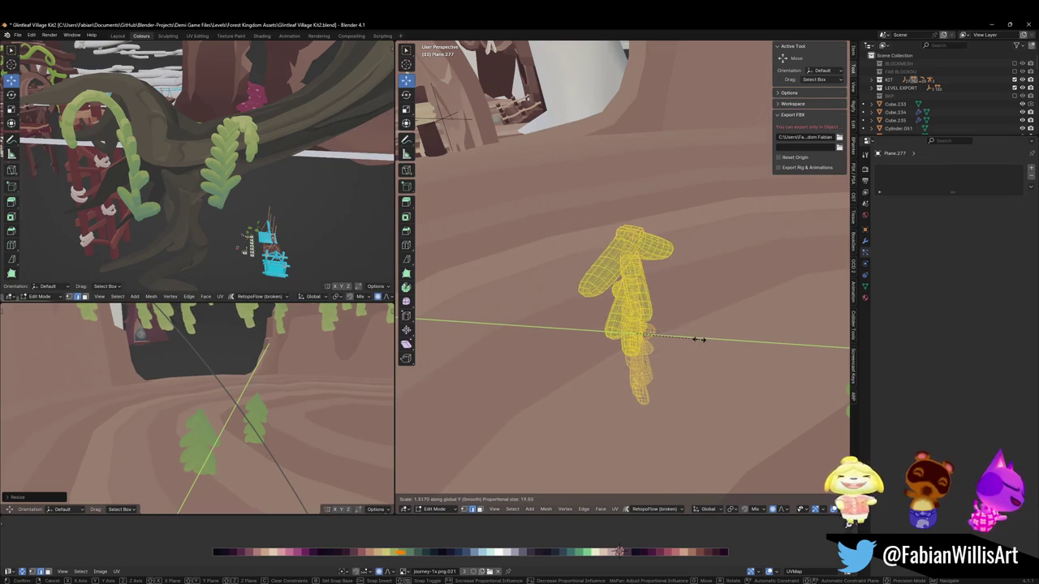
{"action": "key", "text": "Return"}
{"action": "key", "text": "shift+grave"}
{"action": "key", "text": "s"}
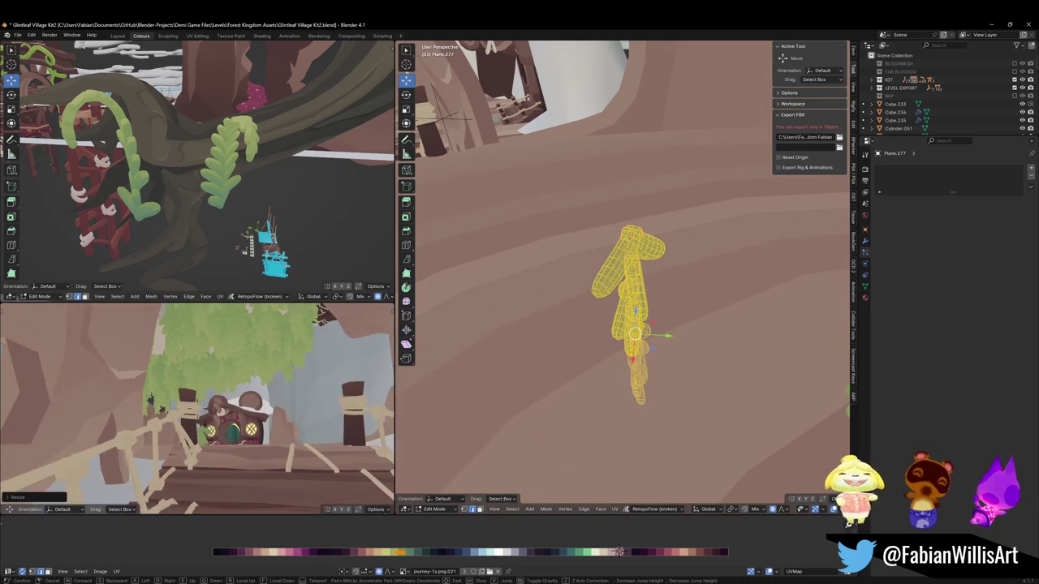
{"action": "key", "text": "w"}
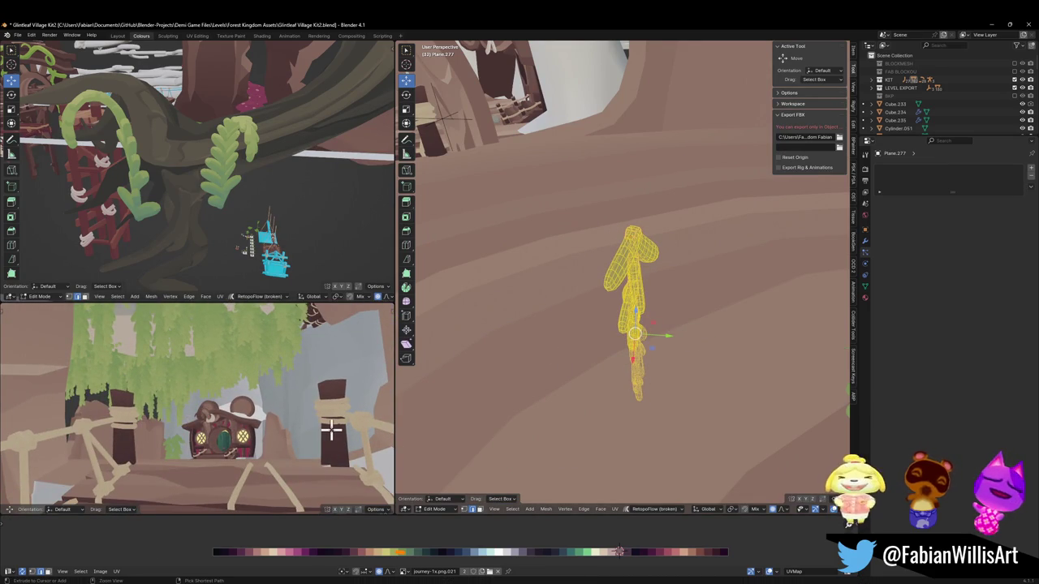
Scale the vine strand taller along Z, lift it slightly, and inspect it near the cave.
{"action": "key", "text": "s"}
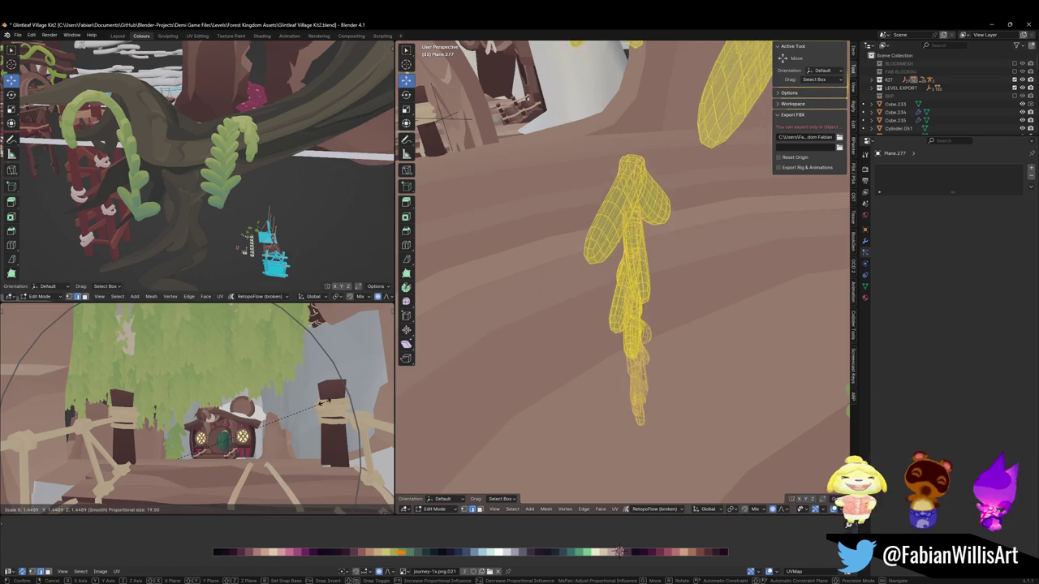
{"action": "key", "text": "z"}
{"action": "key", "text": "g"}
{"action": "left_click", "coordinate": [258, 405]}
{"action": "key", "text": "shift+grave"}
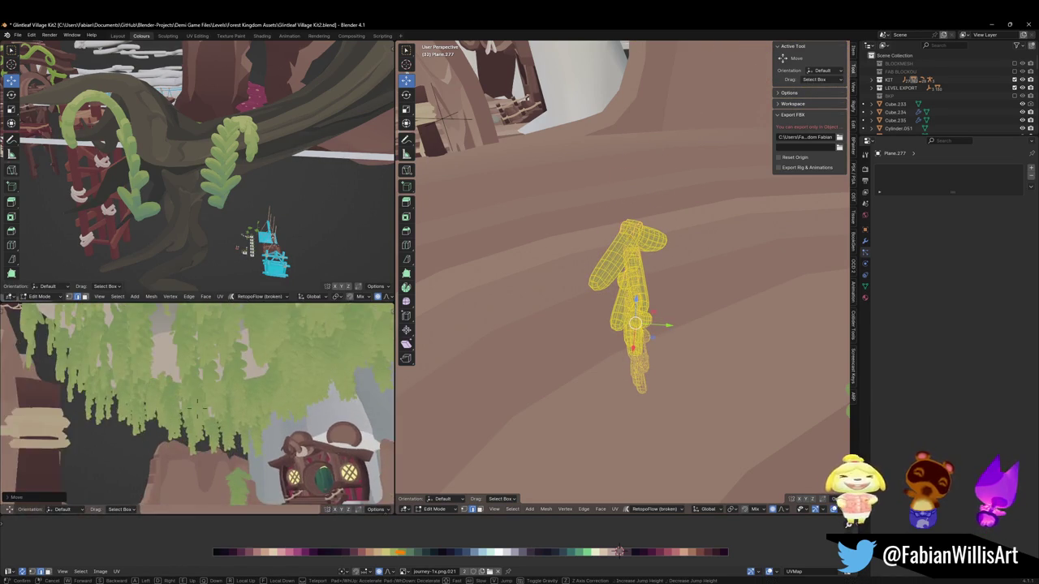
{"action": "key", "text": "w"}
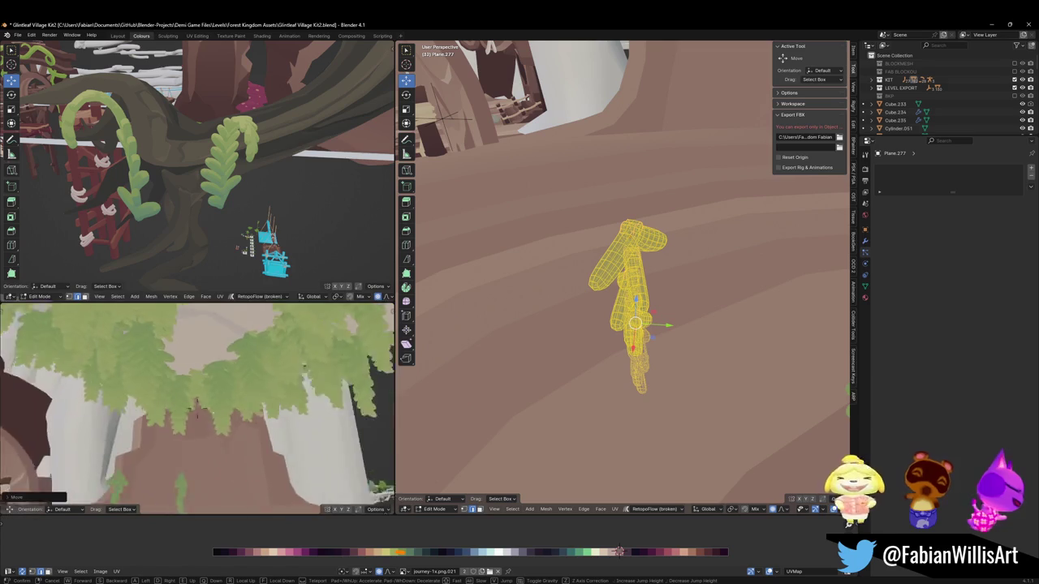
{"action": "key", "text": "w"}
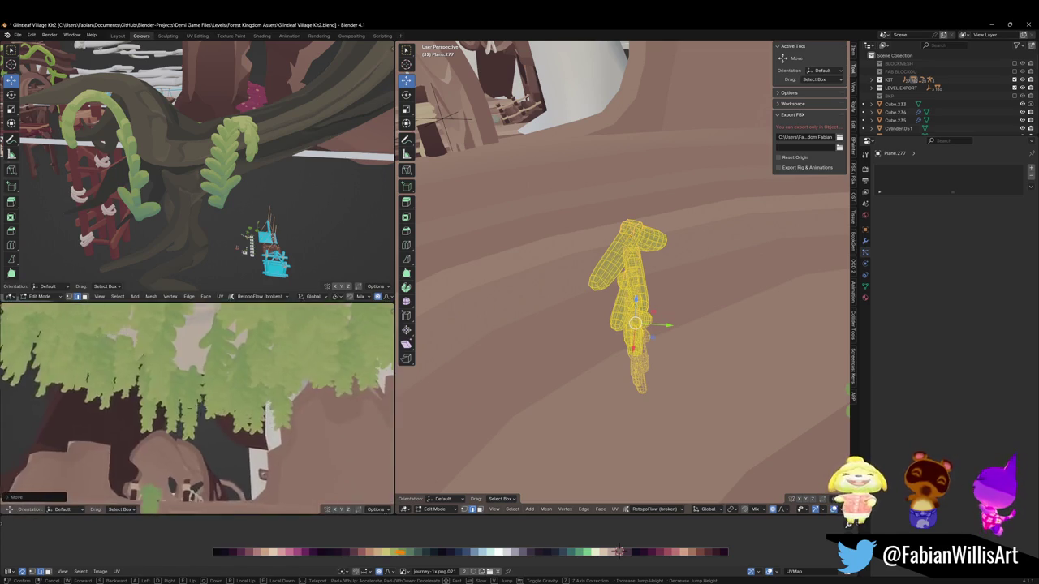
{"action": "key", "text": "w"}
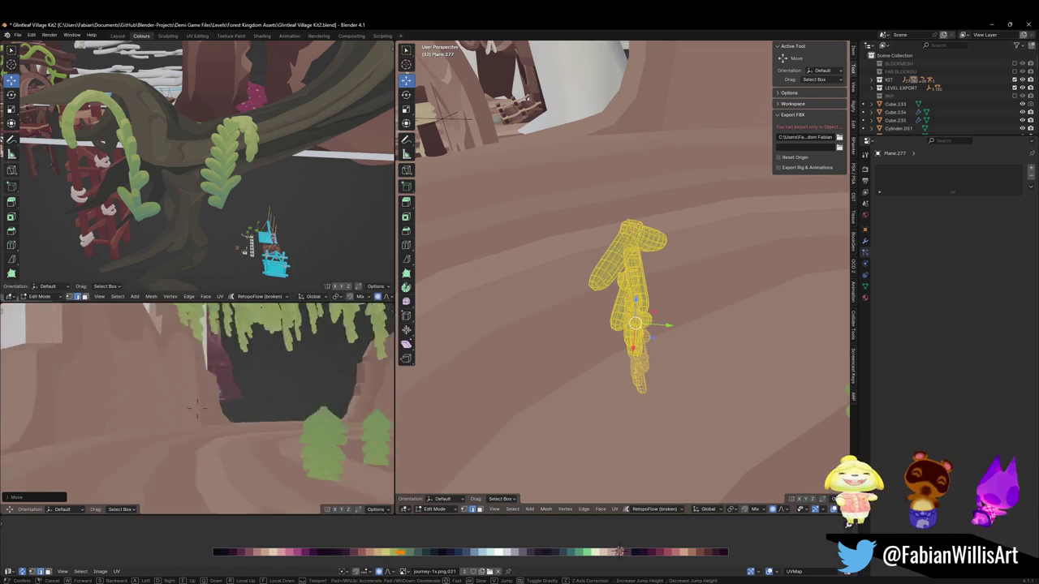
{"action": "left_click", "coordinate": [196, 403]}
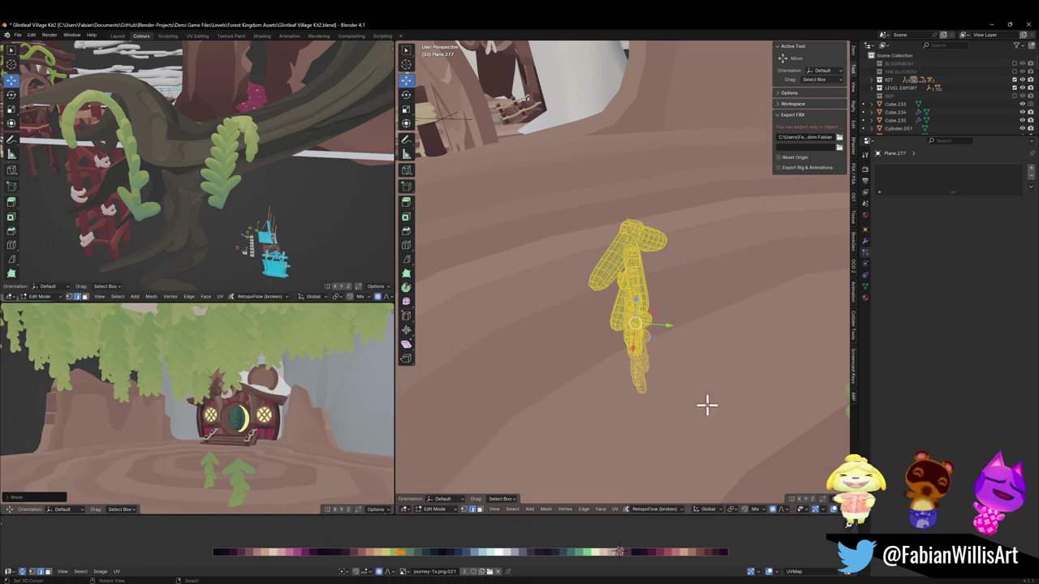
Undo the last change and toggle wireframe shading to check the strand.
{"action": "key", "text": "ctrl+z"}
{"action": "key", "text": "ctrl+z"}
{"action": "key", "text": "ctrl+z"}
{"action": "key", "text": "shift+z"}
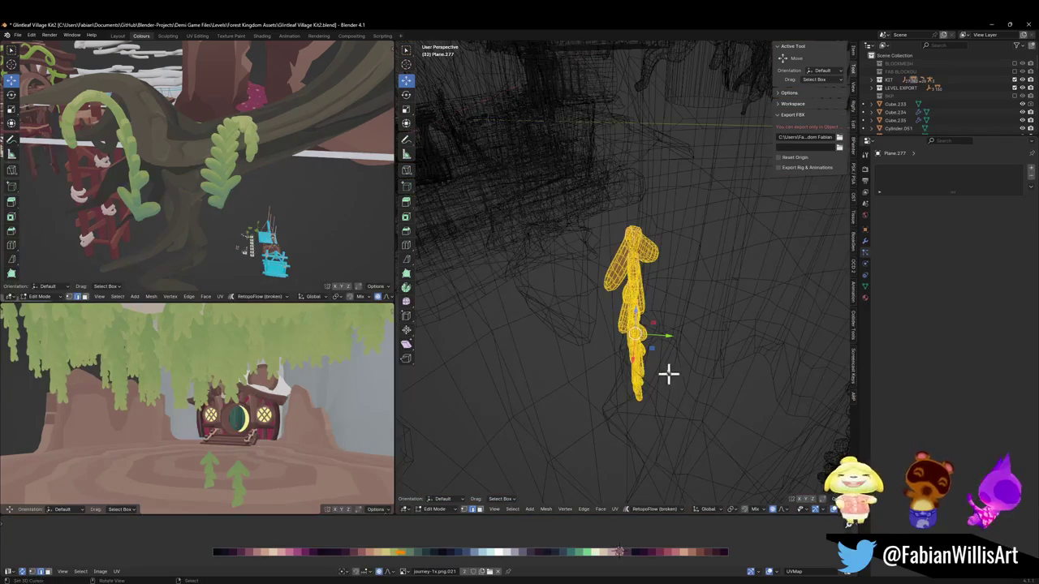
{"action": "left_click", "coordinate": [616, 375]}
Duplicate the vine strand and place the copy beside the original.
{"action": "key", "text": "shift+d"}
{"action": "key", "text": "y"}
{"action": "key", "text": "shift+z"}
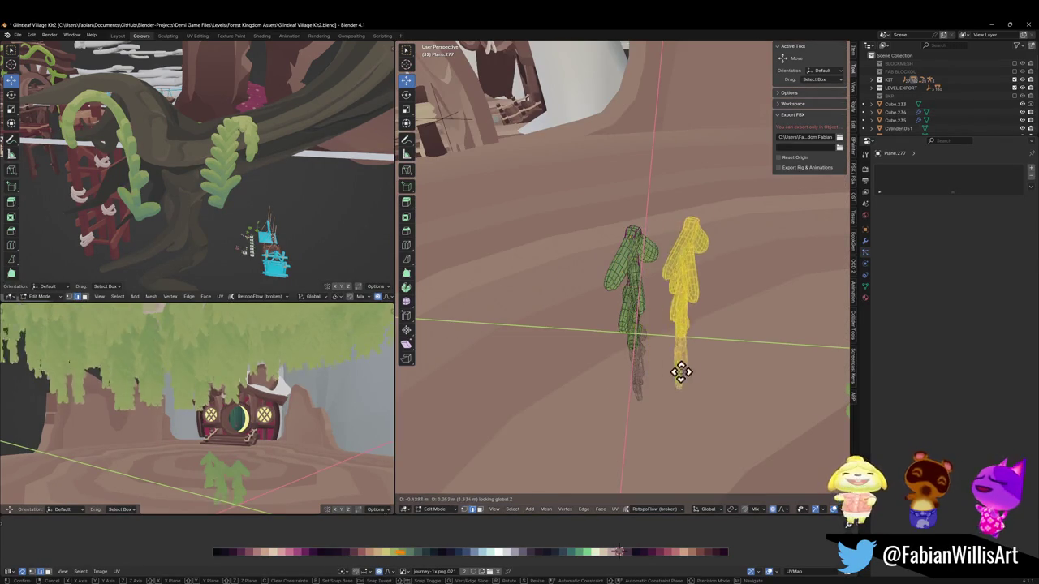
{"action": "left_click", "coordinate": [690, 358]}
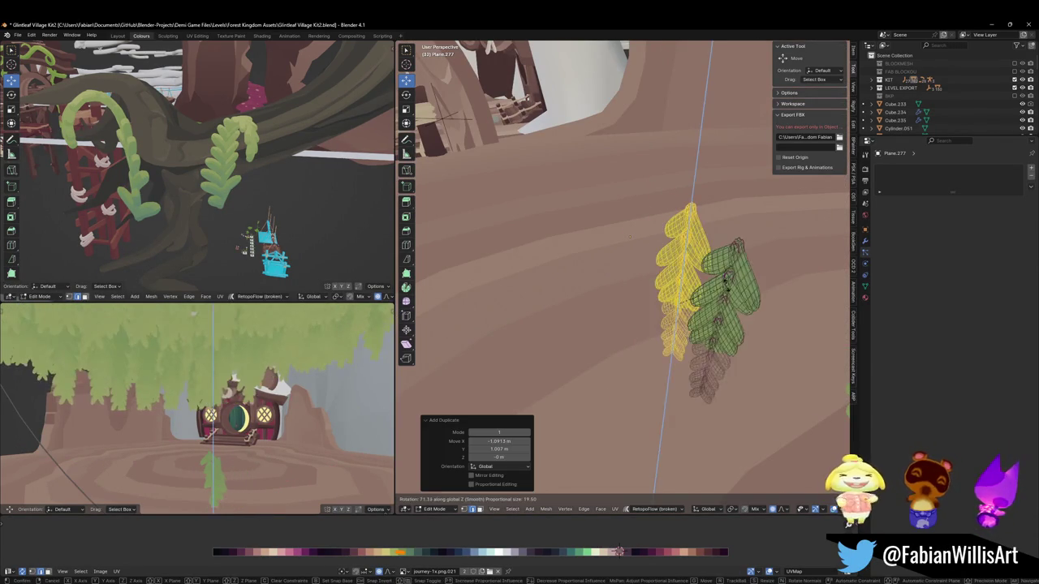
Turn the copy 120° about Z and raise it 2.2756 m.
{"action": "key", "text": "r"}
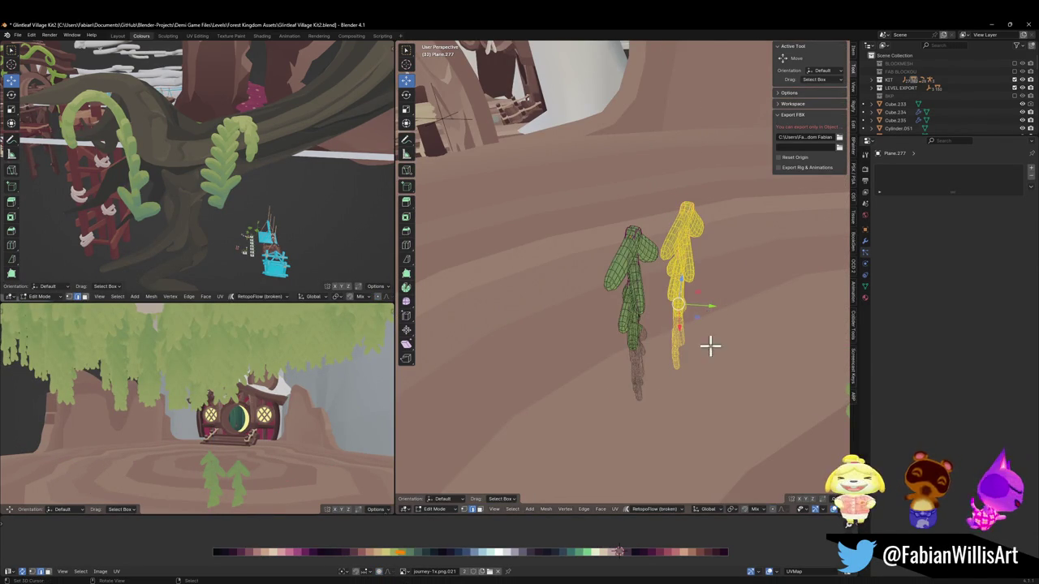
{"action": "key", "text": "z"}
{"action": "left_click", "coordinate": [694, 264]}
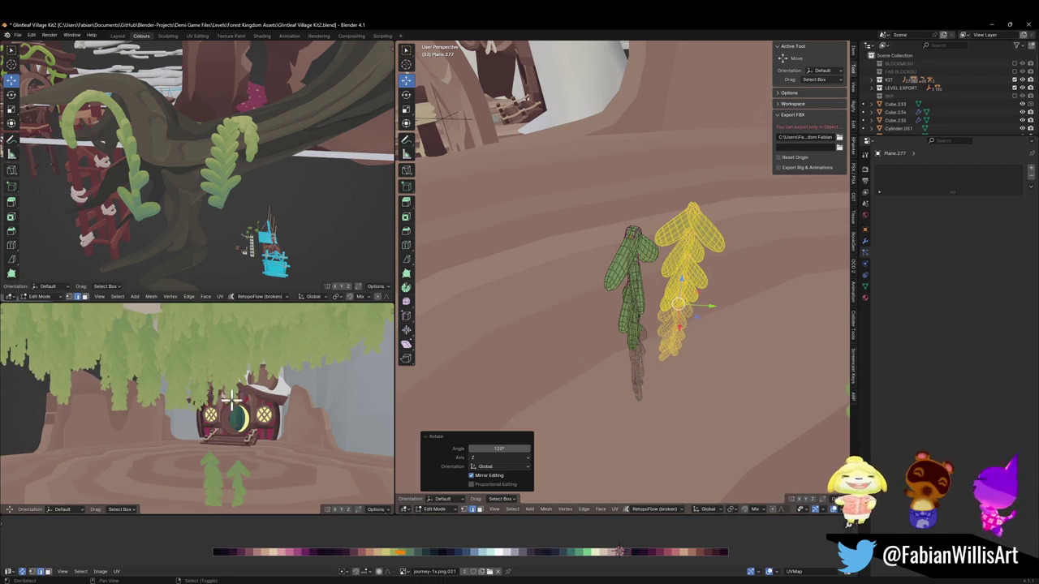
{"action": "key", "text": "shift+grave"}
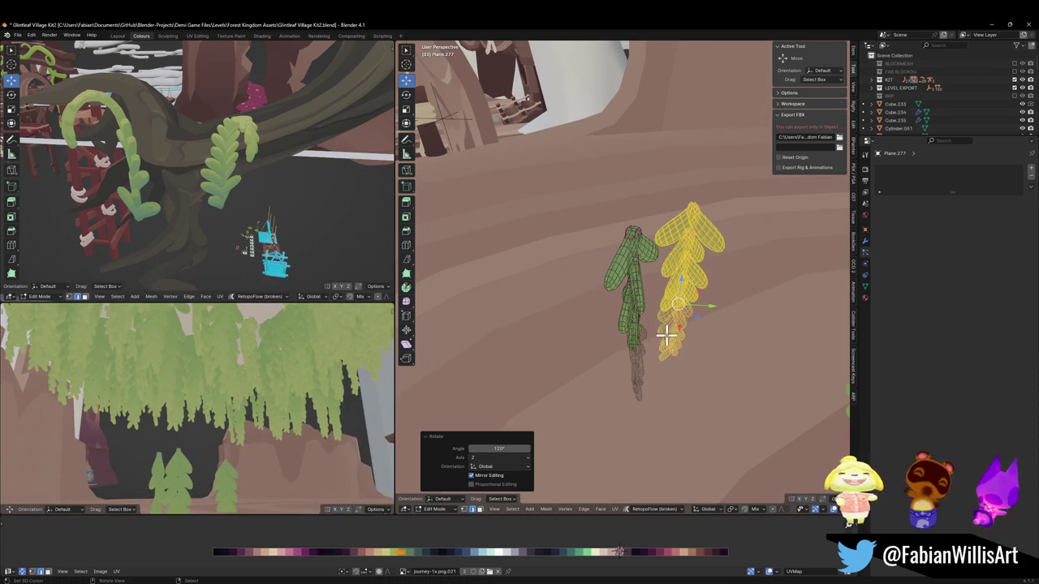
{"action": "key", "text": "g"}
{"action": "key", "text": "z"}
{"action": "left_click", "coordinate": [649, 305]}
Orbit and walk around the two strands to inspect them, cancelling a further vertical move.
{"action": "mouse_move", "coordinate": [649, 304]}
{"action": "middle_mouse_down"}
{"action": "mouse_move", "coordinate": [649, 331]}
{"action": "mouse_move", "coordinate": [649, 318]}
{"action": "mouse_move", "coordinate": [546, 333]}
{"action": "mouse_move", "coordinate": [566, 347]}
{"action": "middle_mouse_up"}
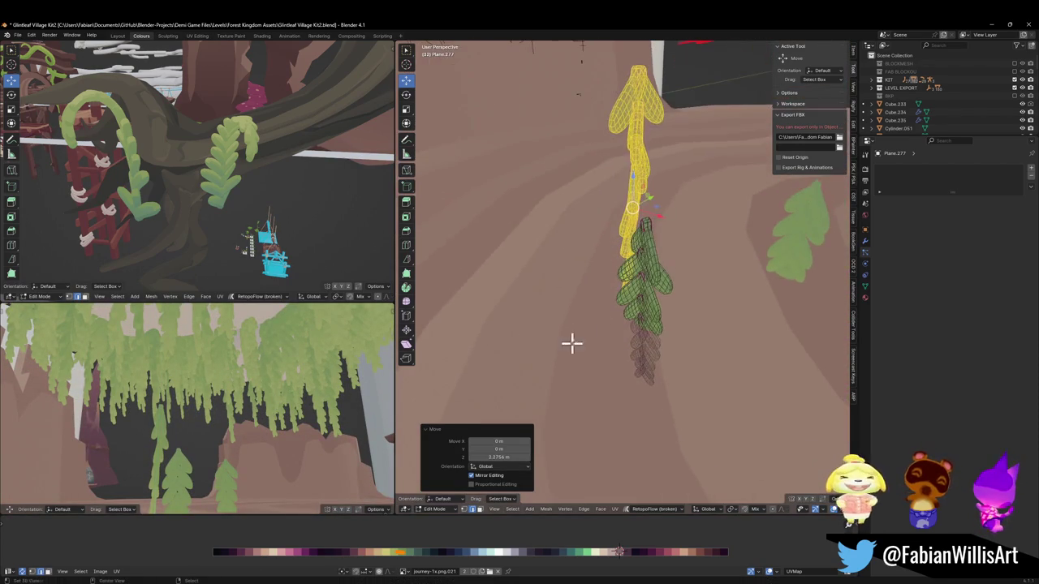
{"action": "key", "text": "shift+grave"}
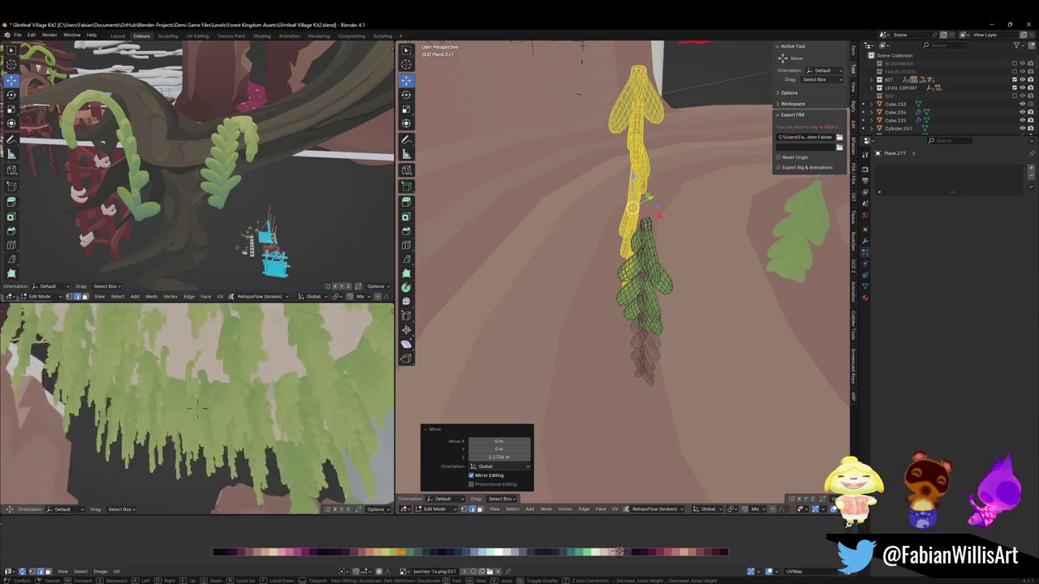
{"action": "key", "text": "s"}
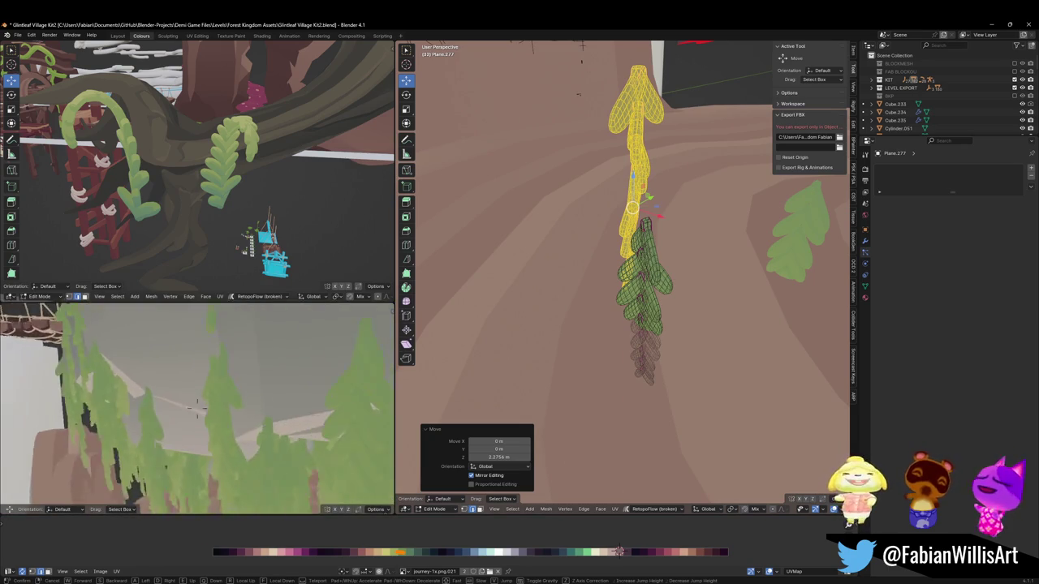
{"action": "left_click", "coordinate": [196, 403]}
{"action": "key", "text": "g"}
{"action": "key", "text": "z"}
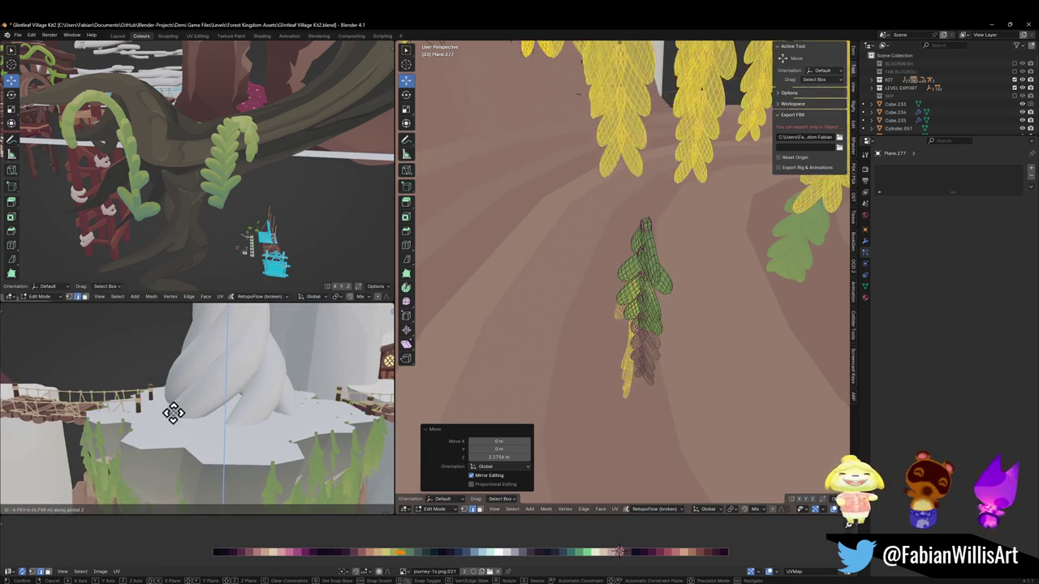
{"action": "right_click", "coordinate": [168, 357]}
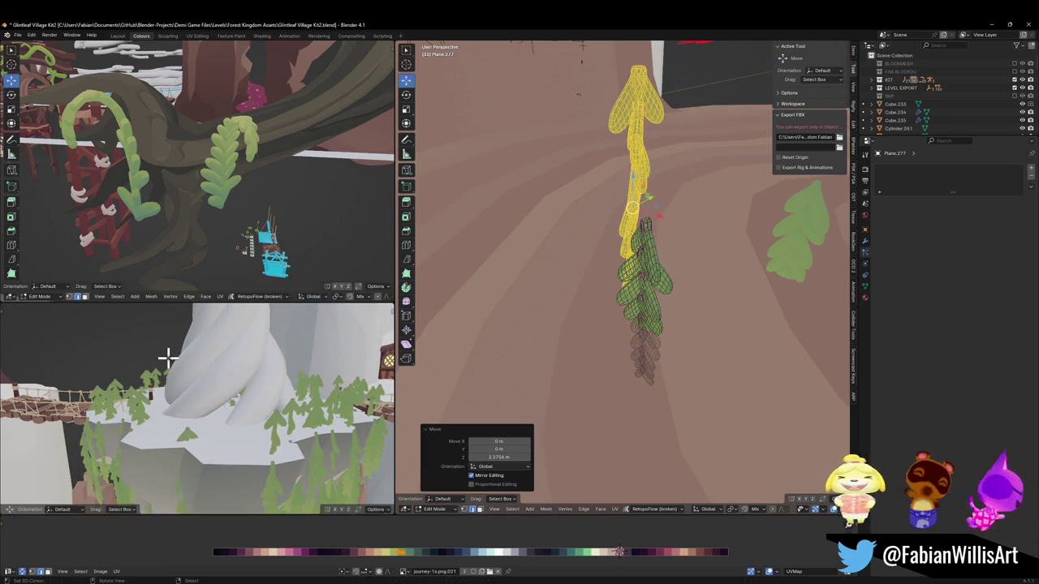
Lower the copied strand, then nudge both vine strands down together.
{"action": "mouse_move", "coordinate": [554, 314]}
{"action": "middle_mouse_down"}
{"action": "mouse_move", "coordinate": [622, 232]}
{"action": "mouse_move", "coordinate": [726, 235]}
{"action": "middle_mouse_up"}
{"action": "key", "text": "g"}
{"action": "key", "text": "z"}
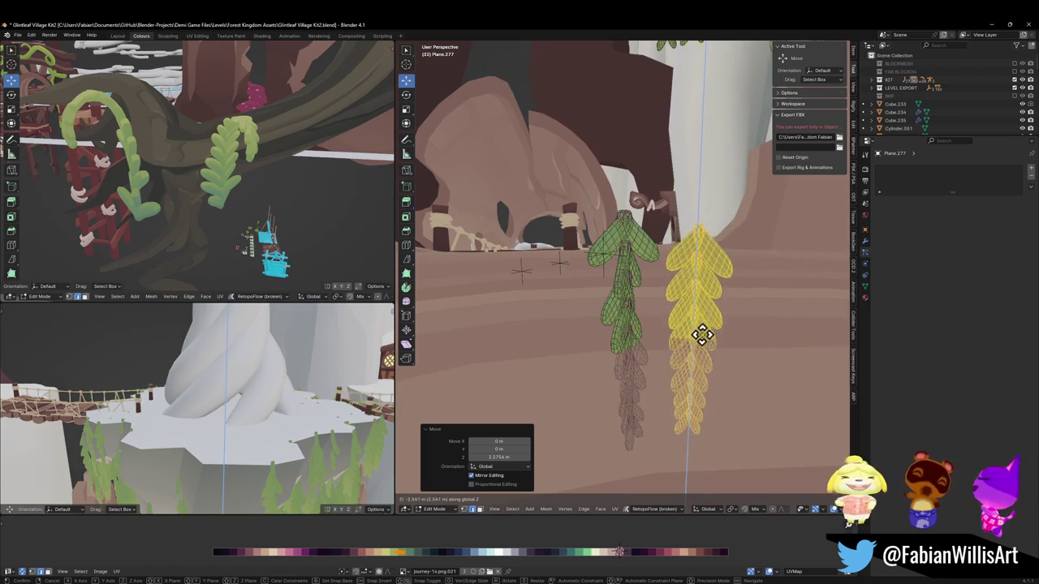
{"action": "left_click", "coordinate": [691, 329]}
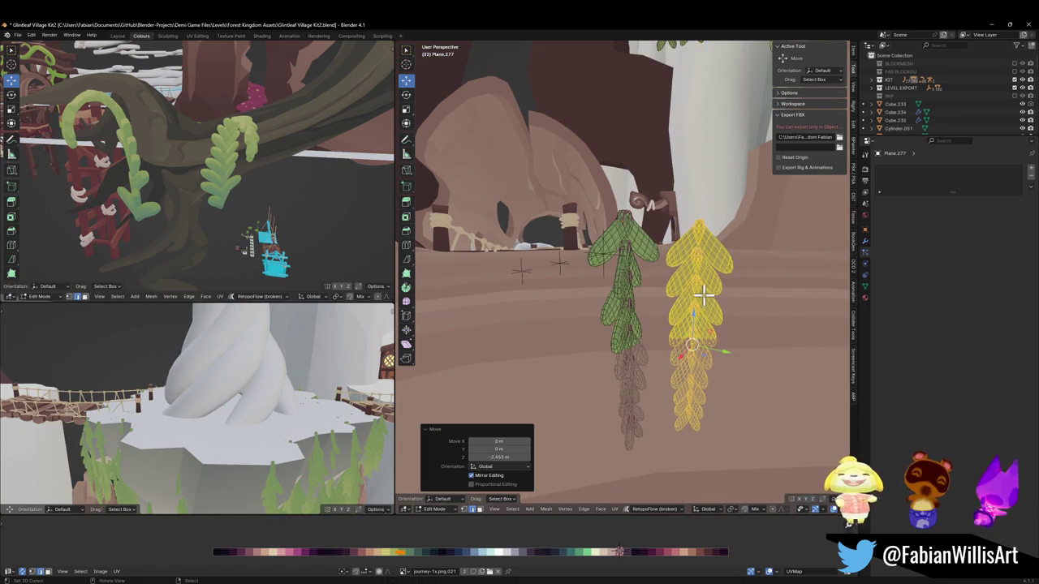
{"action": "key", "text": "a"}
{"action": "key", "text": "g"}
{"action": "key", "text": "z"}
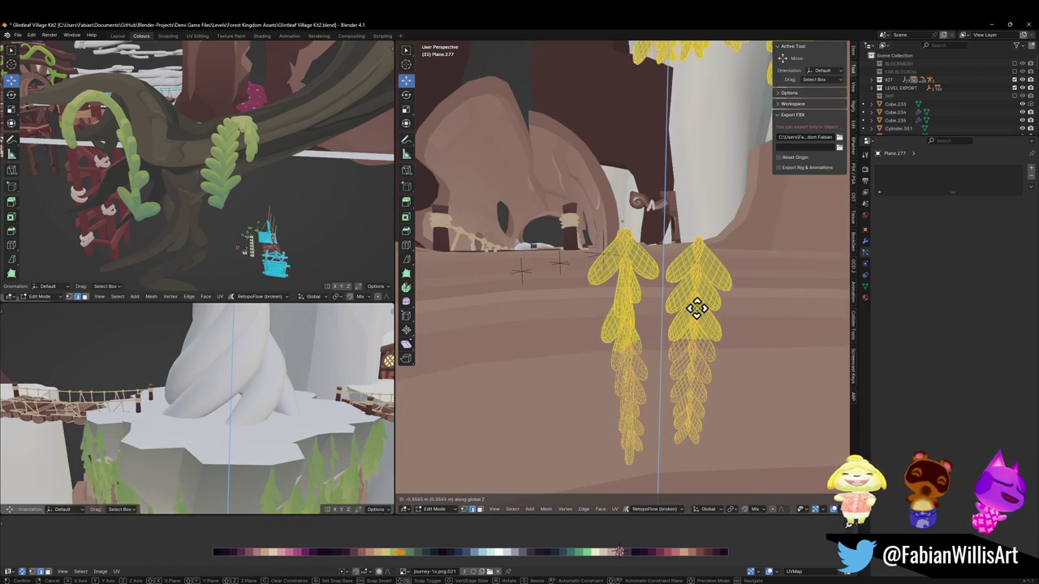
{"action": "left_click", "coordinate": [696, 312]}
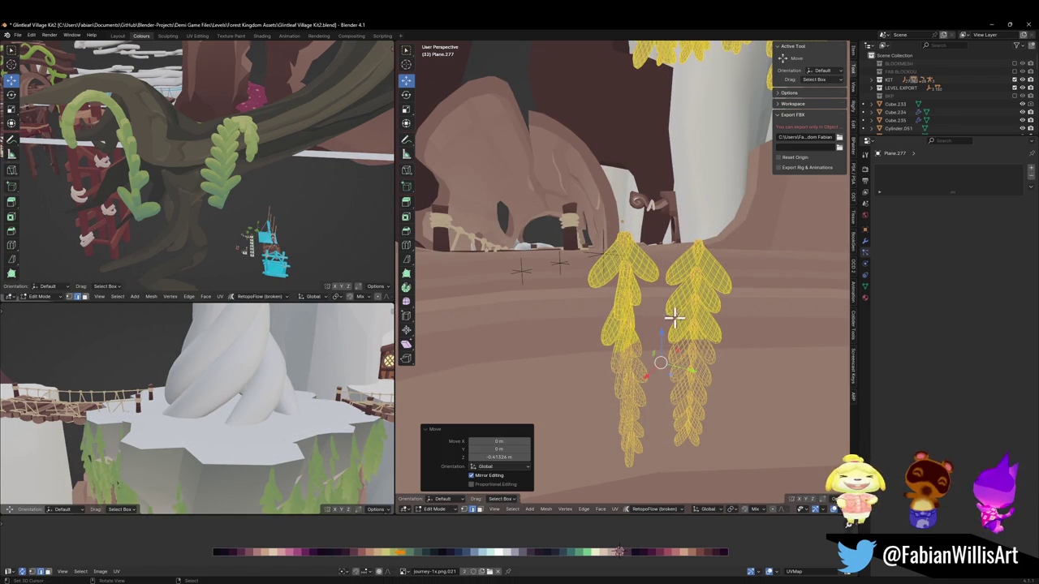
Select a single leaf strand and turn it 14.7° about the vertical axis.
{"action": "key", "text": "alt+a"}
{"action": "key", "text": "l"}
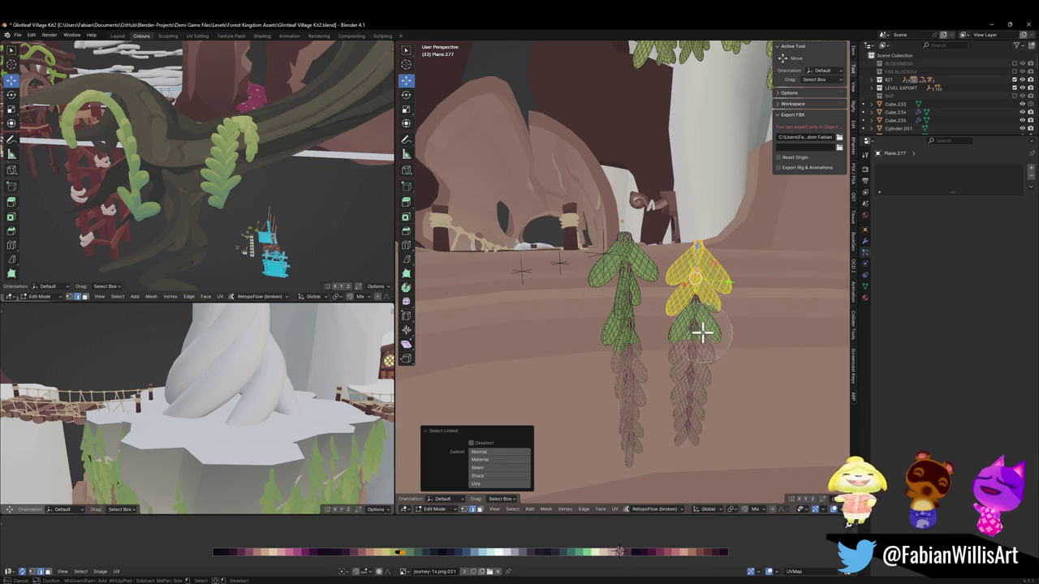
{"action": "key", "text": "r"}
{"action": "key", "text": "z"}
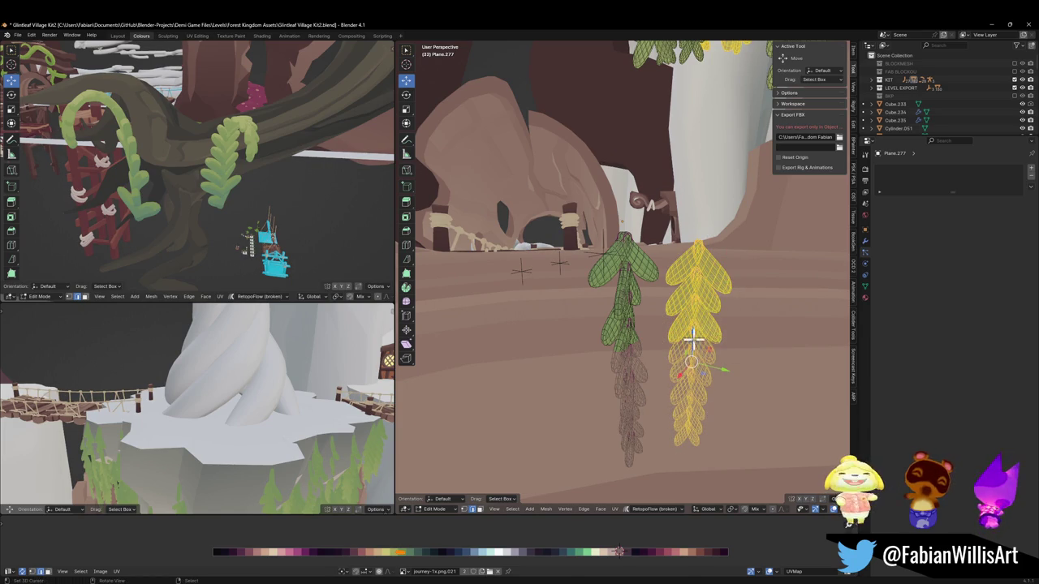
{"action": "left_click", "coordinate": [728, 277]}
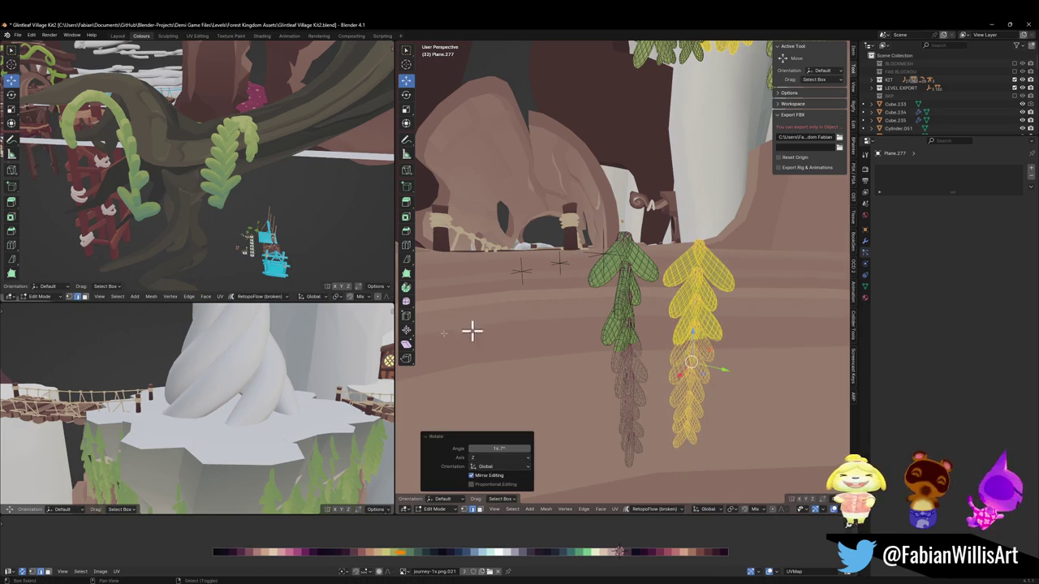
Walk through the hanging vines to inspect them, then begin sliding the yellow leaves horizontally.
{"action": "key", "text": "shift+grave"}
{"action": "key", "text": "w"}
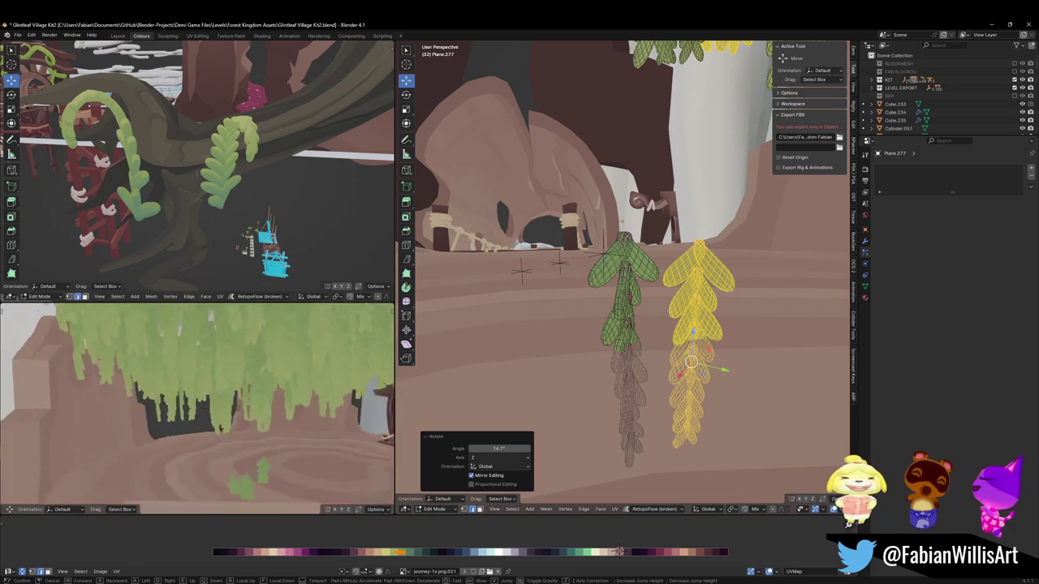
{"action": "key", "text": "s"}
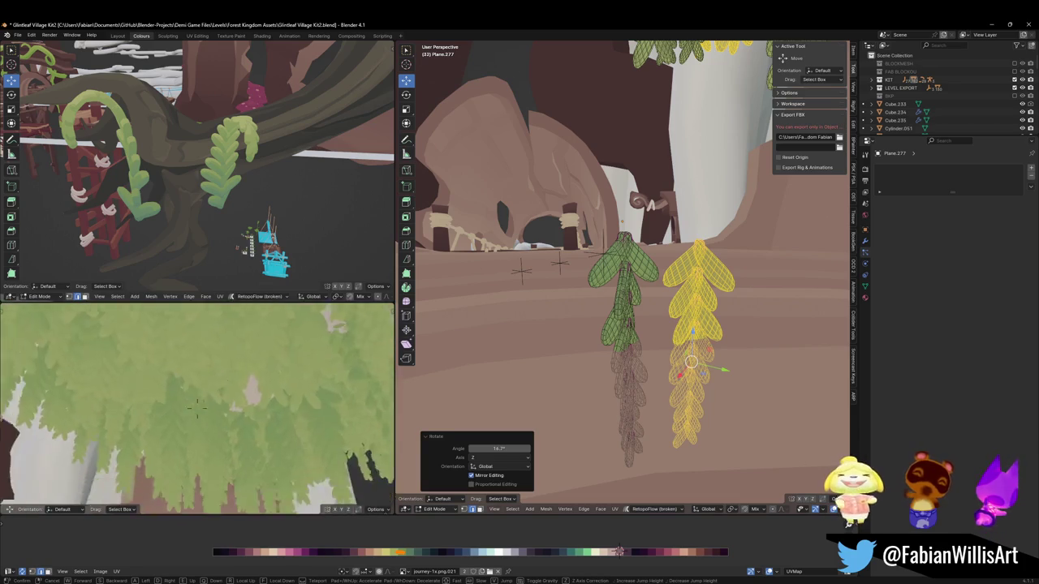
{"action": "left_click", "coordinate": [178, 392]}
{"action": "middle_click_drag", "start_coordinate": [729, 344], "coordinate": [673, 353]}
{"action": "key", "text": "g"}
{"action": "key", "text": "shift+z"}
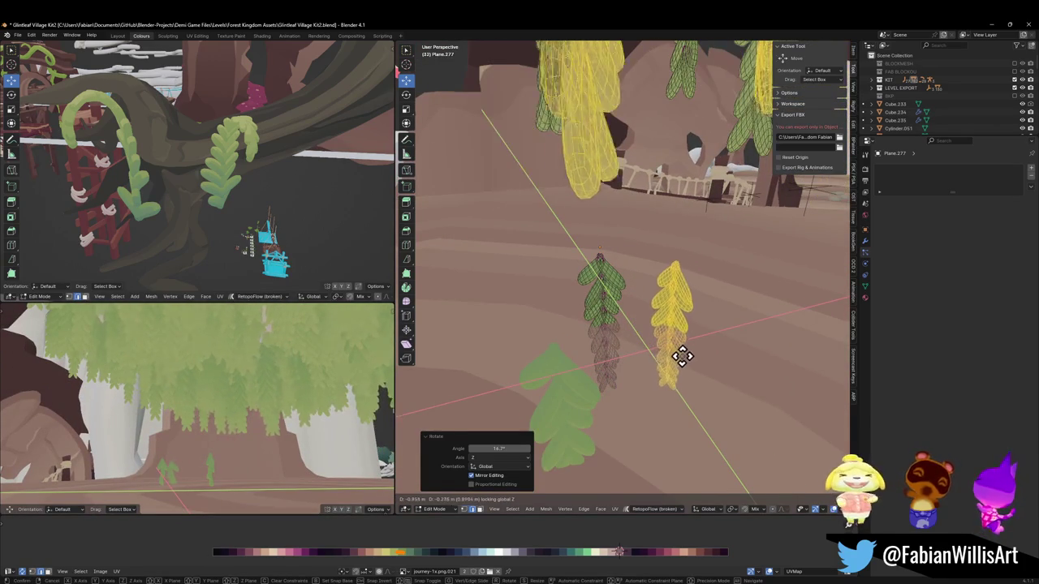
Slide the yellow leaf strand to a new spot on the horizontal plane.
{"action": "left_click", "coordinate": [677, 362]}
{"action": "key", "text": "shift+grave"}
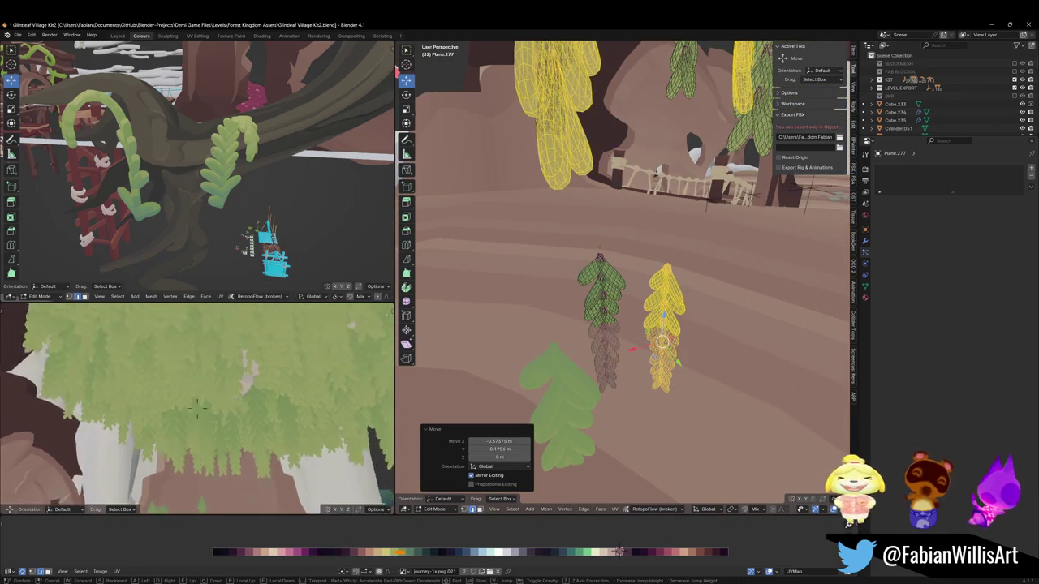
{"action": "key", "text": "w"}
{"action": "key", "text": "g"}
{"action": "key", "text": "shift+z"}
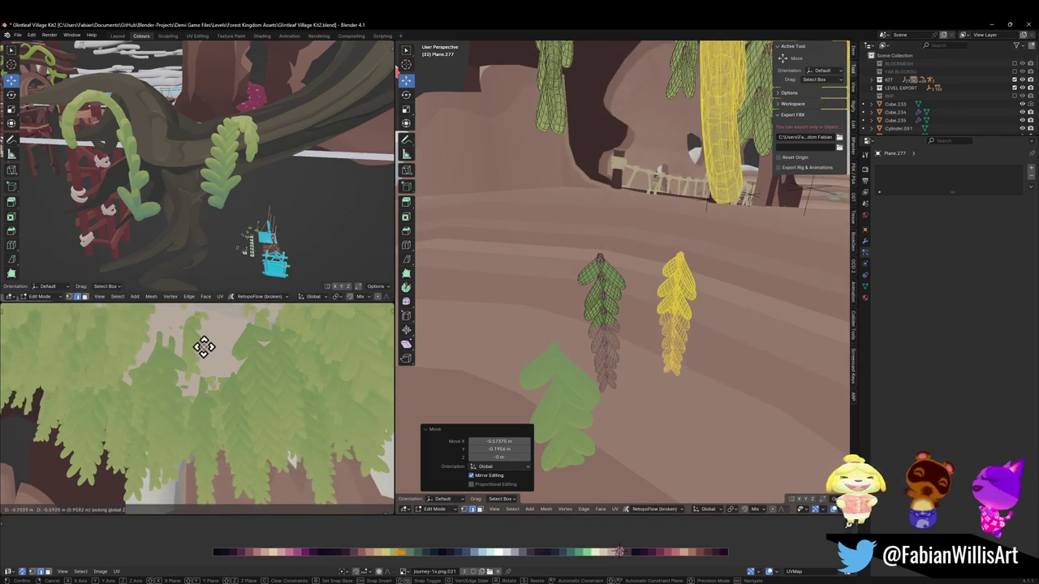
{"action": "left_click", "coordinate": [202, 347]}
{"action": "key", "text": "shift+grave"}
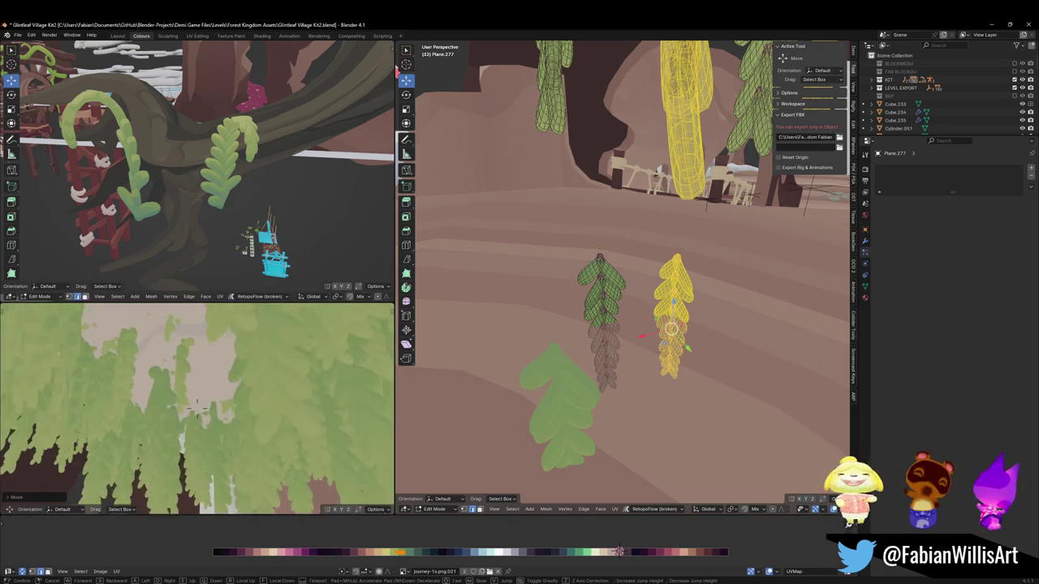
Raise the yellow leaves, shrink them, and readjust their height.
{"action": "key", "text": "g"}
{"action": "key", "text": "z"}
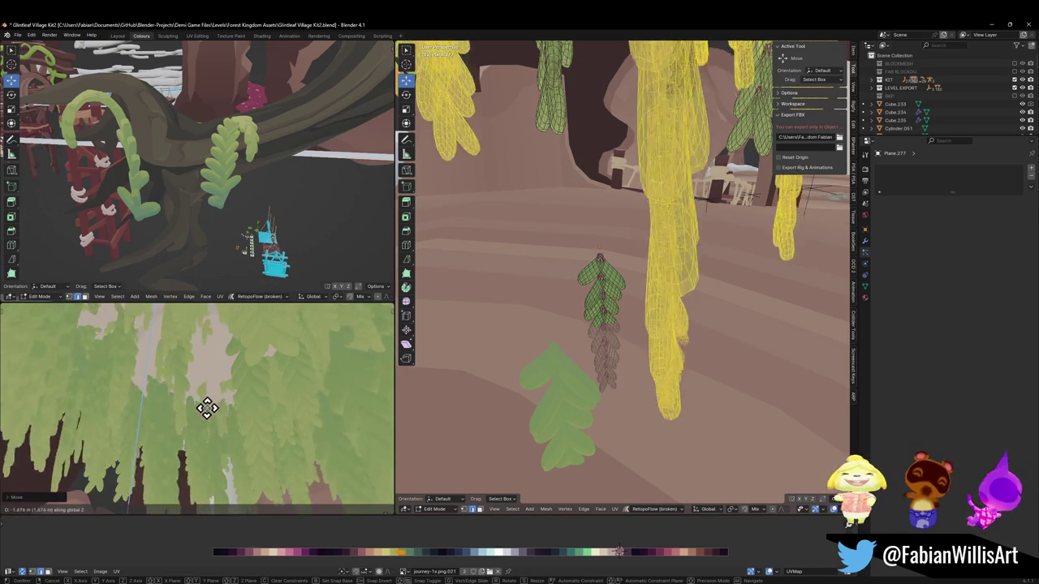
{"action": "left_click", "coordinate": [211, 398]}
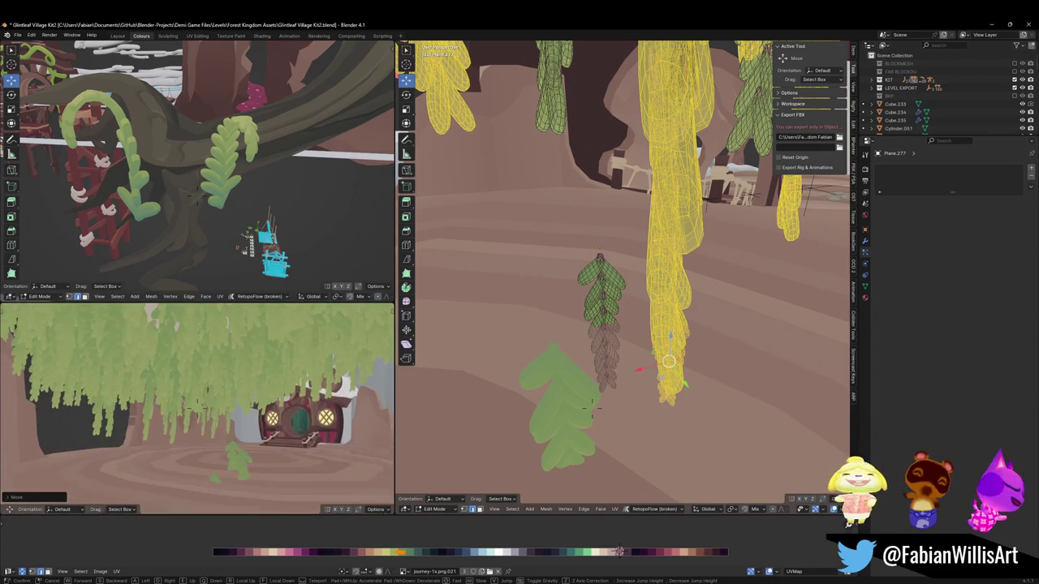
{"action": "key", "text": "s"}
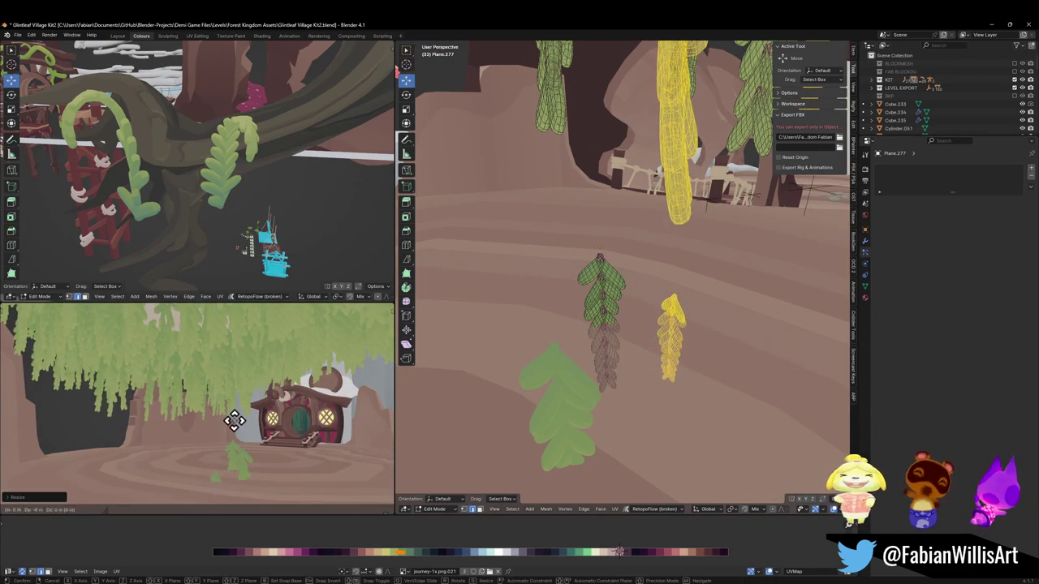
{"action": "left_click", "coordinate": [232, 418]}
{"action": "key", "text": "g"}
{"action": "key", "text": "z"}
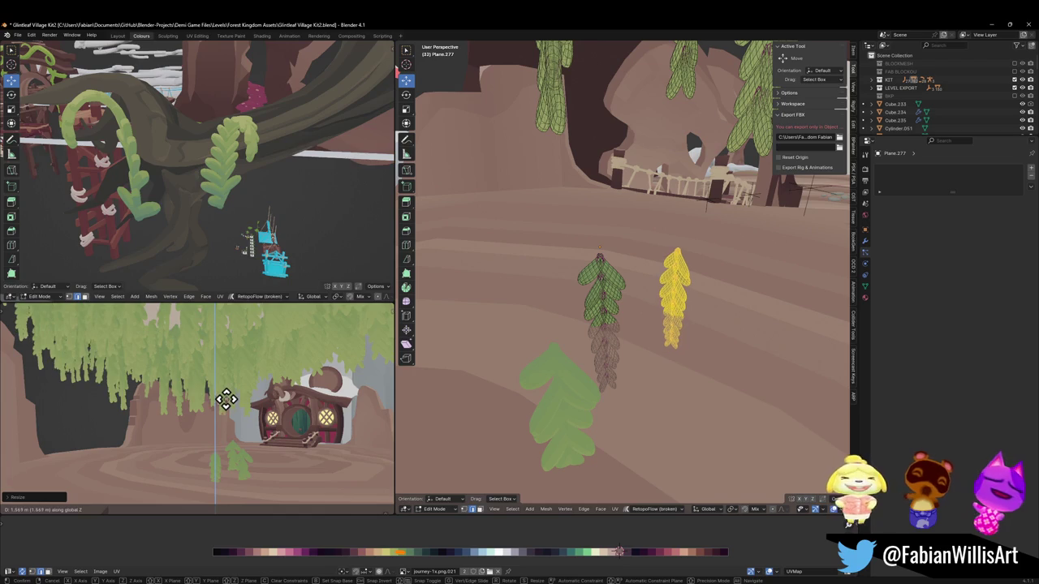
{"action": "left_click", "coordinate": [226, 400]}
Lower the leaf strand to sit 0.5148 m lower, then return to Object Mode.
{"action": "key", "text": "shift+grave"}
{"action": "key", "text": "w"}
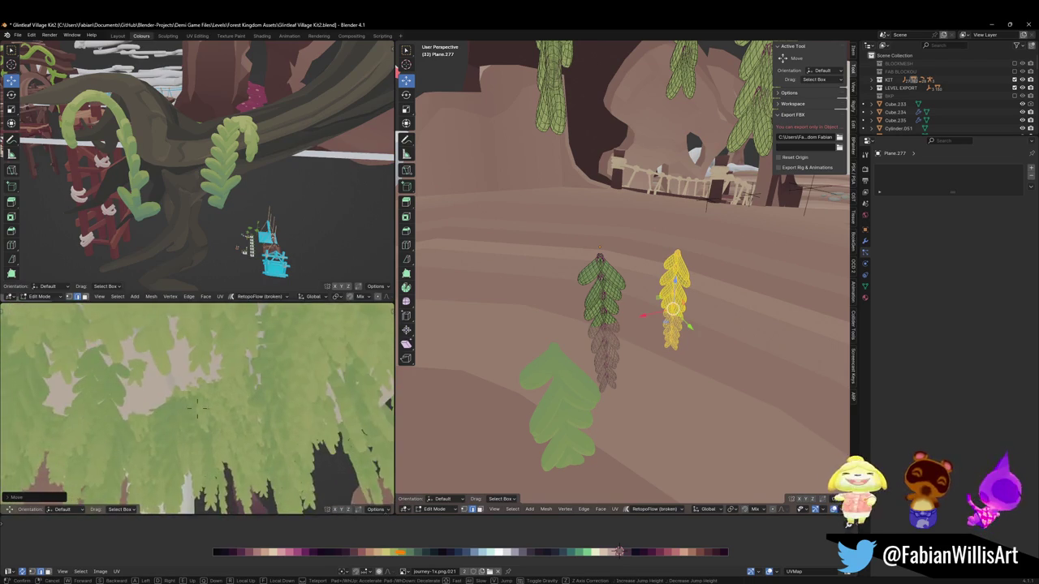
{"action": "left_click", "coordinate": [197, 407]}
{"action": "key", "text": "g"}
{"action": "key", "text": "z"}
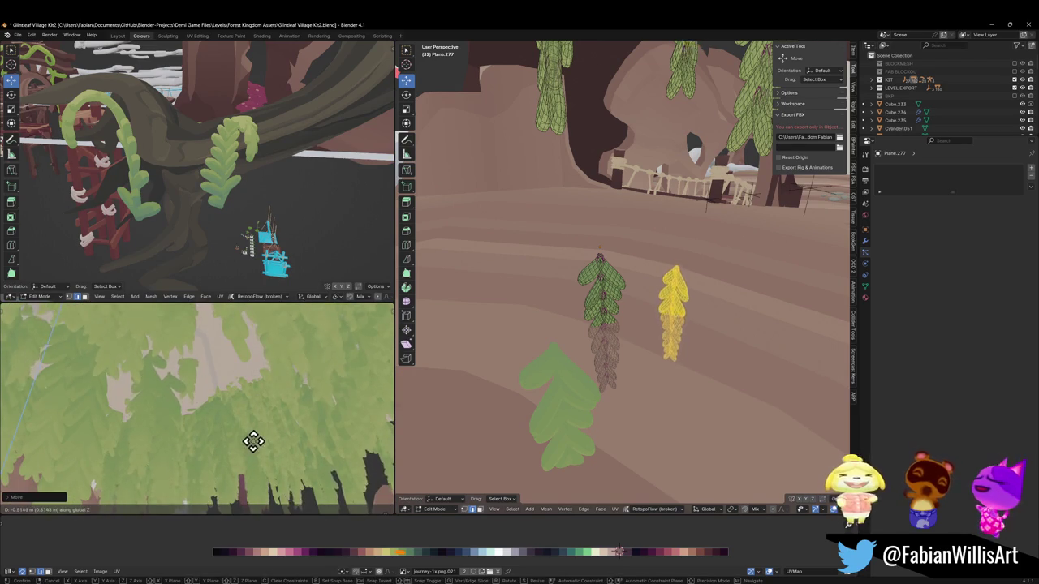
{"action": "left_click", "coordinate": [238, 446]}
{"action": "key", "text": "shift+grave"}
{"action": "key", "text": "s"}
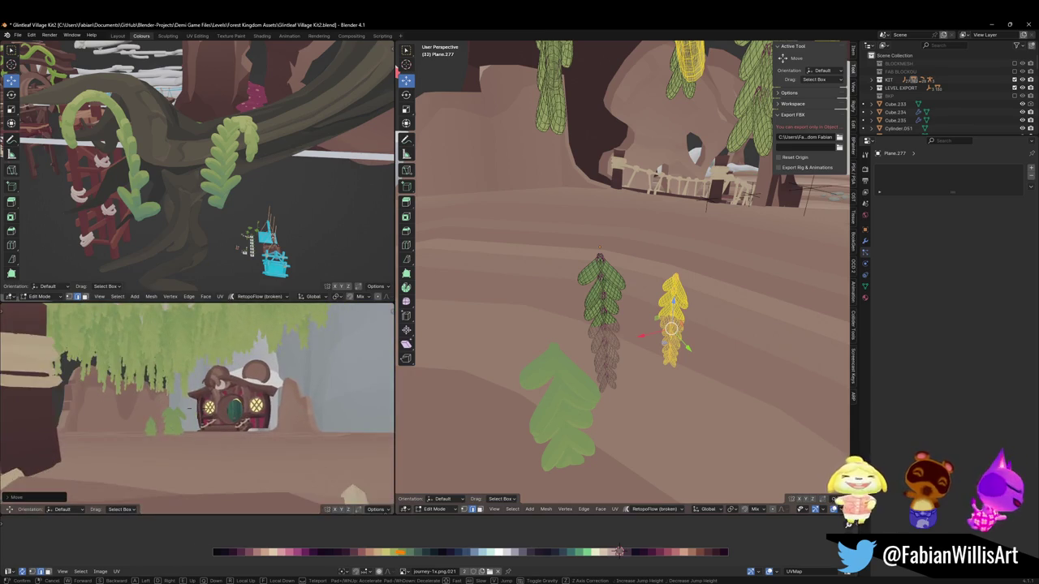
{"action": "left_click", "coordinate": [359, 389]}
{"action": "key", "text": "ctrl+Tab"}
{"action": "left_click", "coordinate": [546, 336]}
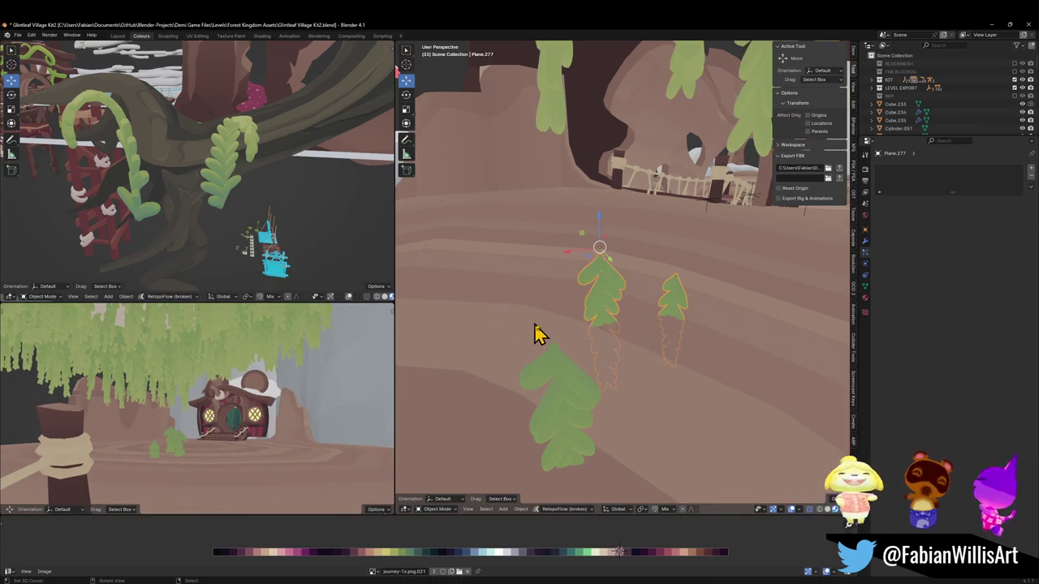
Save Glintleaf Village Kit2.blend, select all objects, and re-export FOREST_GLINTLEAFVILLAGE_00.fbx.
{"action": "key", "text": "ctrl+s"}
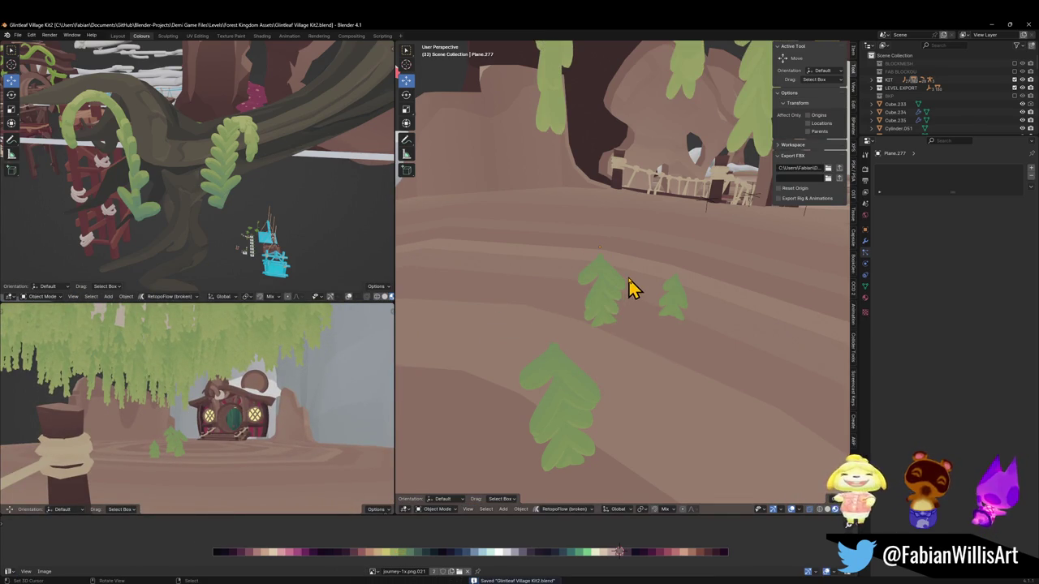
{"action": "scroll", "coordinate": [591, 337], "scroll_direction": "down", "scroll_amount": 5}
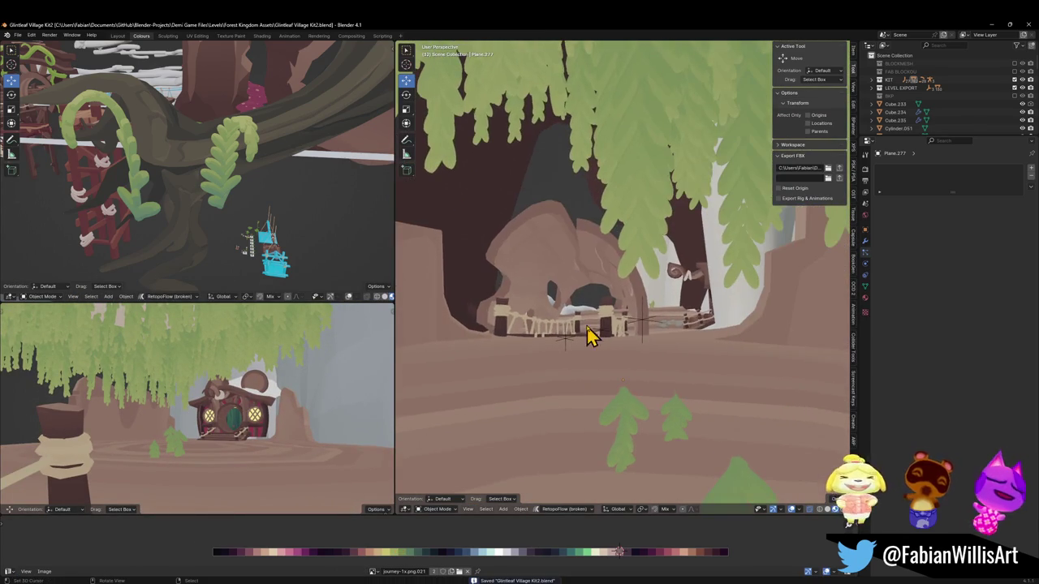
{"action": "left_click", "coordinate": [643, 332]}
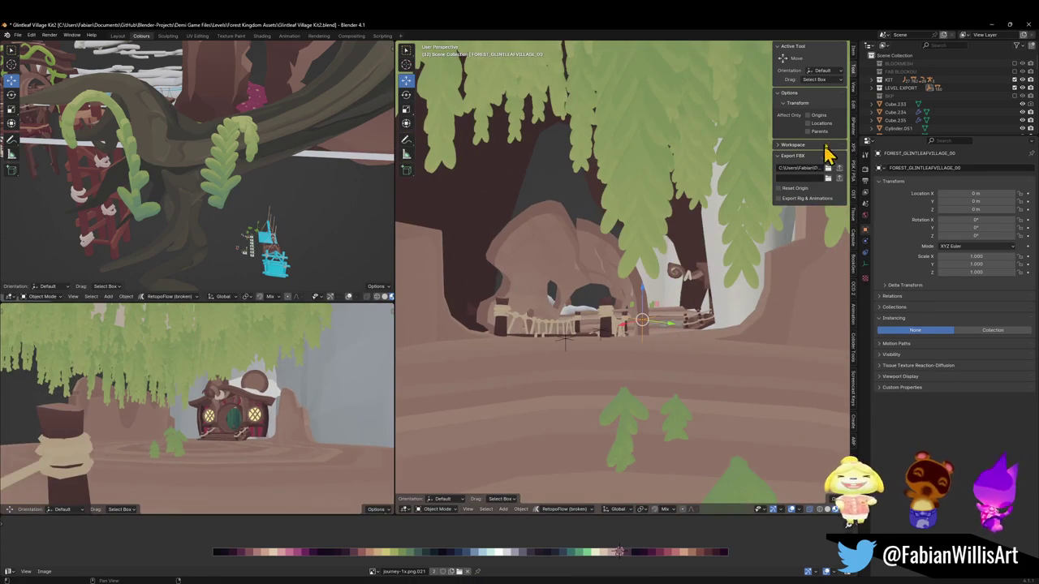
{"action": "key", "text": "a"}
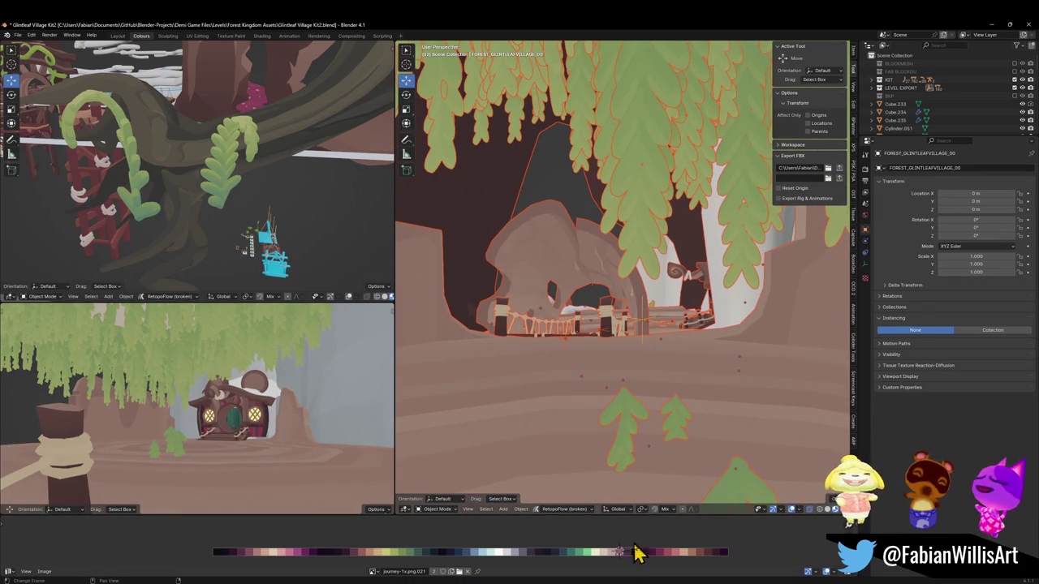
{"action": "key", "text": "ctrl+s"}
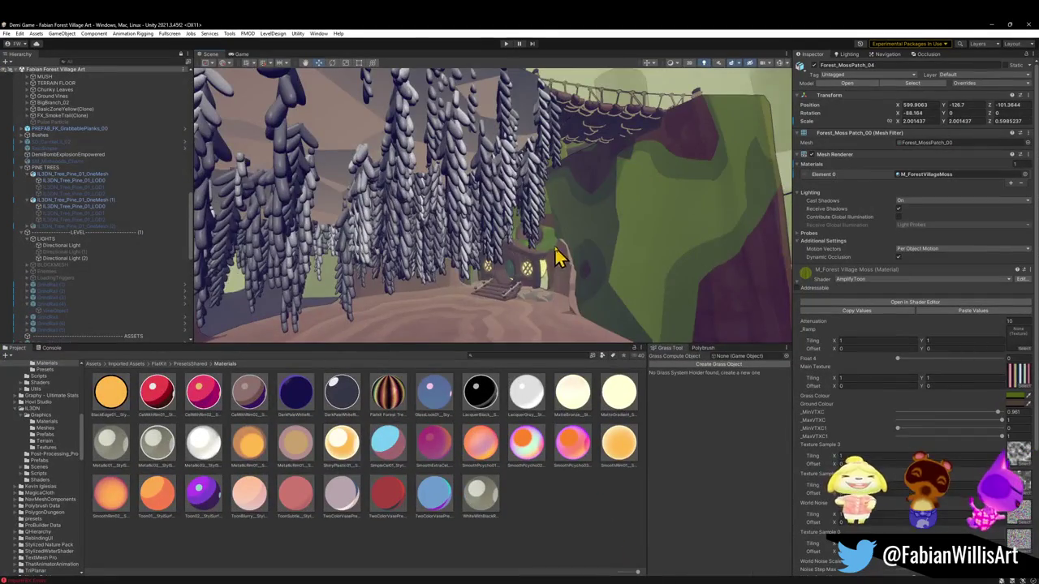
{"action": "mouse_move", "coordinate": [558, 258]}
{"action": "right_mouse_down"}
{"action": "mouse_move", "coordinate": [498, 255]}
{"action": "mouse_move", "coordinate": [441, 285]}
{"action": "mouse_move", "coordinate": [269, 295]}
{"action": "mouse_move", "coordinate": [435, 319]}
{"action": "mouse_move", "coordinate": [487, 287]}
{"action": "mouse_move", "coordinate": [379, 285]}
{"action": "mouse_move", "coordinate": [484, 239]}
{"action": "mouse_move", "coordinate": [475, 279]}
{"action": "mouse_move", "coordinate": [471, 262]}
{"action": "mouse_move", "coordinate": [649, 251]}
{"action": "right_mouse_up"}
{"action": "left_click", "coordinate": [370, 299]}
{"action": "left_click", "coordinate": [370, 298]}
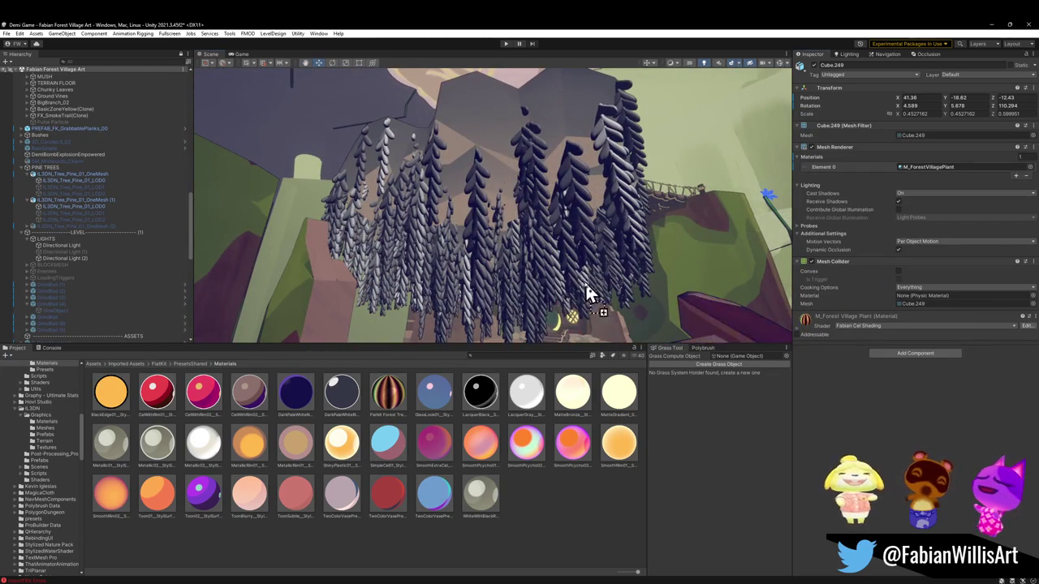
{"action": "mouse_move", "coordinate": [528, 290]}
{"action": "right_mouse_down"}
{"action": "mouse_move", "coordinate": [529, 243]}
{"action": "mouse_move", "coordinate": [523, 302]}
{"action": "mouse_move", "coordinate": [579, 295]}
{"action": "mouse_move", "coordinate": [524, 274]}
{"action": "mouse_move", "coordinate": [528, 295]}
{"action": "right_mouse_up"}
{"action": "left_click", "coordinate": [523, 275]}
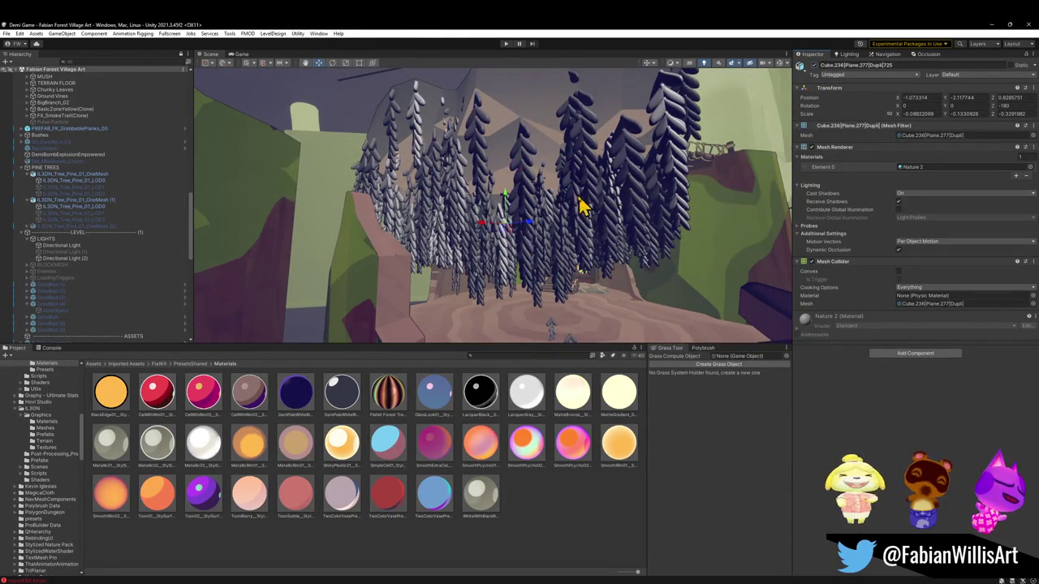
{"action": "right_click_drag", "start_coordinate": [578, 210], "coordinate": [575, 218]}
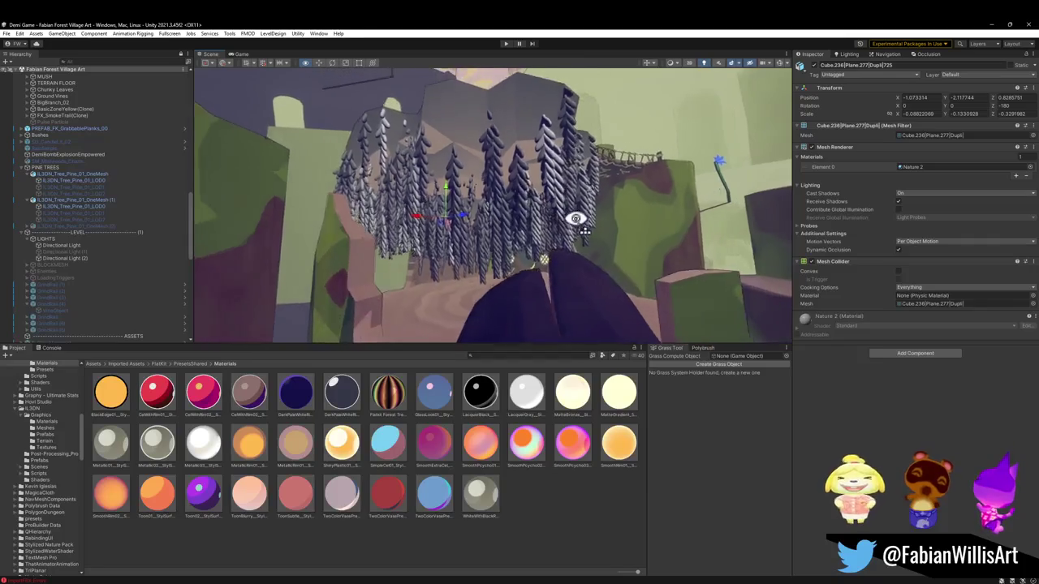
{"action": "key", "text": "s"}
{"action": "mouse_move", "coordinate": [575, 218]}
{"action": "right_mouse_down"}
{"action": "mouse_move", "coordinate": [455, 189]}
{"action": "mouse_move", "coordinate": [417, 164]}
{"action": "mouse_move", "coordinate": [364, 229]}
{"action": "mouse_move", "coordinate": [549, 179]}
{"action": "mouse_move", "coordinate": [587, 218]}
{"action": "mouse_move", "coordinate": [600, 218]}
{"action": "mouse_move", "coordinate": [598, 232]}
{"action": "mouse_move", "coordinate": [564, 155]}
{"action": "mouse_move", "coordinate": [590, 157]}
{"action": "mouse_move", "coordinate": [540, 222]}
{"action": "mouse_move", "coordinate": [551, 207]}
{"action": "right_mouse_up"}
{"action": "key", "text": "w"}
{"action": "key", "text": "w"}
Back in Blender, select the vine canopy Cube.236 and the small plant Plane.278 under the canopy.
{"action": "left_click", "coordinate": [992, 25]}
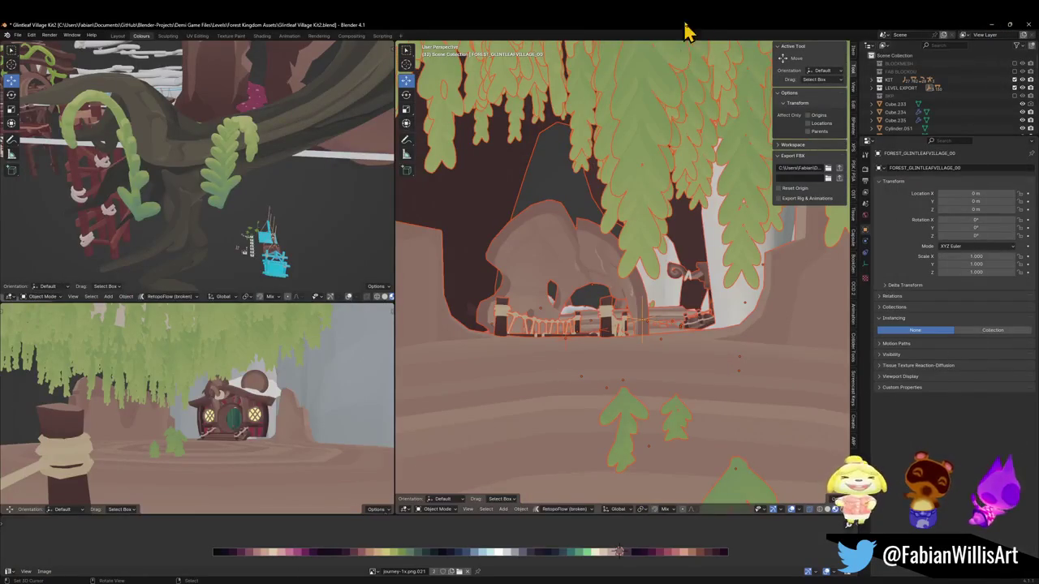
{"action": "key", "text": "shift+grave"}
{"action": "key", "text": "w"}
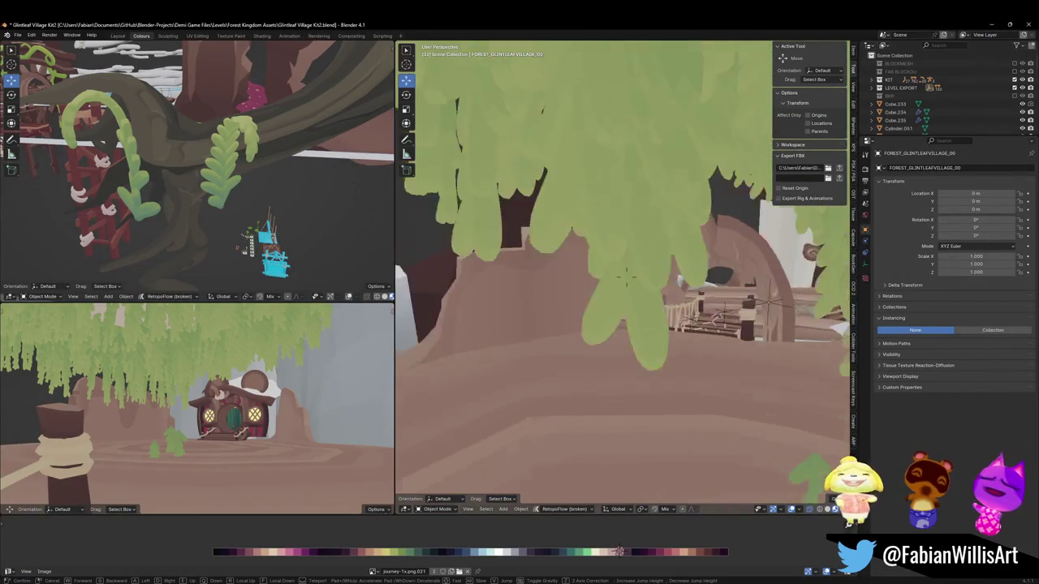
{"action": "left_click", "coordinate": [655, 213]}
{"action": "left_click", "coordinate": [645, 257]}
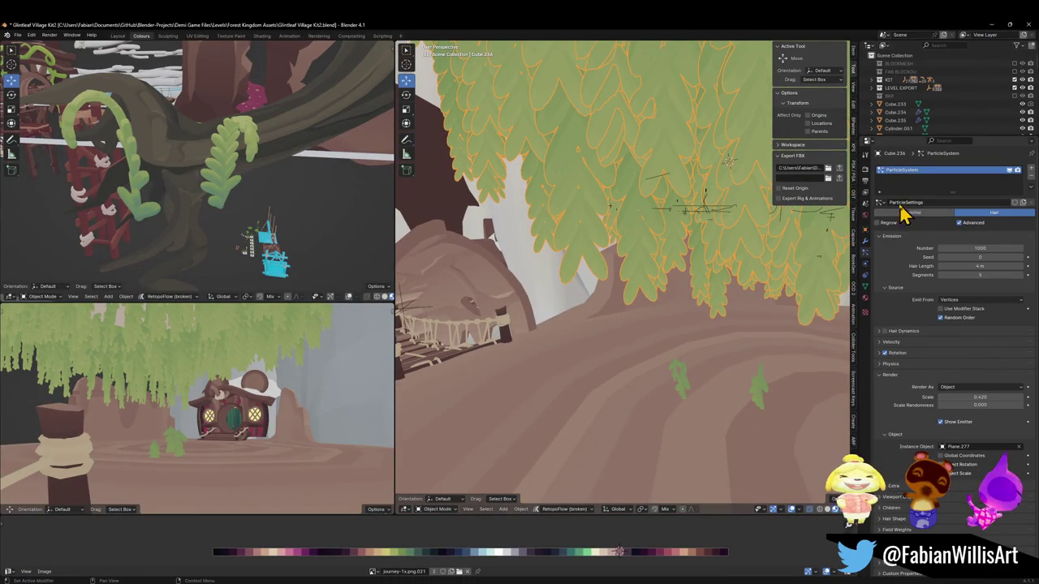
{"action": "left_click", "coordinate": [761, 383]}
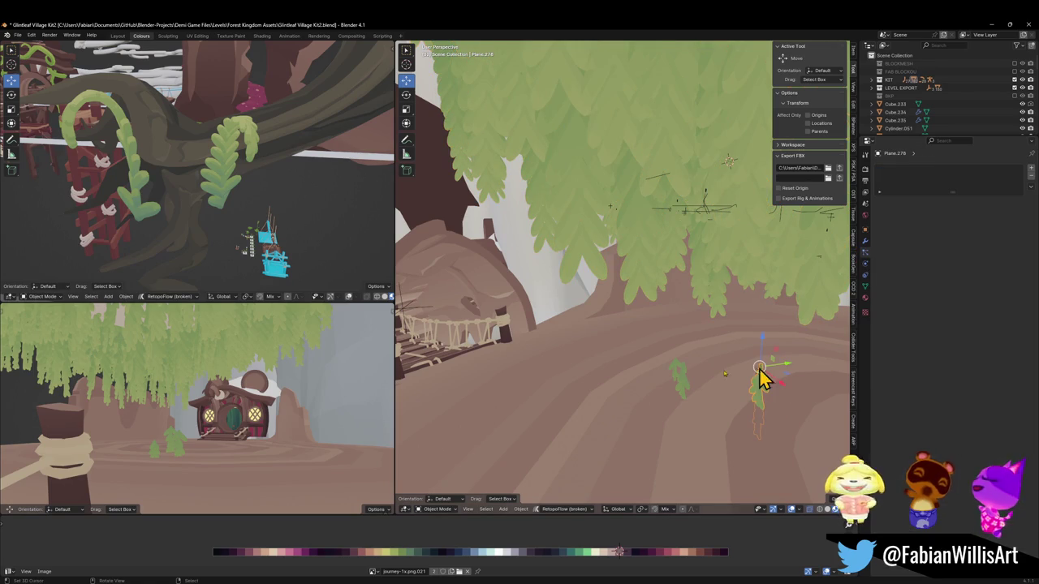
{"action": "key", "text": "shift+grave"}
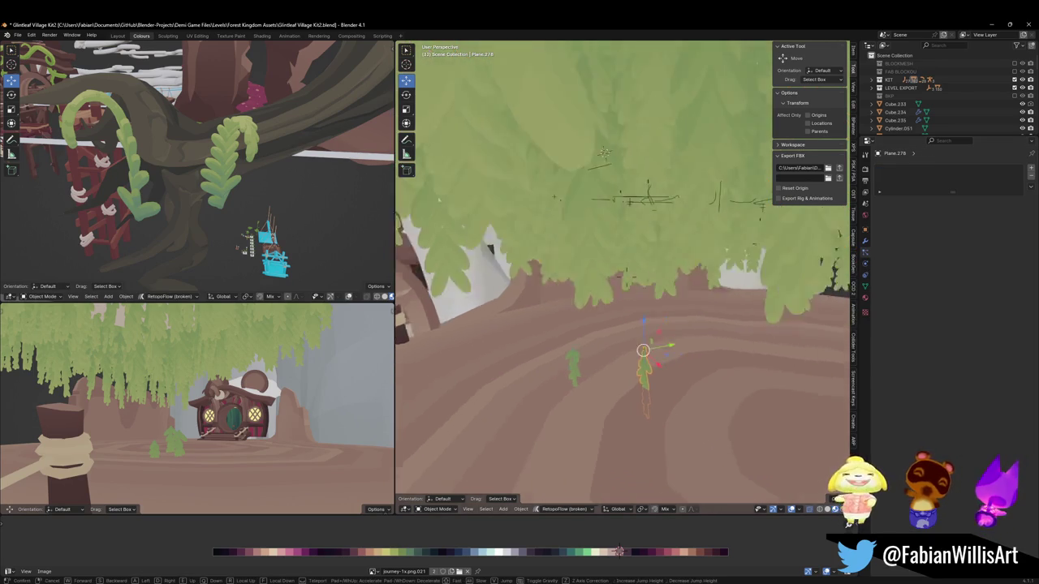
{"action": "left_click", "coordinate": [728, 326]}
Select Plane.277, show its material settings, and remove its Nature 2 material.
{"action": "left_click", "coordinate": [614, 347]}
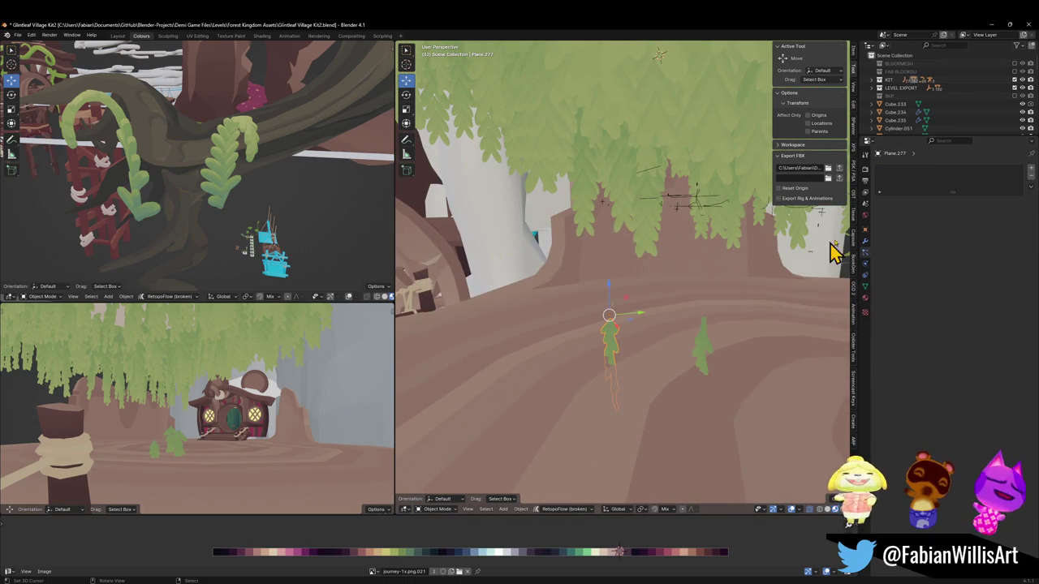
{"action": "left_click", "coordinate": [865, 300]}
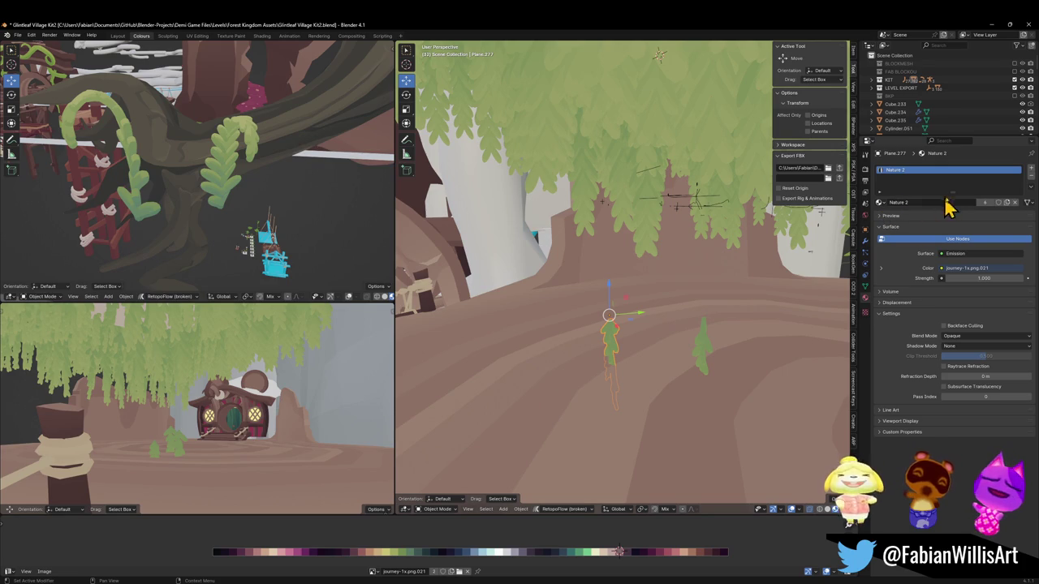
{"action": "left_click", "coordinate": [1027, 177]}
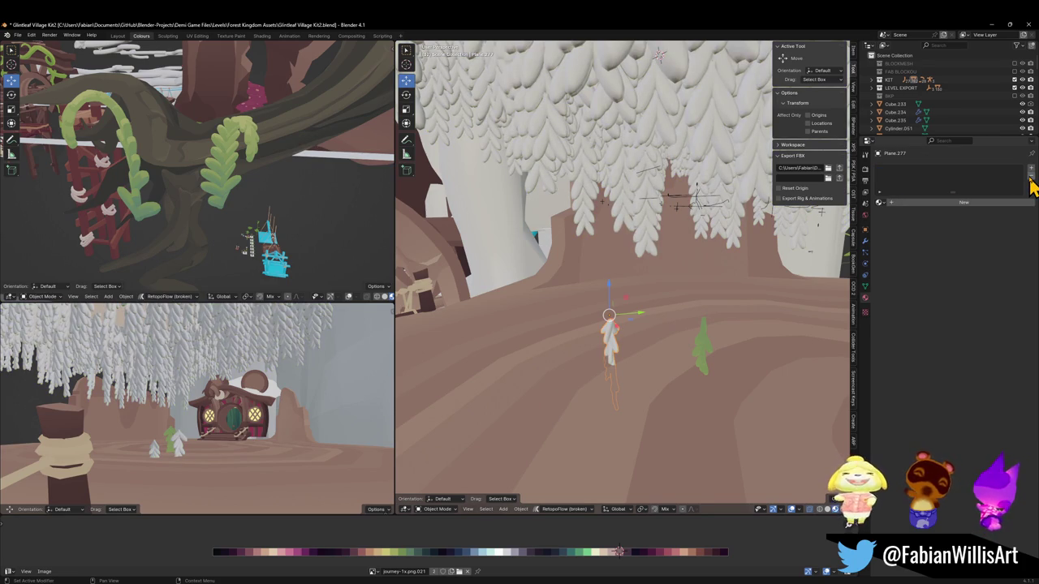
Add a material slot to the vines and assign Nature 2.002 to it.
{"action": "left_click", "coordinate": [1031, 169]}
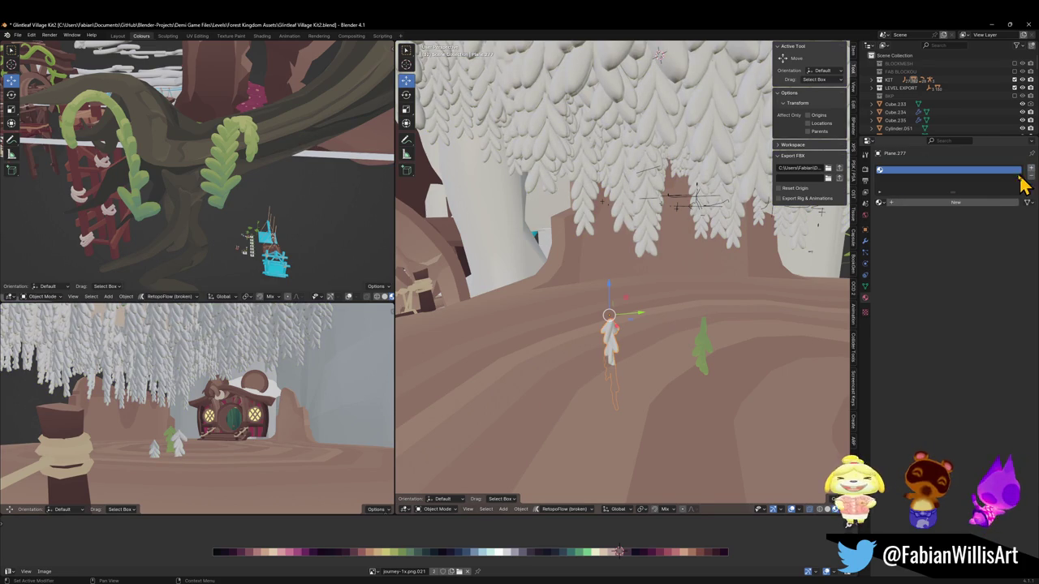
{"action": "left_click", "coordinate": [893, 205]}
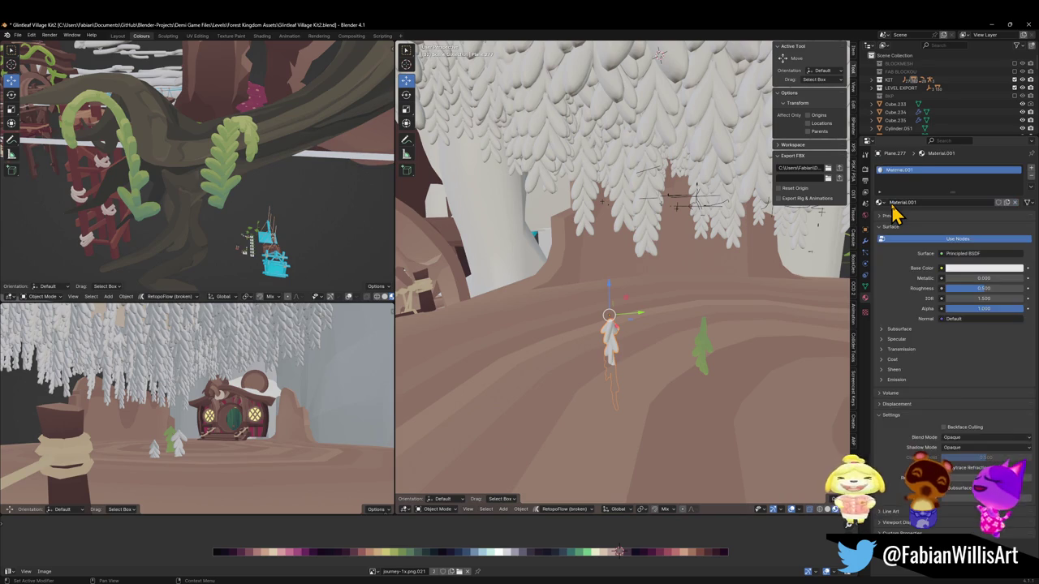
{"action": "double_click", "coordinate": [899, 202]}
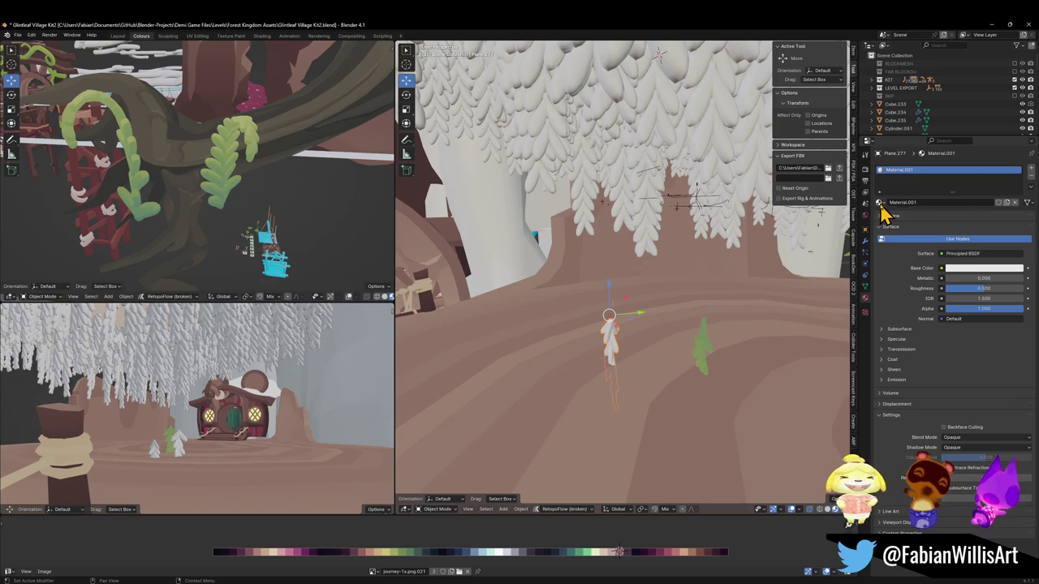
{"action": "left_click", "coordinate": [879, 203]}
{"action": "type", "text": "nat"}
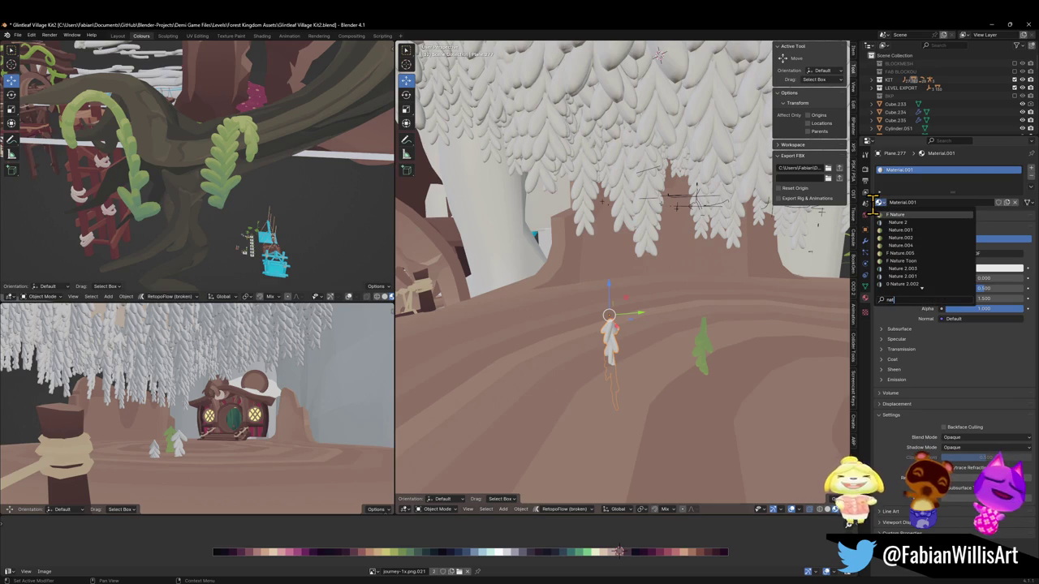
{"action": "scroll", "coordinate": [924, 276], "scroll_direction": "down", "scroll_amount": 1}
{"action": "left_click", "coordinate": [923, 276]}
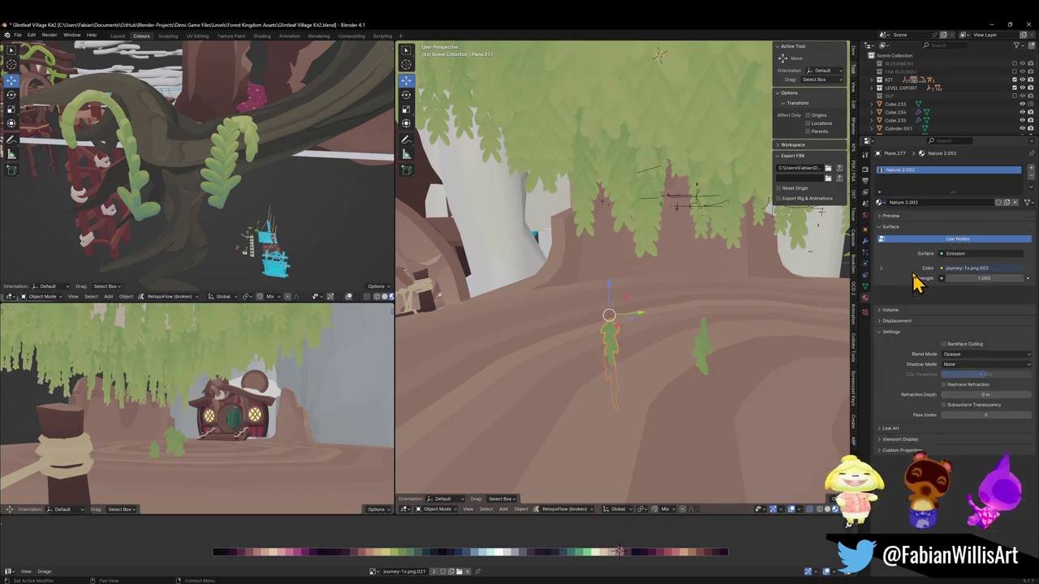
Copy Nature 2.002, remove the slot, and create a fresh material to rename Underside Plant.
{"action": "left_click", "coordinate": [1026, 202]}
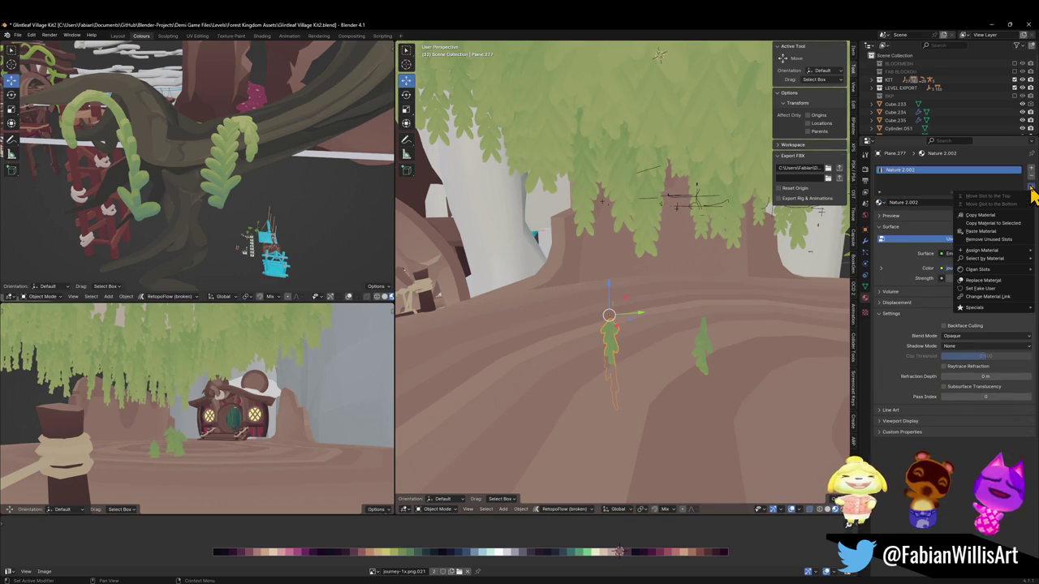
{"action": "left_click", "coordinate": [1001, 220]}
{"action": "left_click", "coordinate": [1031, 177]}
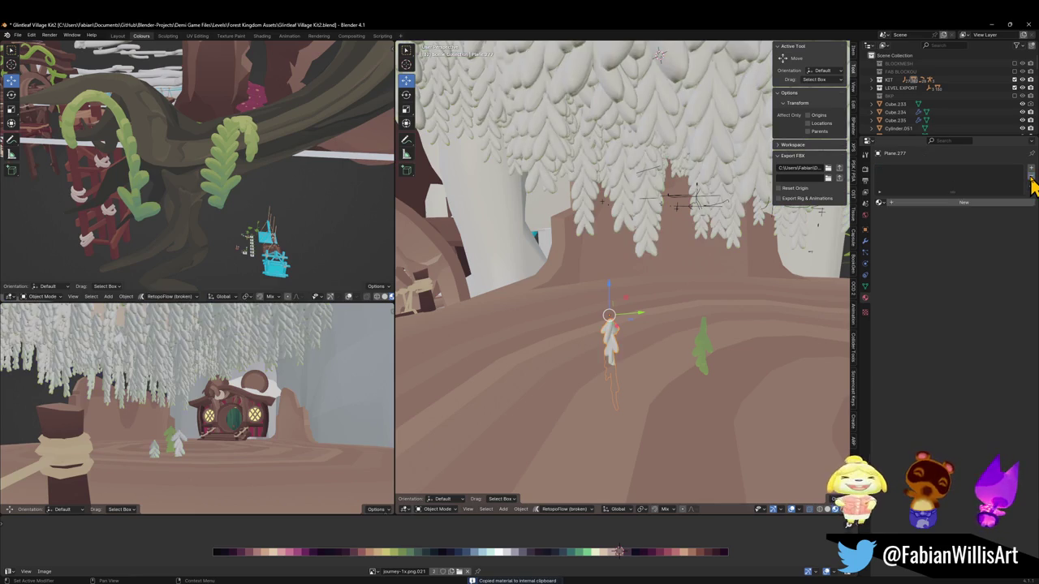
{"action": "left_click", "coordinate": [911, 203]}
{"action": "left_click", "coordinate": [906, 203]}
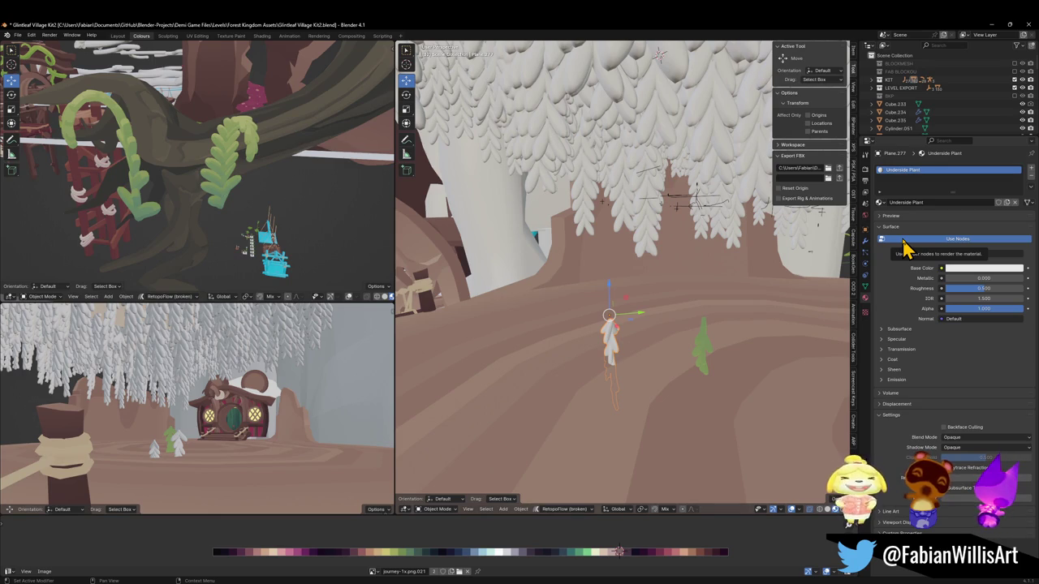
Enable nodes on Underside Plant and paste in the copied green foliage shader.
{"action": "left_click", "coordinate": [903, 242]}
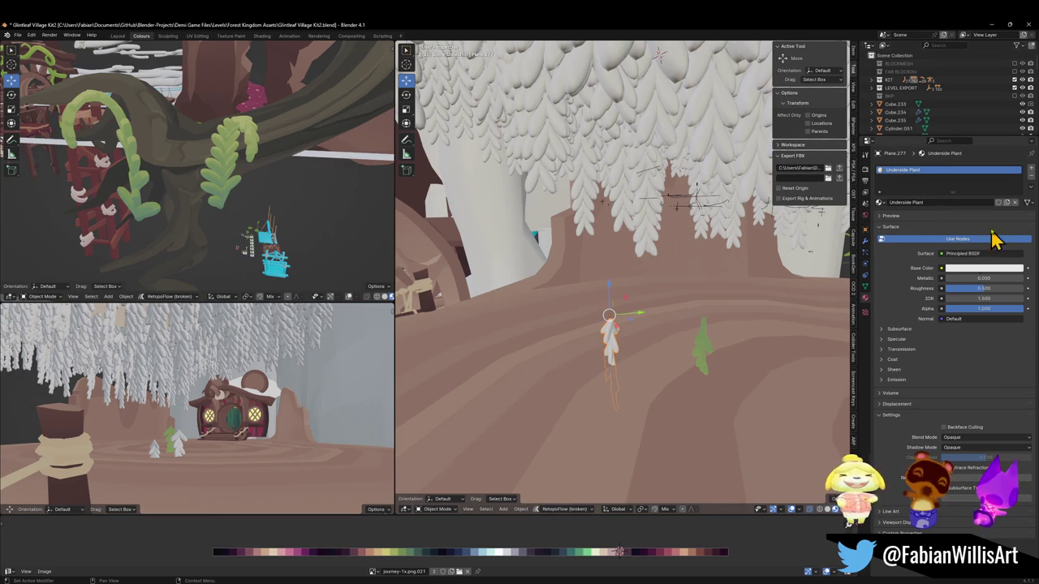
{"action": "left_click", "coordinate": [1031, 188]}
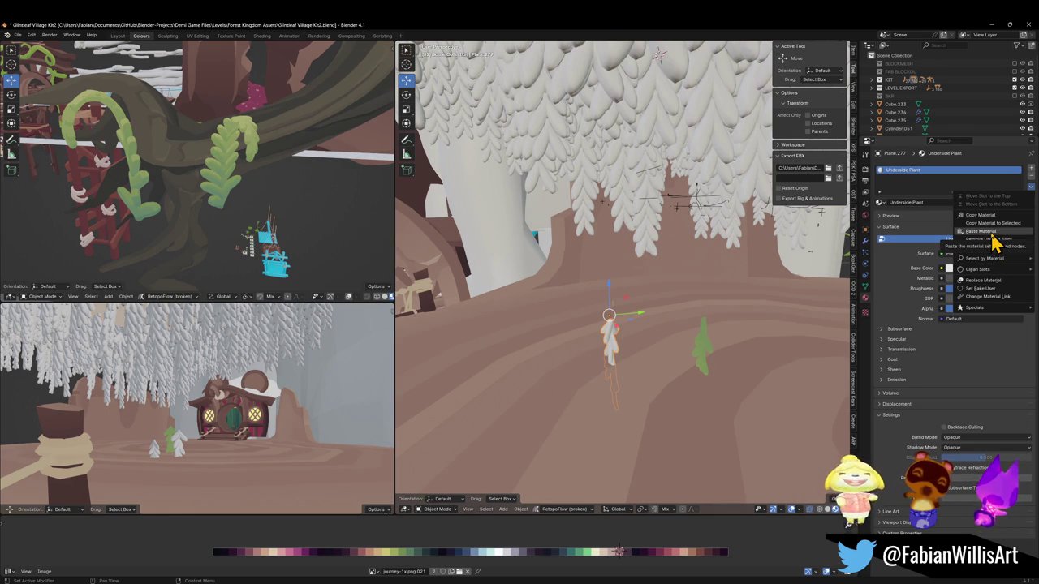
{"action": "left_click", "coordinate": [979, 231]}
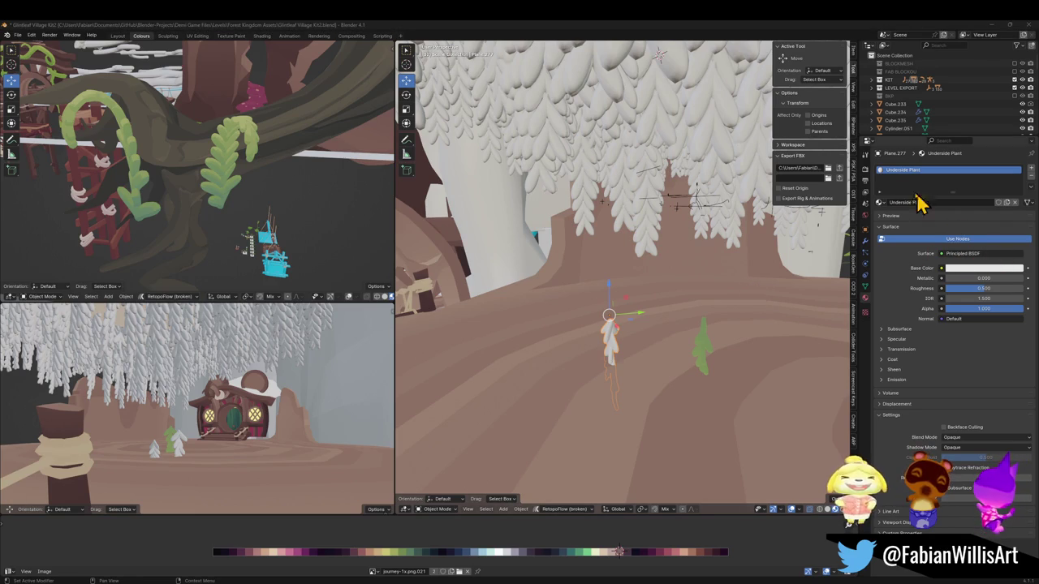
{"action": "left_click", "coordinate": [1030, 186]}
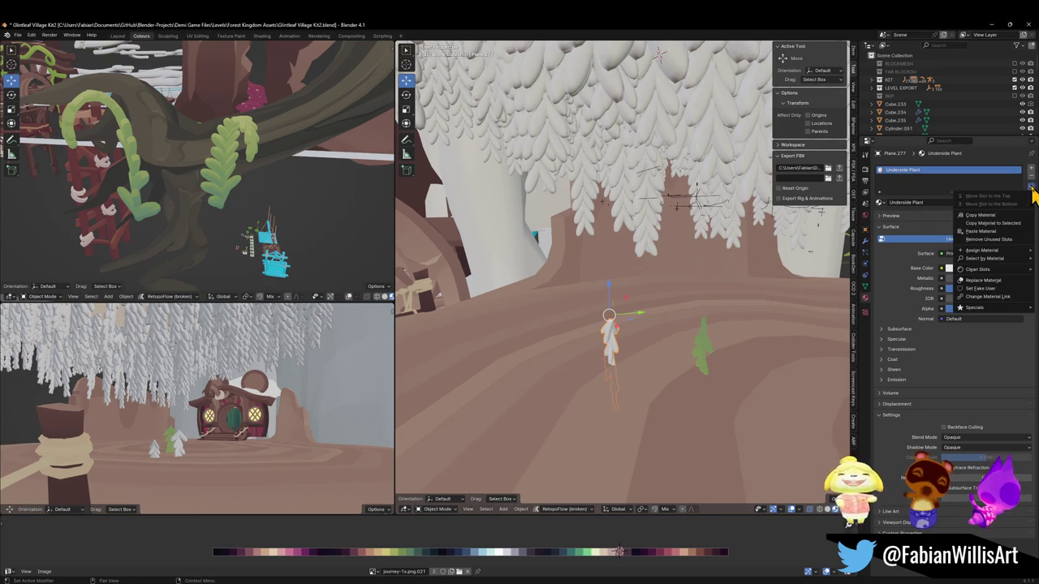
{"action": "left_click", "coordinate": [1011, 232]}
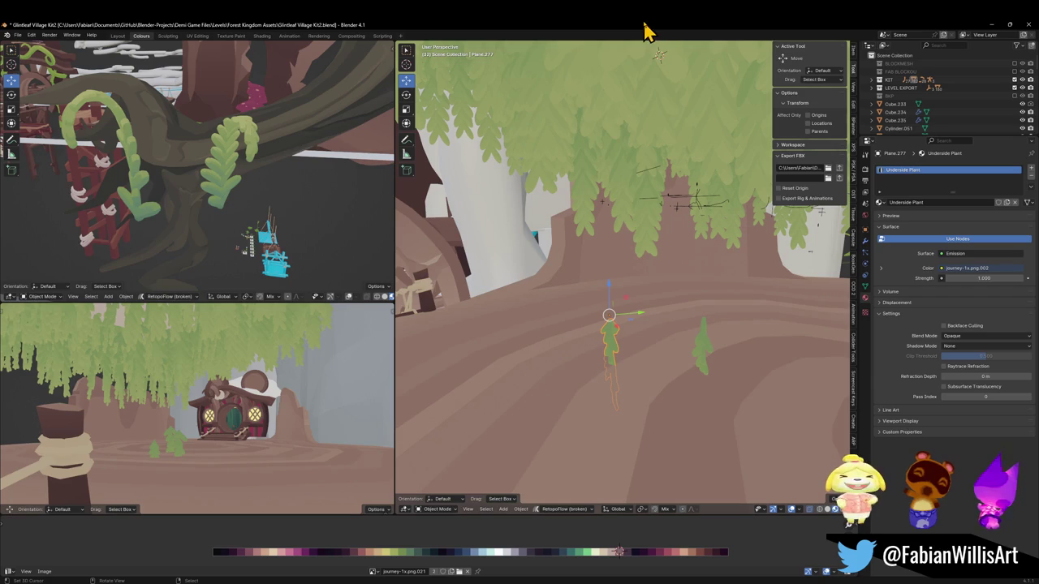
Select the village model and save the Blender file.
{"action": "scroll", "coordinate": [653, 258], "scroll_direction": "up", "scroll_amount": 5}
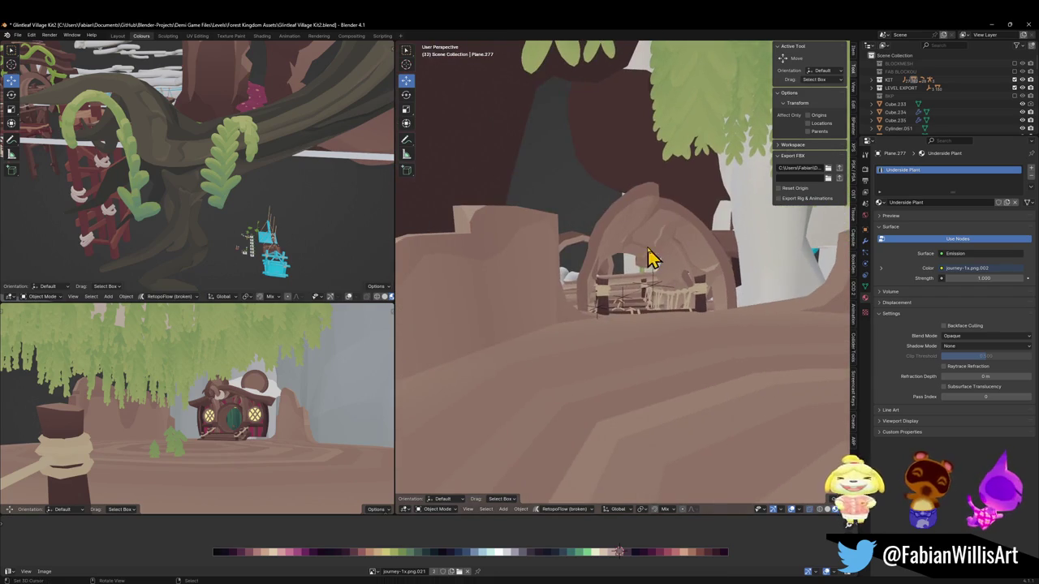
{"action": "left_click", "coordinate": [656, 297]}
{"action": "key", "text": "ctrl+s"}
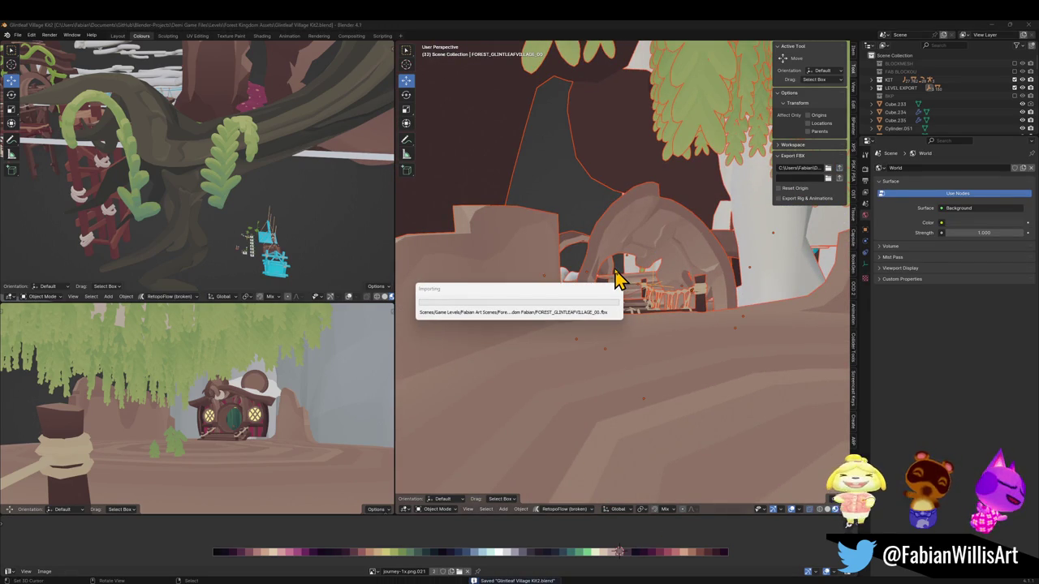
In Unity, locate M_ForestVillagePlant through the sprout plant Cube.249's material.
{"action": "key", "text": "alt+Tab"}
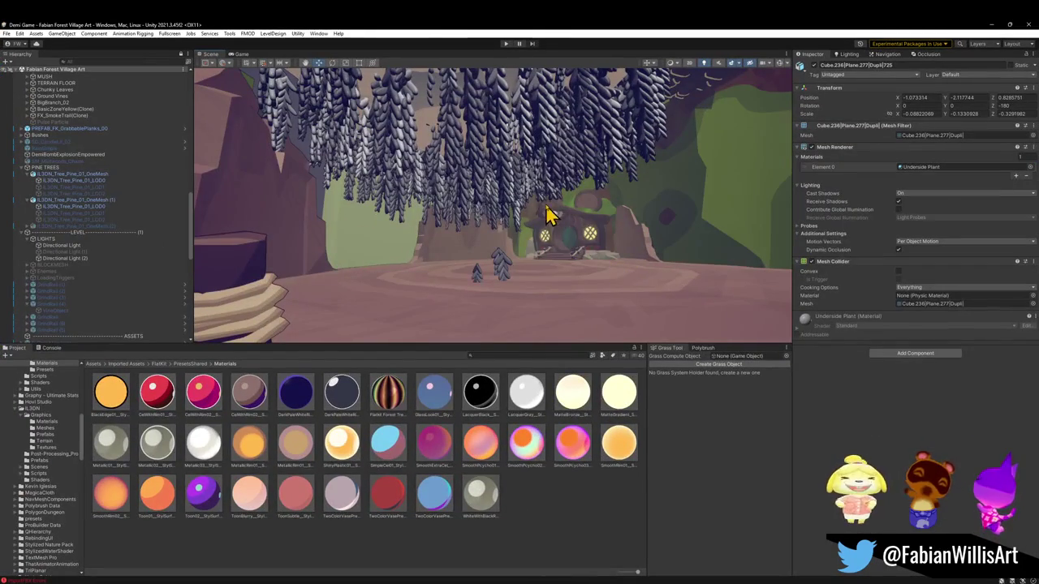
{"action": "left_click", "coordinate": [604, 309]}
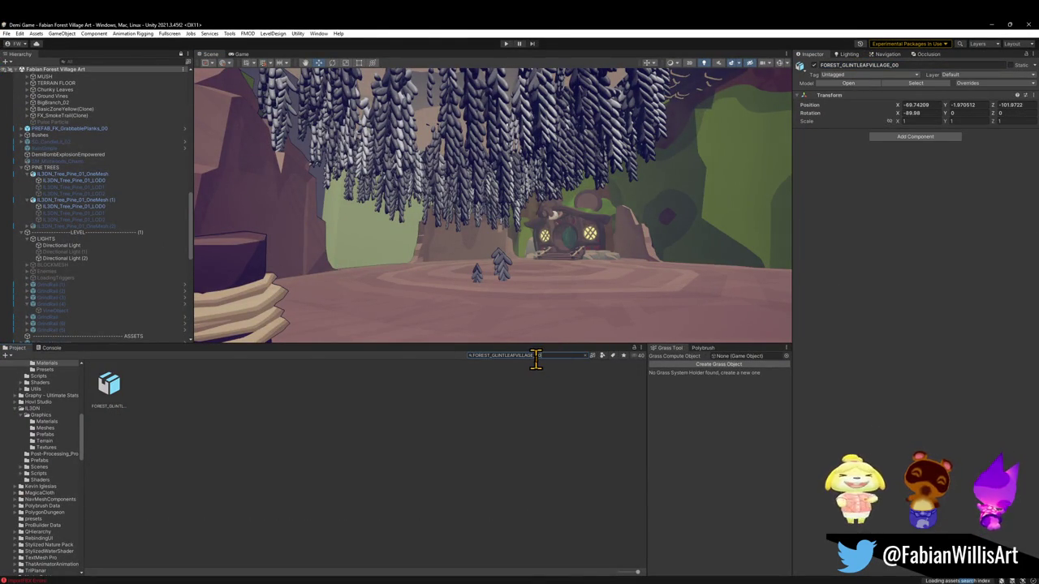
{"action": "key", "text": "Escape"}
{"action": "mouse_move", "coordinate": [478, 328]}
{"action": "right_mouse_down"}
{"action": "mouse_move", "coordinate": [308, 305]}
{"action": "mouse_move", "coordinate": [460, 288]}
{"action": "right_mouse_up"}
{"action": "left_click", "coordinate": [460, 288]}
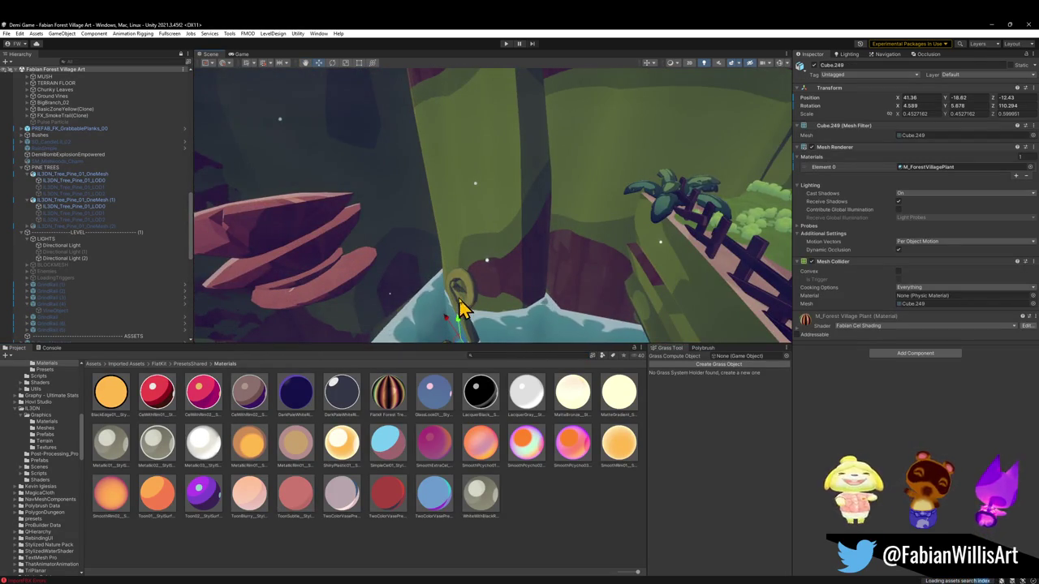
{"action": "right_click", "coordinate": [806, 321]}
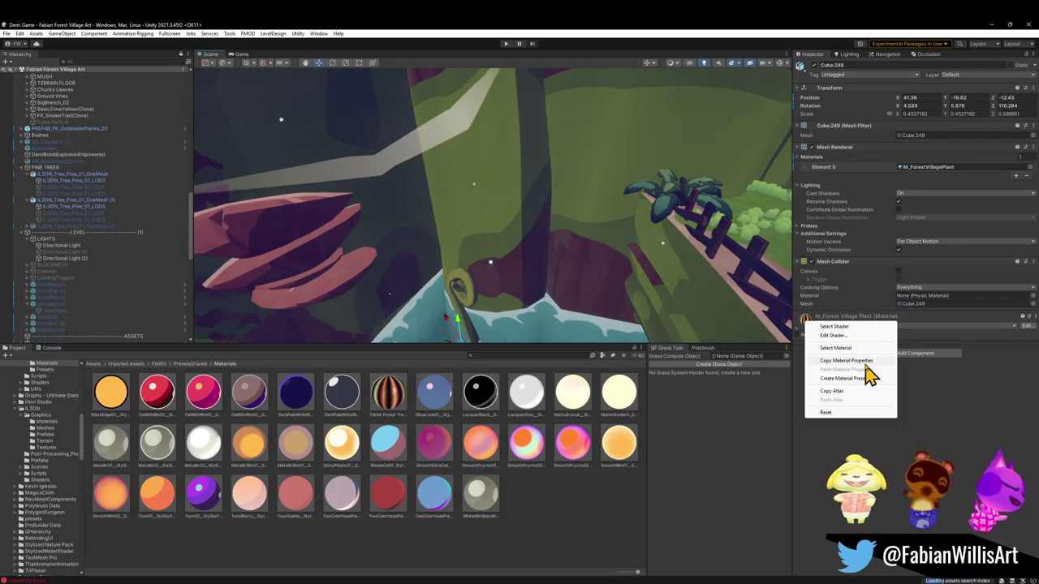
{"action": "left_click", "coordinate": [836, 347]}
Duplicate M_ForestVillagePlant to create M_ForestVillageUndersidePlant.
{"action": "mouse_move", "coordinate": [378, 273]}
{"action": "right_mouse_down"}
{"action": "mouse_move", "coordinate": [572, 203]}
{"action": "mouse_move", "coordinate": [531, 176]}
{"action": "right_mouse_up"}
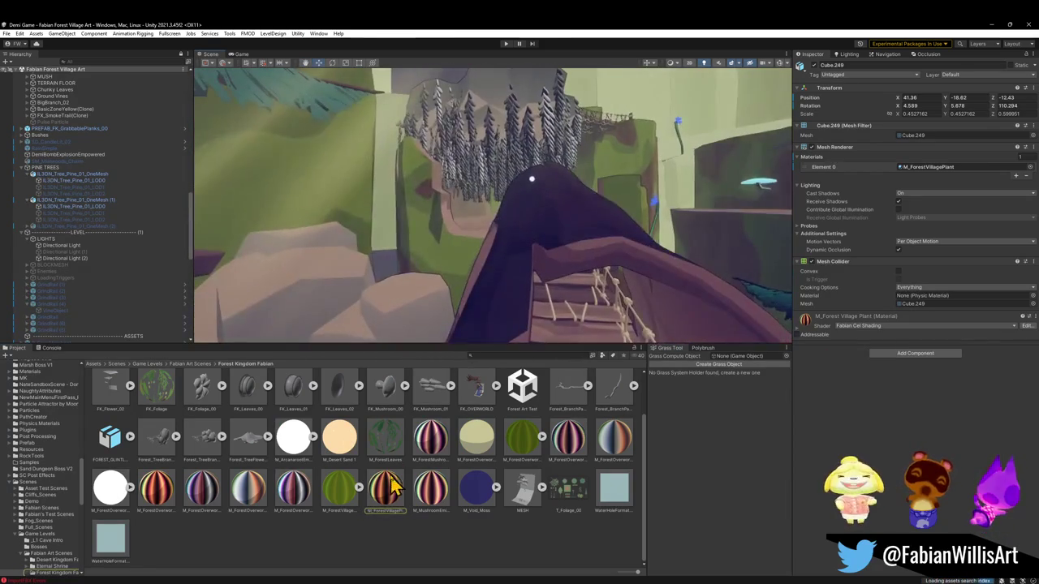
{"action": "left_click", "coordinate": [381, 505]}
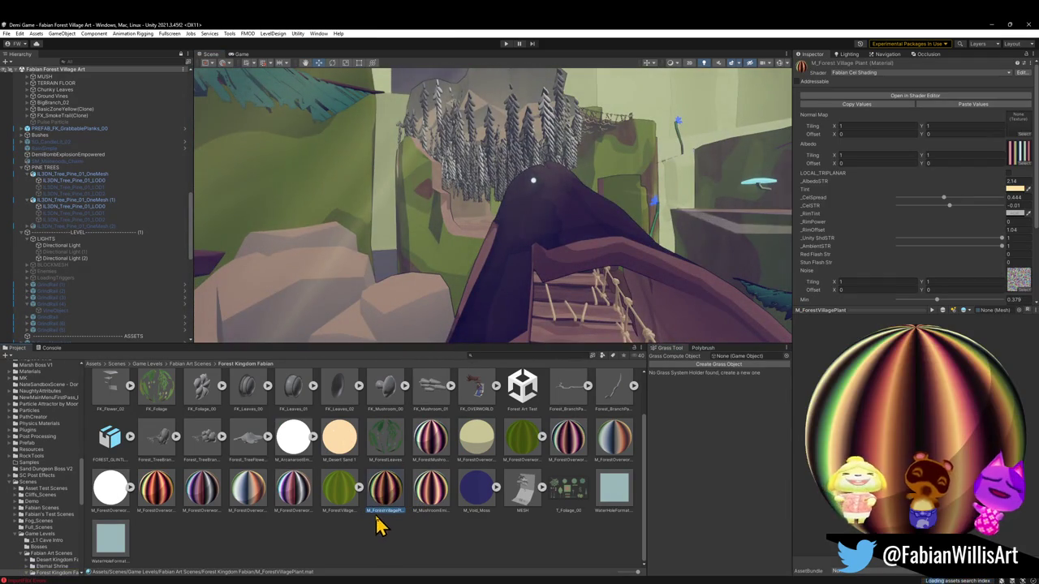
{"action": "key", "text": "ctrl+d"}
{"action": "type", "text": "FOREST_GLINTLEAFVILLAGE_00"}
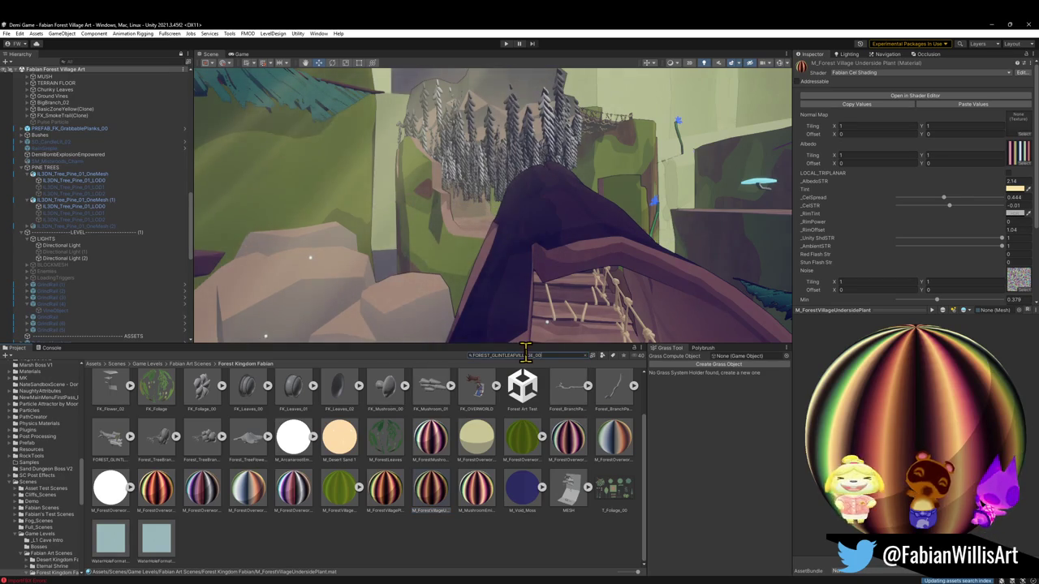
Remap the village FBX's Underside Plant slot to M_ForestVillageUndersidePlant and apply the reimport.
{"action": "left_click", "coordinate": [110, 390]}
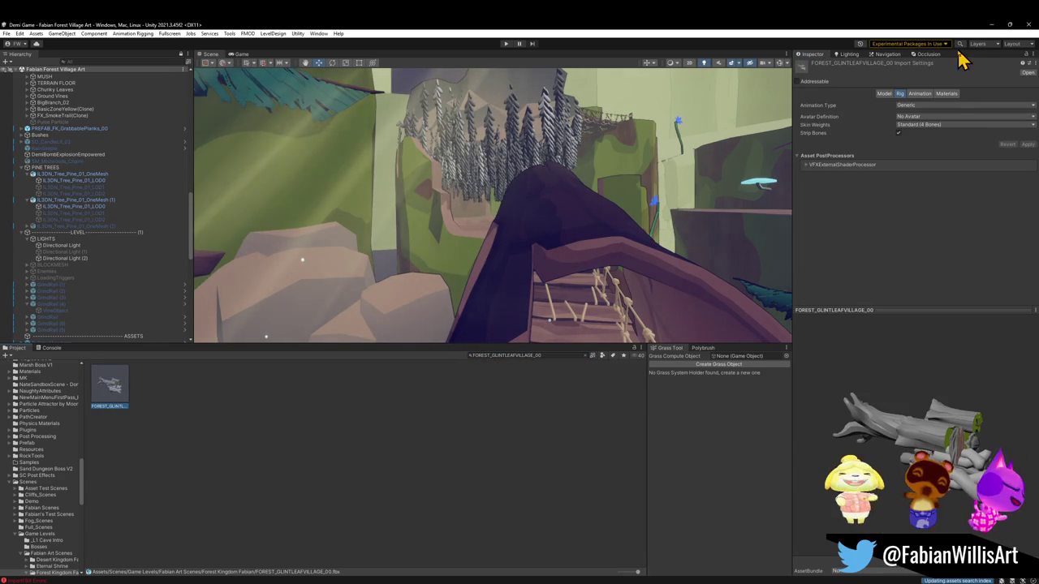
{"action": "left_click", "coordinate": [943, 94]}
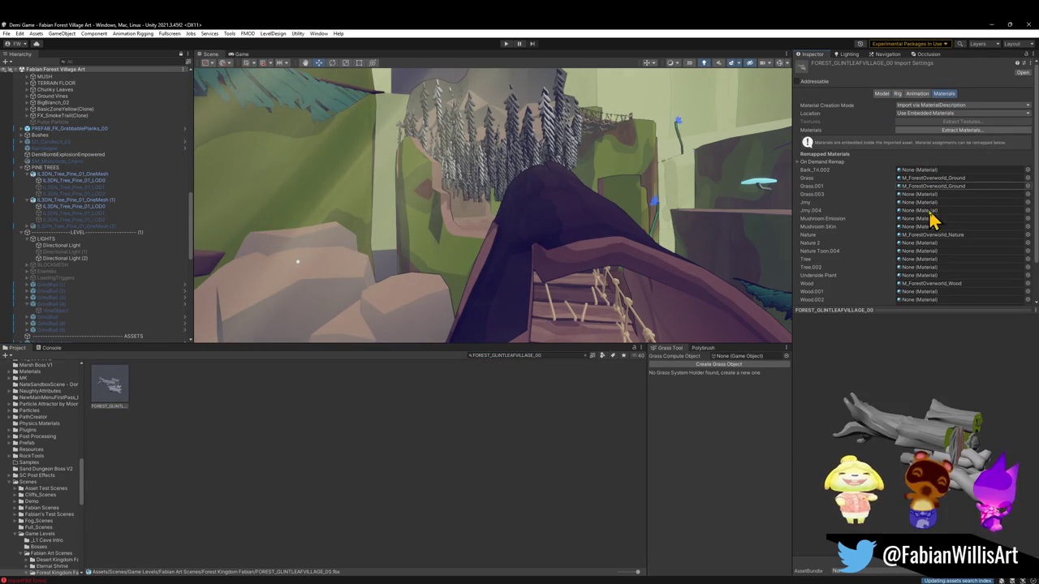
{"action": "scroll", "coordinate": [930, 213], "scroll_direction": "down", "scroll_amount": 1}
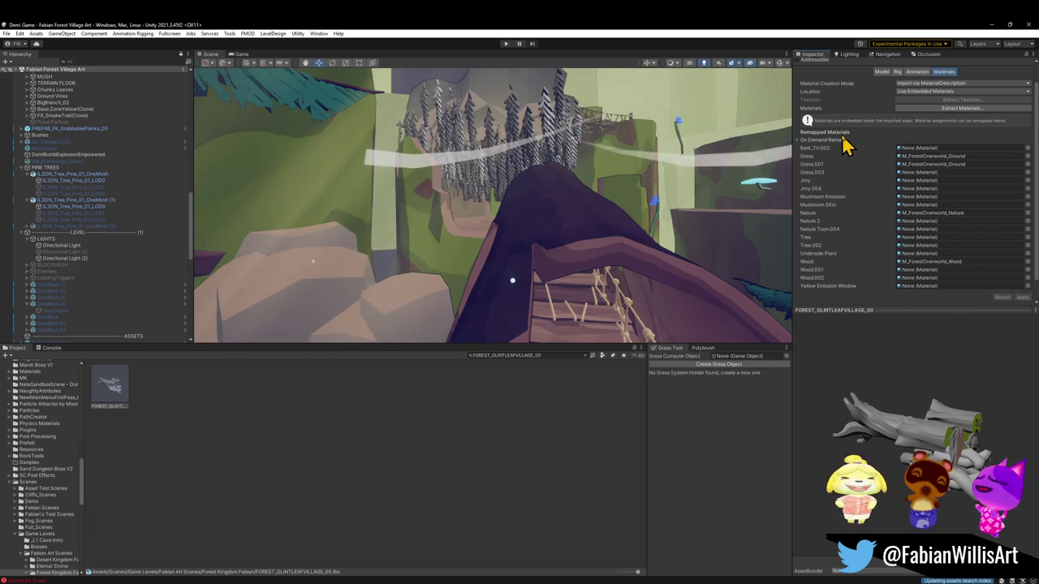
{"action": "left_click", "coordinate": [1027, 253]}
{"action": "type", "text": "und"}
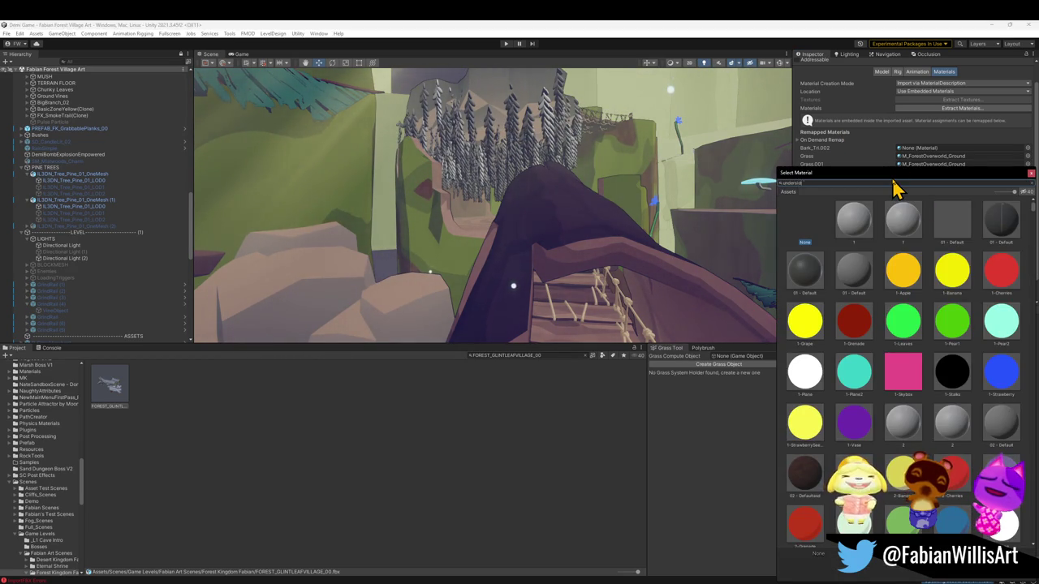
{"action": "type", "text": "erside"}
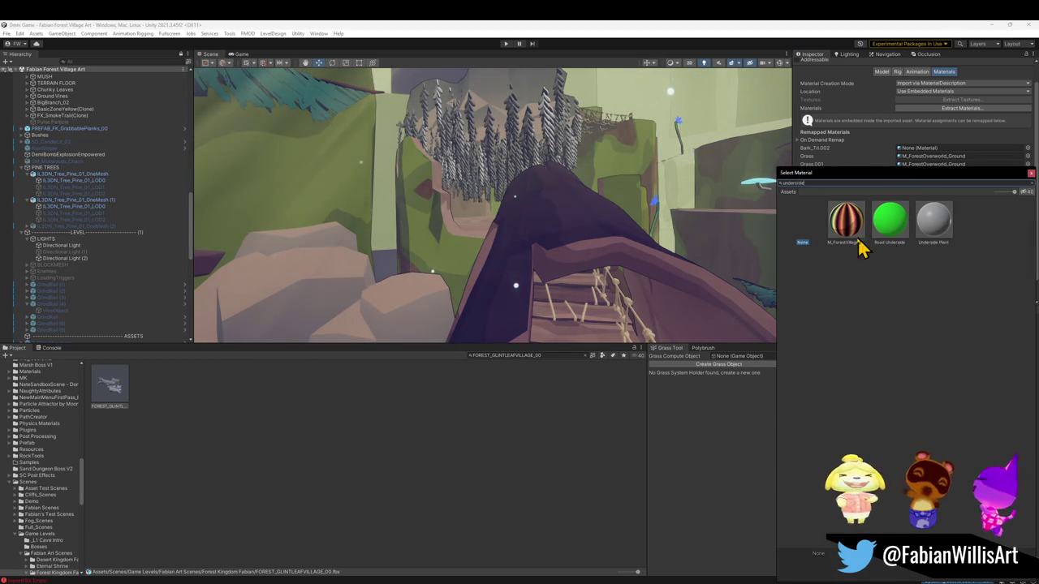
{"action": "double_click", "coordinate": [846, 233]}
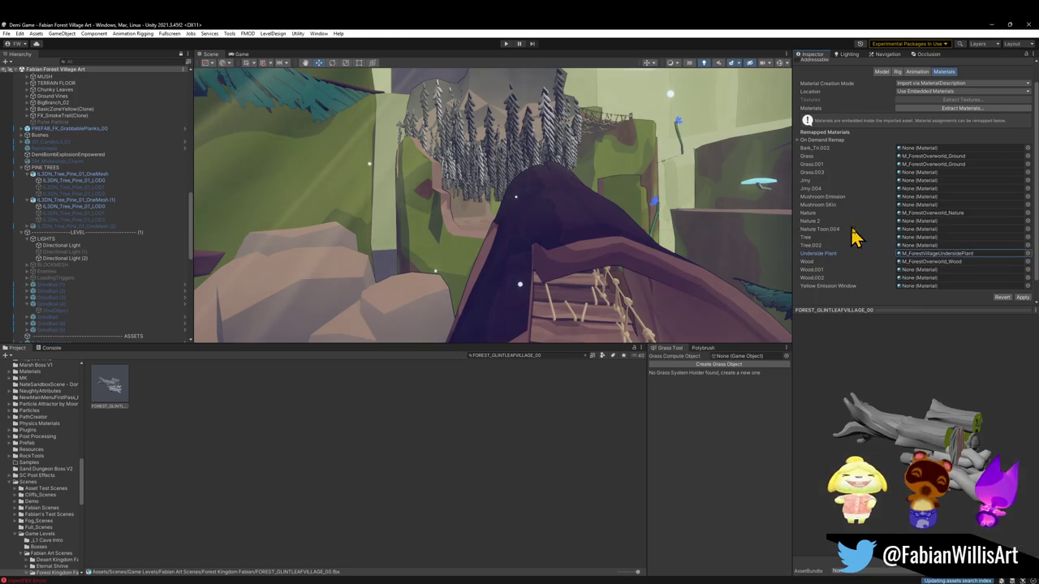
{"action": "left_click", "coordinate": [1023, 297]}
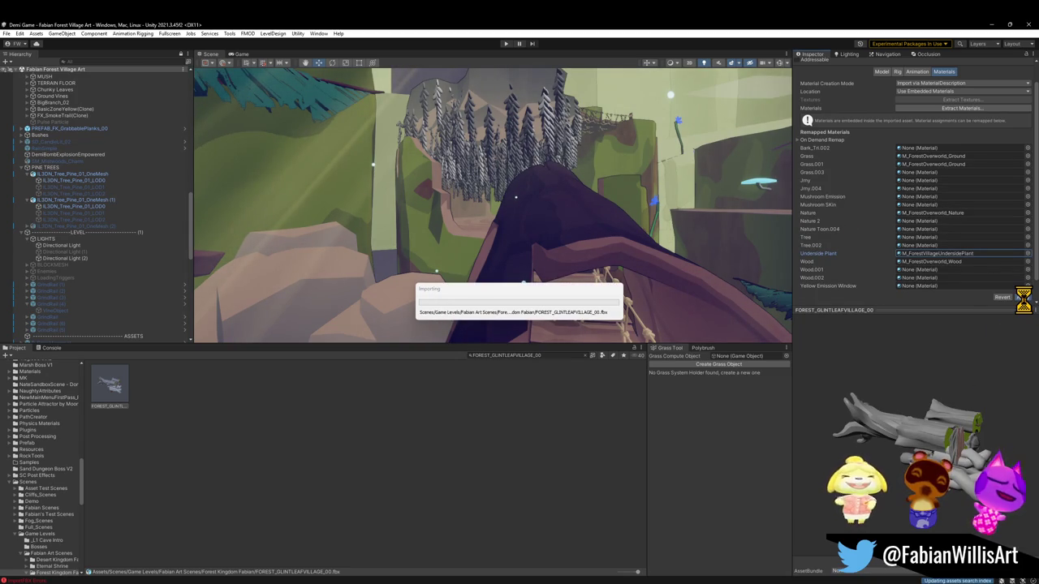
{"action": "mouse_move", "coordinate": [357, 300]}
{"action": "right_mouse_down"}
{"action": "mouse_move", "coordinate": [415, 258]}
{"action": "mouse_move", "coordinate": [408, 251]}
{"action": "right_mouse_up"}
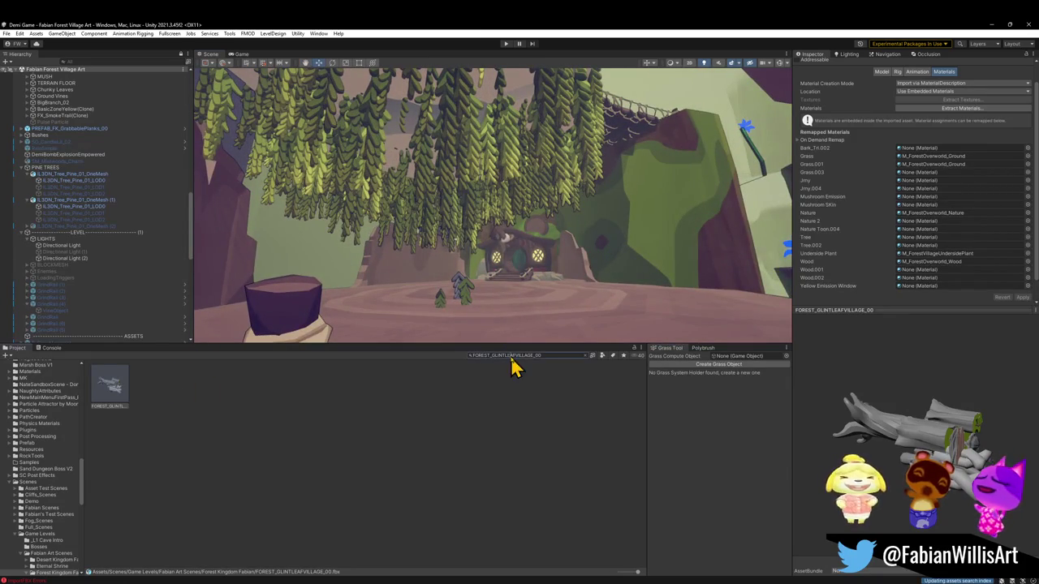
{"action": "left_click", "coordinate": [473, 460]}
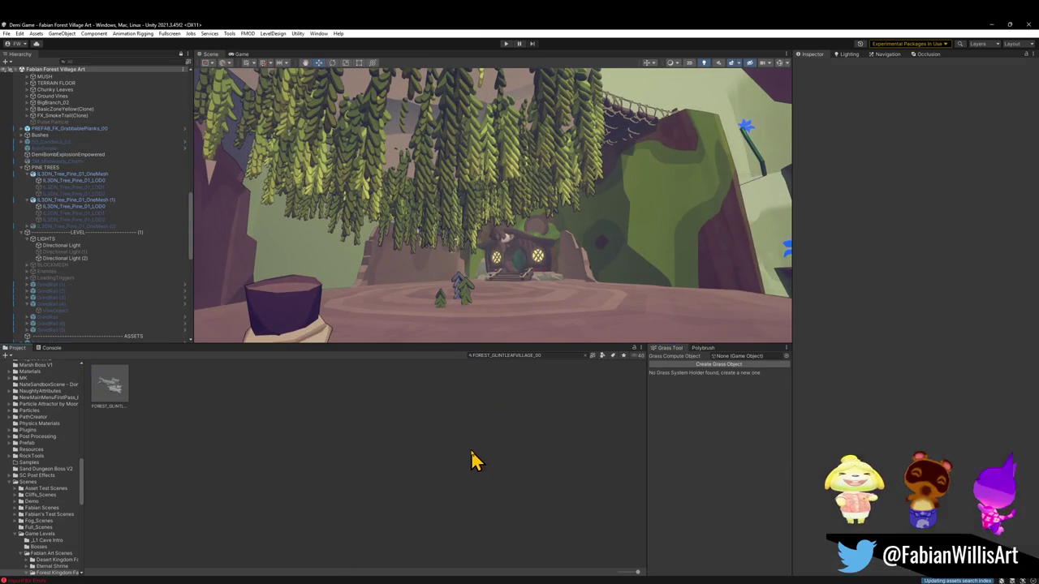
Check two vine planes' materials, then select M_ForestVillageUndersidePlant in the Project window.
{"action": "left_click", "coordinate": [585, 355]}
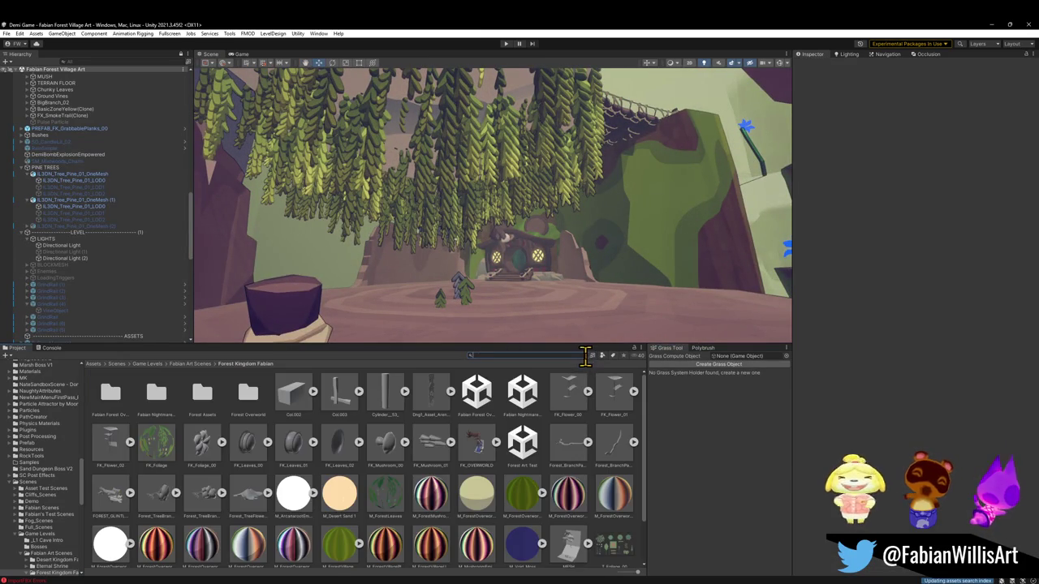
{"action": "left_click", "coordinate": [474, 302]}
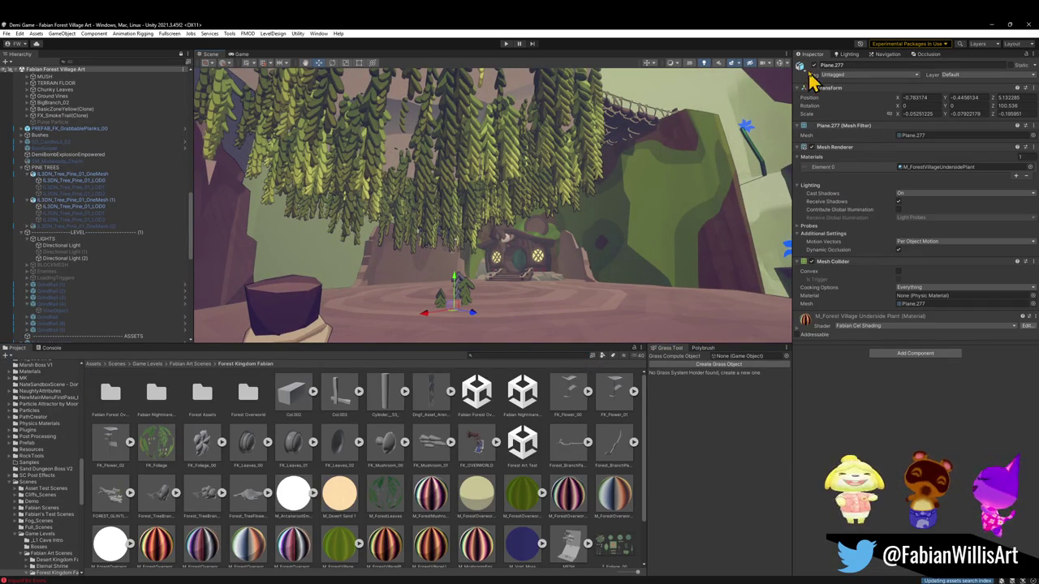
{"action": "left_click", "coordinate": [464, 297]}
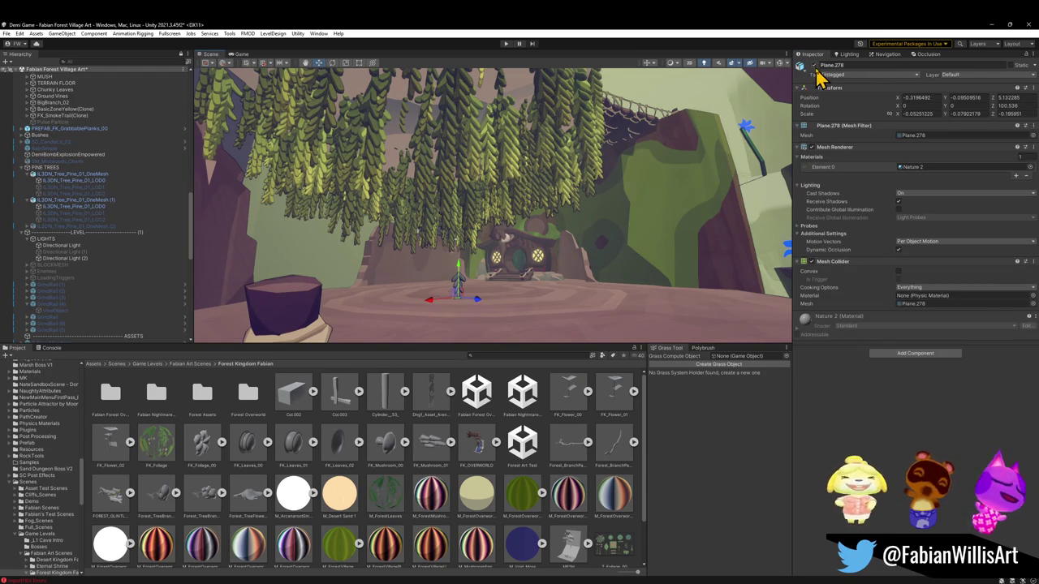
{"action": "left_click", "coordinate": [413, 496]}
{"action": "scroll", "coordinate": [422, 462], "scroll_direction": "down", "scroll_amount": 2}
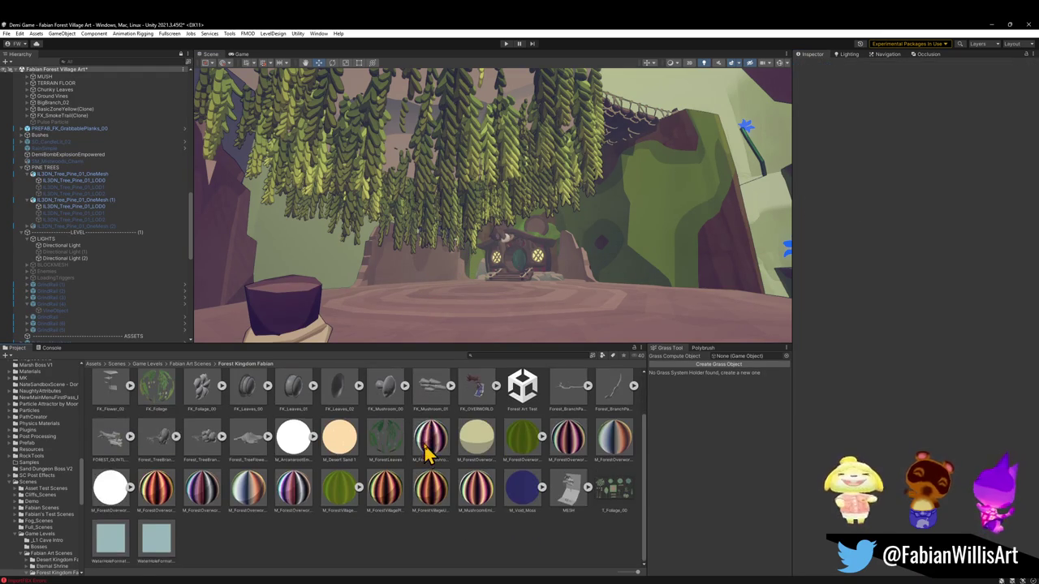
{"action": "left_click", "coordinate": [425, 499]}
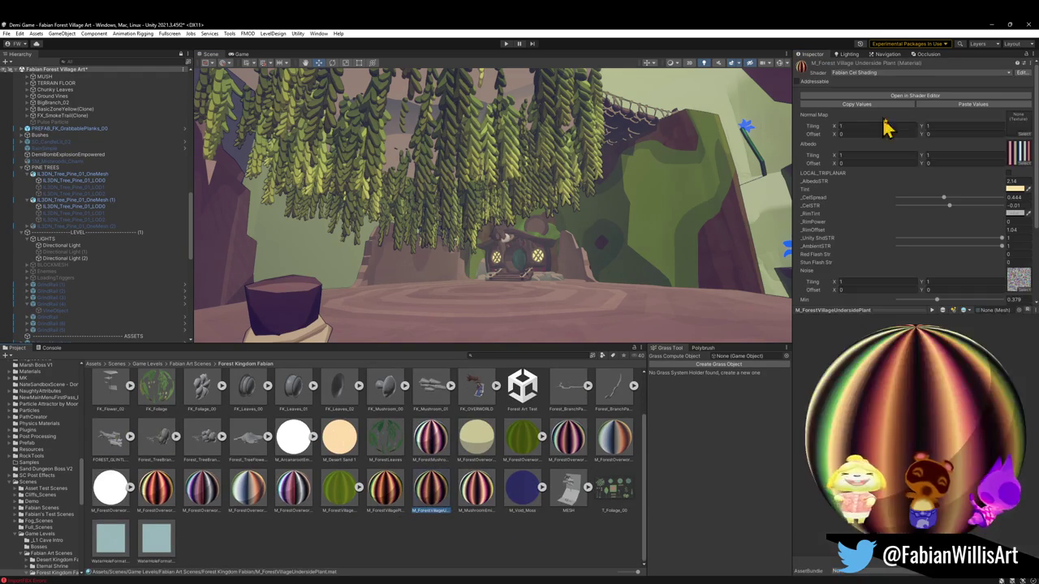
Tint the Underside Plant material a pale warm cream, FFF4DA.
{"action": "left_click", "coordinate": [1014, 189]}
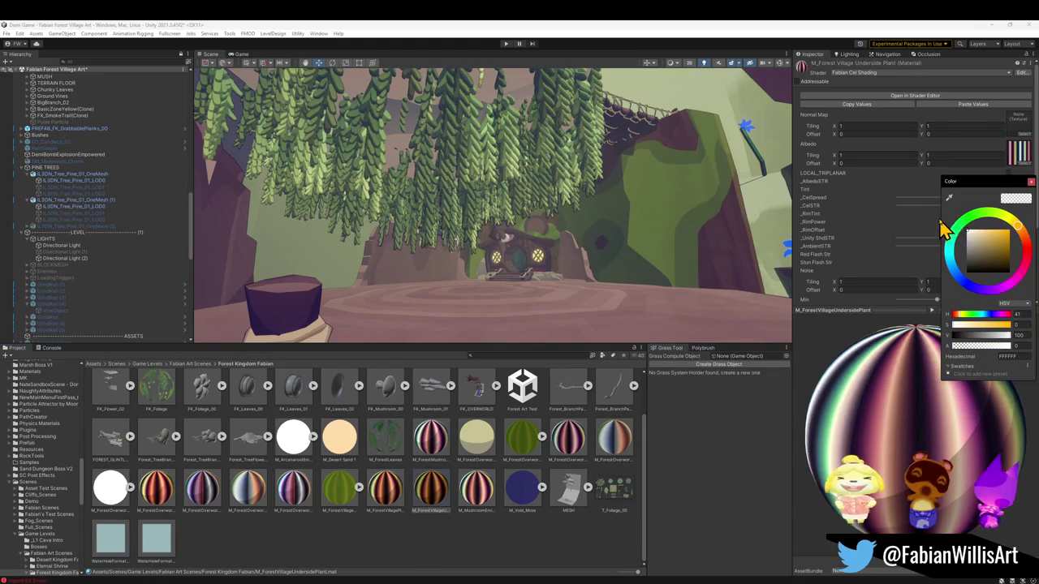
{"action": "left_click", "coordinate": [974, 225]}
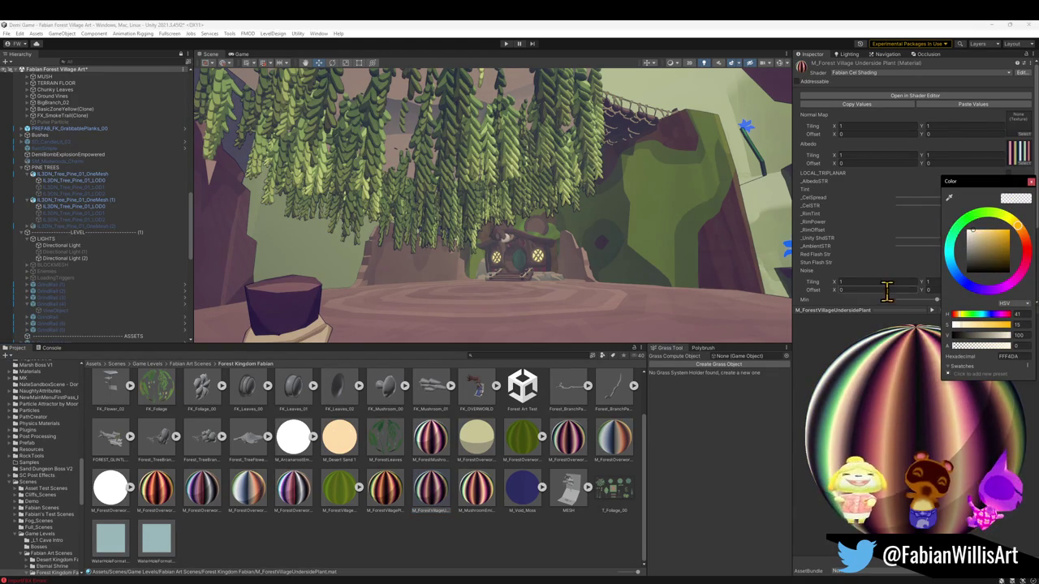
{"action": "left_click", "coordinate": [942, 201]}
Set _CelSpread to 0.654 and _CelSTR to -0.29 while viewing the vines from below.
{"action": "mouse_move", "coordinate": [943, 201]}
{"action": "left_mouse_down"}
{"action": "mouse_move", "coordinate": [953, 204]}
{"action": "mouse_move", "coordinate": [934, 206]}
{"action": "mouse_move", "coordinate": [939, 216]}
{"action": "left_mouse_up"}
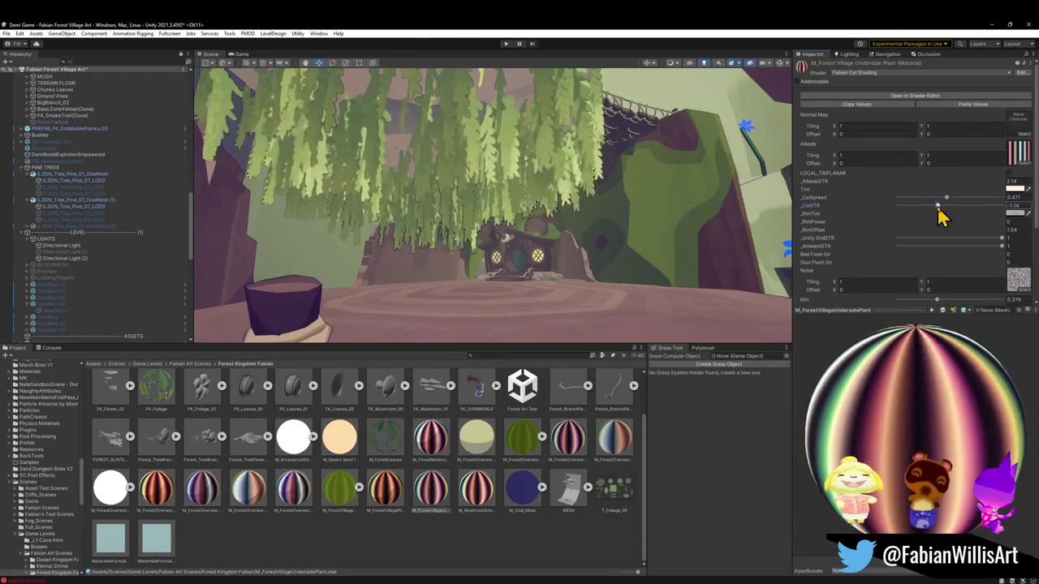
{"action": "right_click_drag", "start_coordinate": [638, 197], "coordinate": [635, 187]}
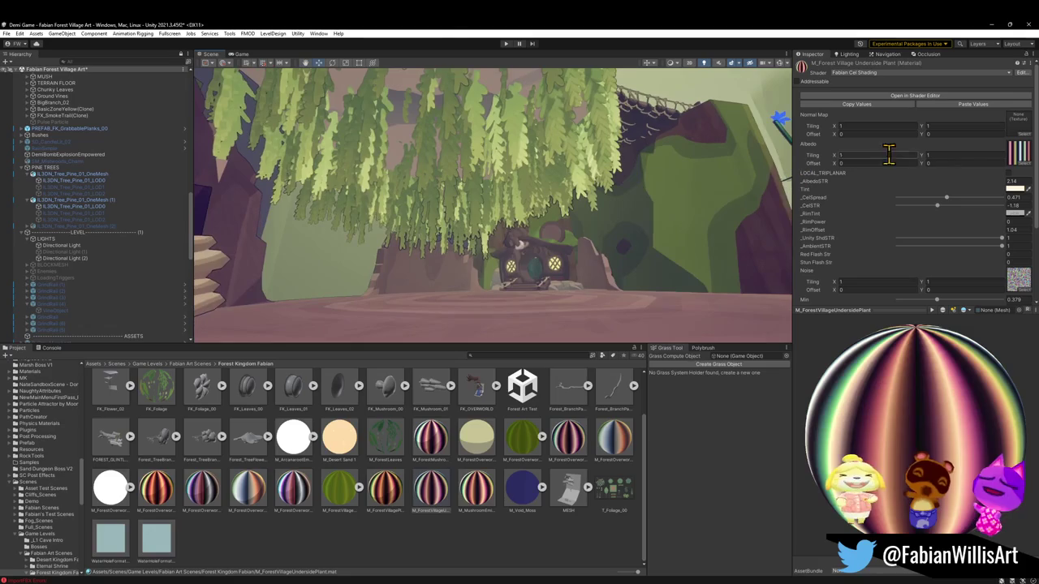
{"action": "mouse_move", "coordinate": [944, 207]}
{"action": "left_mouse_down"}
{"action": "mouse_move", "coordinate": [930, 201]}
{"action": "mouse_move", "coordinate": [971, 198]}
{"action": "mouse_move", "coordinate": [969, 209]}
{"action": "left_mouse_up"}
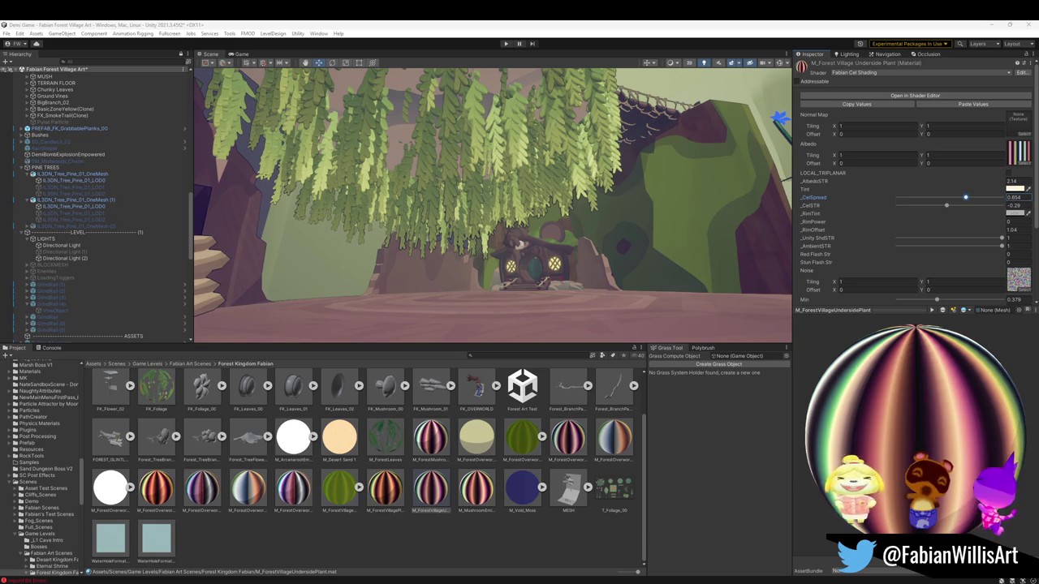
Swing the view back to the clearing and house, then select FOREST_GLINTLEAFVILLAGE_00.
{"action": "right_click_drag", "start_coordinate": [667, 225], "coordinate": [667, 224]}
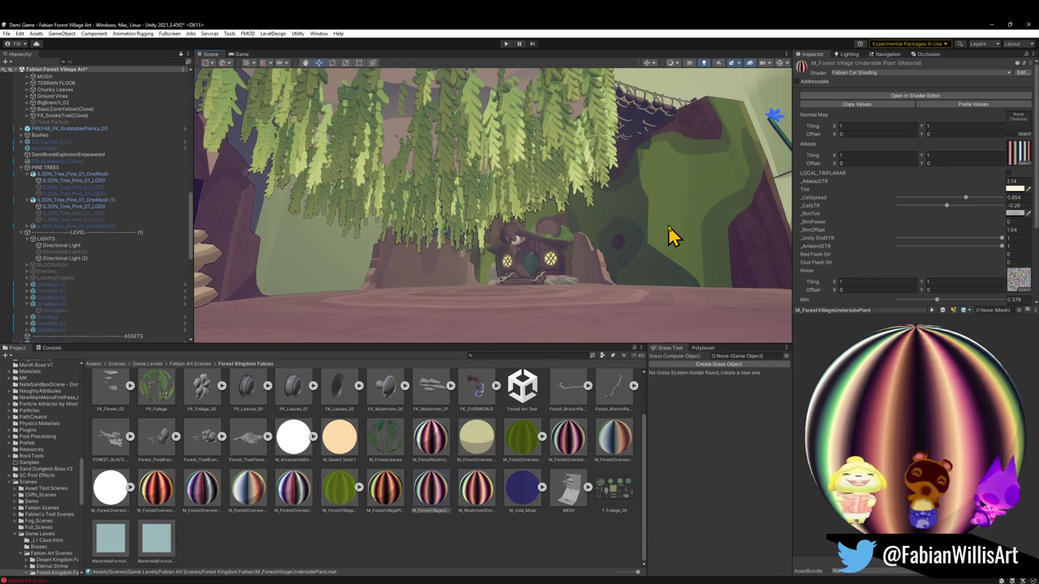
{"action": "right_click_drag", "start_coordinate": [590, 229], "coordinate": [545, 216]}
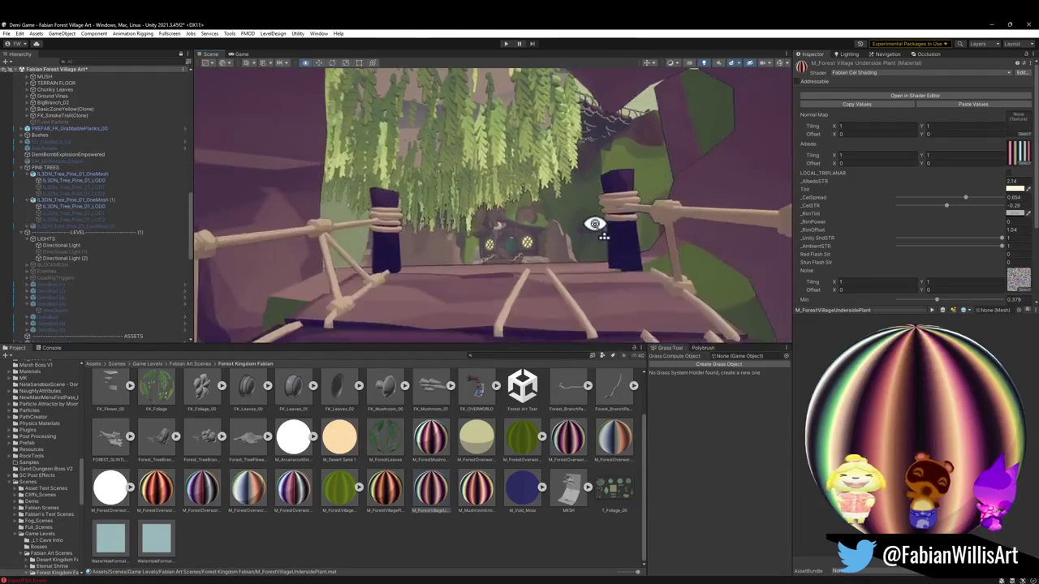
{"action": "right_click_drag", "start_coordinate": [546, 216], "coordinate": [610, 237]}
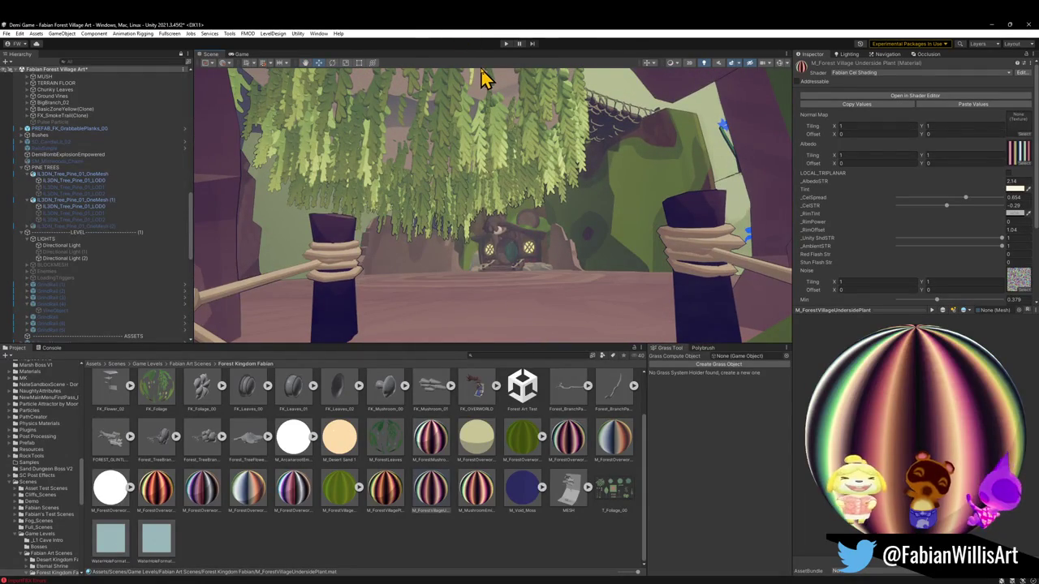
{"action": "mouse_move", "coordinate": [477, 166]}
{"action": "right_mouse_down"}
{"action": "mouse_move", "coordinate": [300, 247]}
{"action": "mouse_move", "coordinate": [324, 228]}
{"action": "right_mouse_up"}
{"action": "left_click", "coordinate": [464, 190]}
{"action": "scroll", "coordinate": [100, 249], "scroll_direction": "up", "scroll_amount": 3}
{"action": "scroll", "coordinate": [127, 220], "scroll_direction": "up", "scroll_amount": 3}
{"action": "scroll", "coordinate": [121, 220], "scroll_direction": "up", "scroll_amount": 3}
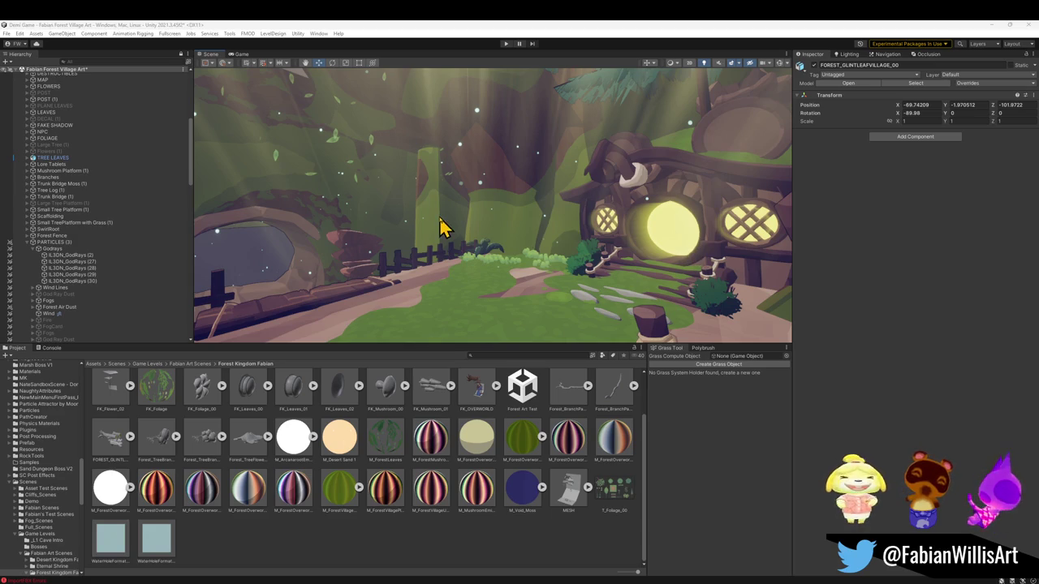
Duplicate Forest Dungeon Air Particles (7) under Forest Air Dust and move the copy to the view.
{"action": "scroll", "coordinate": [102, 247], "scroll_direction": "up", "scroll_amount": 2}
{"action": "scroll", "coordinate": [61, 227], "scroll_direction": "up", "scroll_amount": 2}
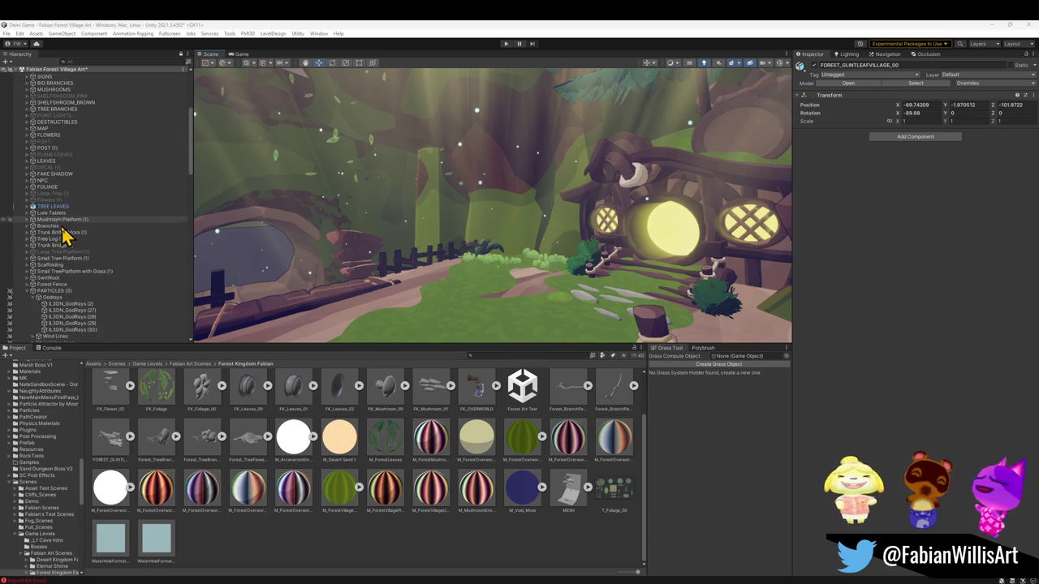
{"action": "scroll", "coordinate": [70, 294], "scroll_direction": "down", "scroll_amount": 3}
{"action": "scroll", "coordinate": [86, 287], "scroll_direction": "down", "scroll_amount": 2}
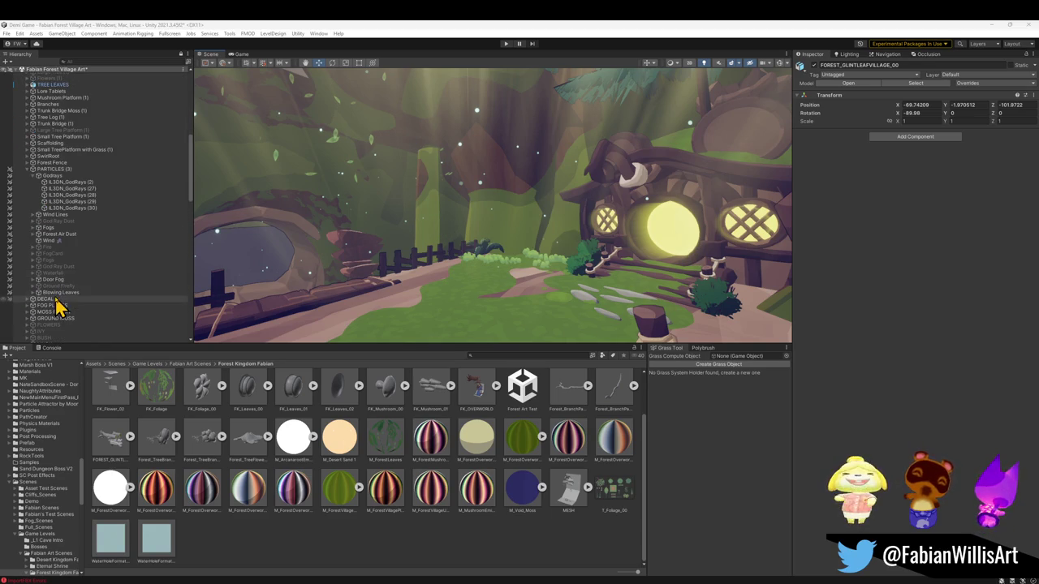
{"action": "left_click", "coordinate": [38, 235]}
{"action": "left_click", "coordinate": [32, 235]}
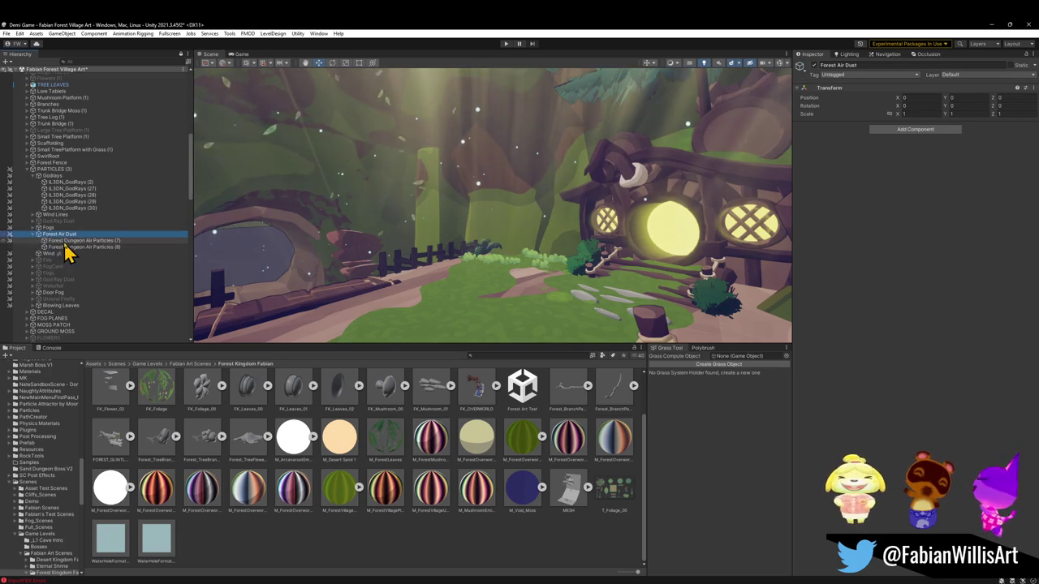
{"action": "left_click", "coordinate": [77, 241]}
{"action": "key", "text": "f"}
{"action": "mouse_move", "coordinate": [614, 227]}
{"action": "right_mouse_down"}
{"action": "mouse_move", "coordinate": [682, 245]}
{"action": "mouse_move", "coordinate": [641, 240]}
{"action": "mouse_move", "coordinate": [579, 257]}
{"action": "right_mouse_up"}
{"action": "key", "text": "ctrl+d"}
{"action": "key", "text": "ctrl+alt+f"}
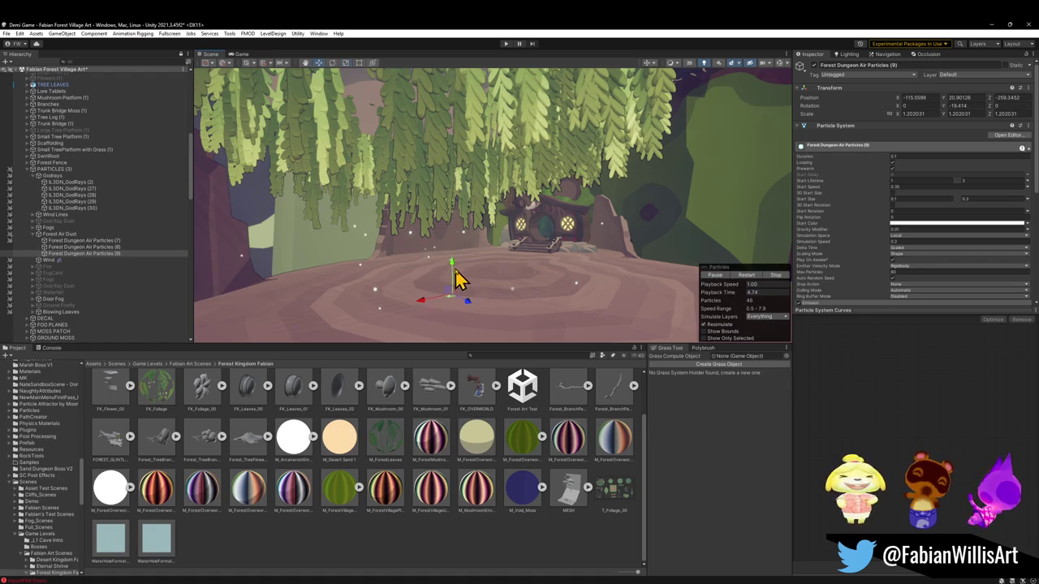
Fly through the cave toward the stump and bring up the M_ForestVillageMoss material.
{"action": "mouse_move", "coordinate": [469, 149]}
{"action": "right_mouse_down"}
{"action": "mouse_move", "coordinate": [436, 173]}
{"action": "mouse_move", "coordinate": [338, 170]}
{"action": "mouse_move", "coordinate": [461, 168]}
{"action": "mouse_move", "coordinate": [494, 232]}
{"action": "mouse_move", "coordinate": [441, 235]}
{"action": "mouse_move", "coordinate": [464, 281]}
{"action": "mouse_move", "coordinate": [447, 292]}
{"action": "mouse_move", "coordinate": [401, 283]}
{"action": "mouse_move", "coordinate": [439, 297]}
{"action": "mouse_move", "coordinate": [749, 244]}
{"action": "mouse_move", "coordinate": [541, 225]}
{"action": "mouse_move", "coordinate": [547, 233]}
{"action": "right_mouse_up"}
{"action": "key", "text": "s"}
{"action": "key", "text": "w"}
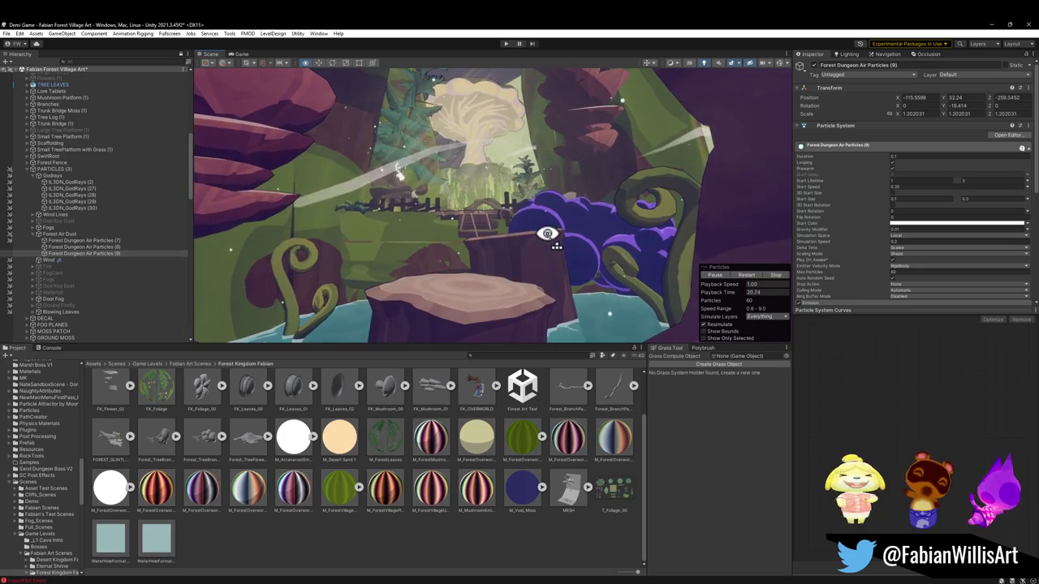
{"action": "right_click_drag", "start_coordinate": [551, 228], "coordinate": [552, 226]}
{"action": "key", "text": "s"}
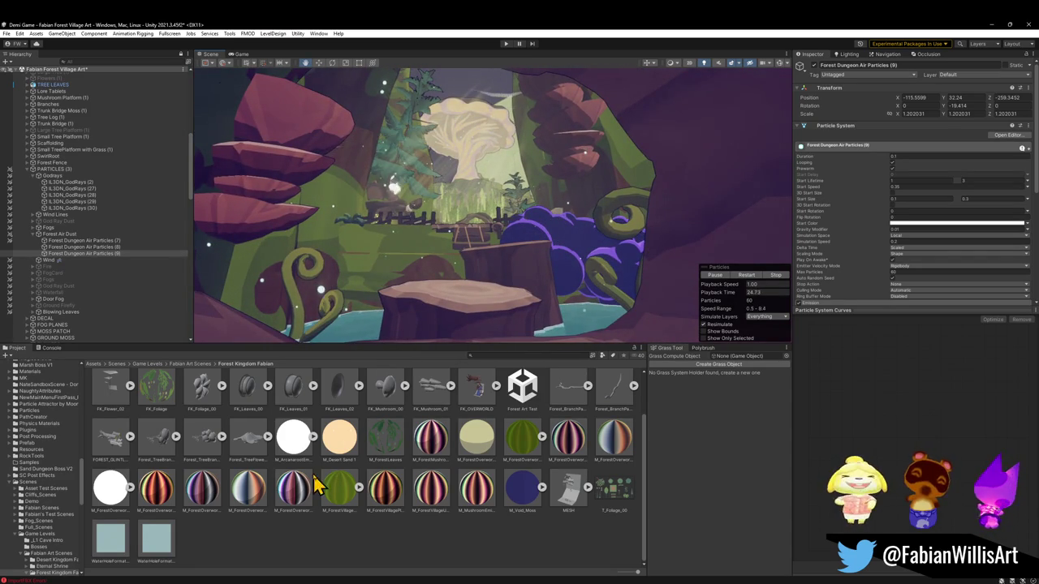
{"action": "right_click_drag", "start_coordinate": [545, 225], "coordinate": [541, 227]}
{"action": "key", "text": "w"}
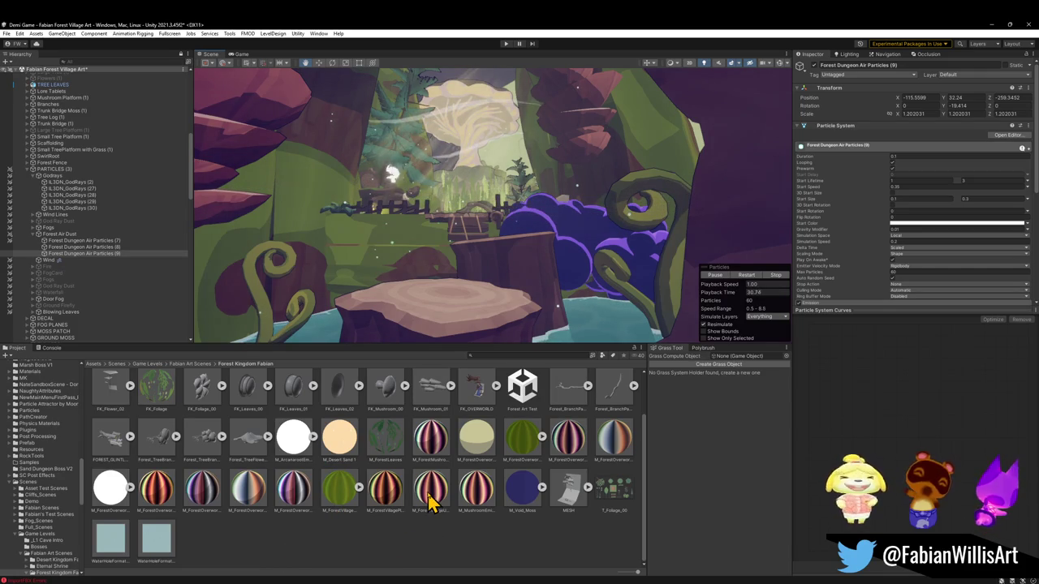
{"action": "right_click_drag", "start_coordinate": [468, 267], "coordinate": [463, 267]}
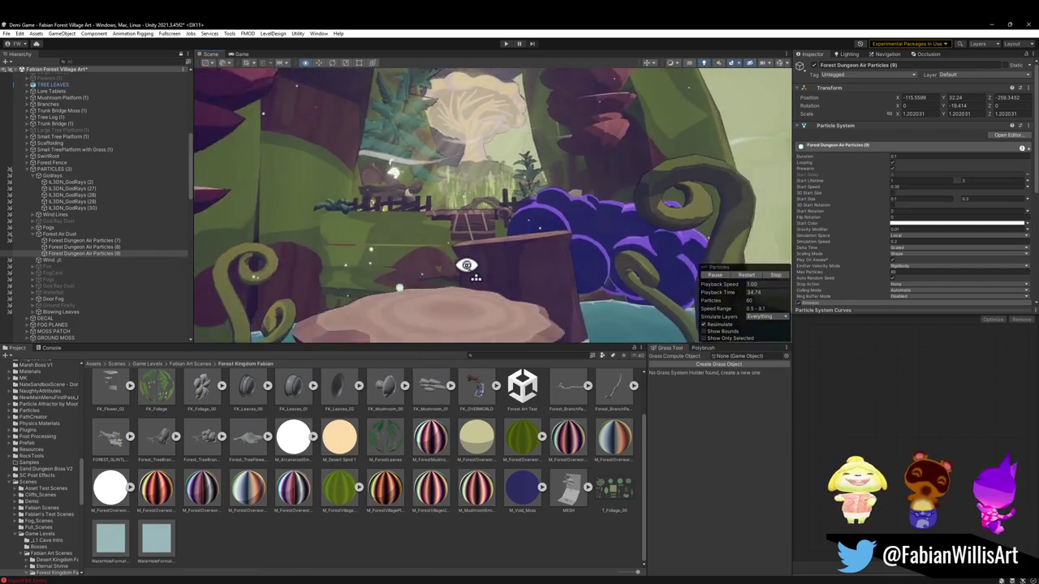
{"action": "left_click", "coordinate": [341, 491]}
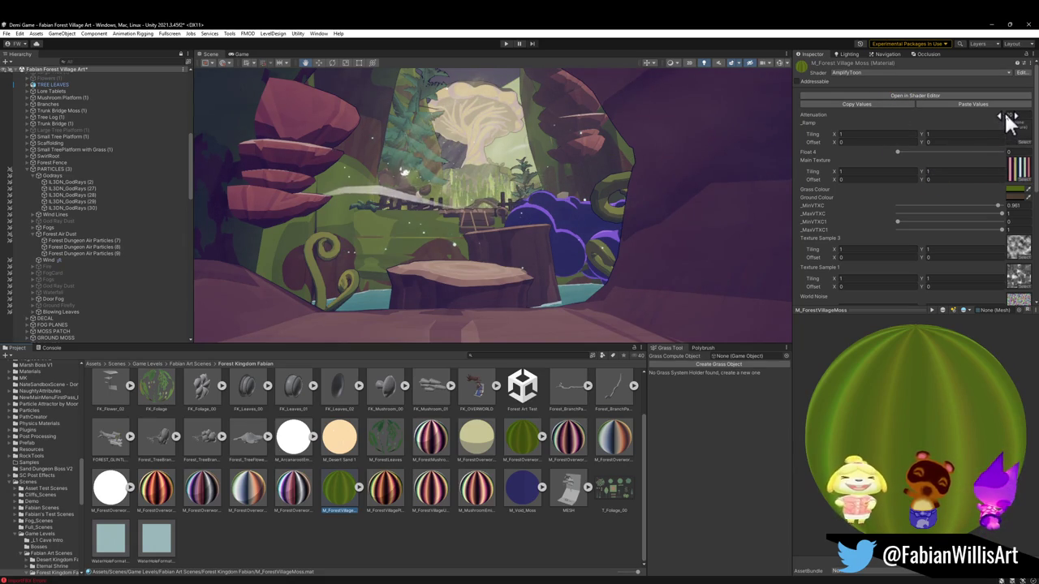
Reselect the Underside Plant material and revert a trial _AlbedoSTR change.
{"action": "left_click", "coordinate": [430, 486]}
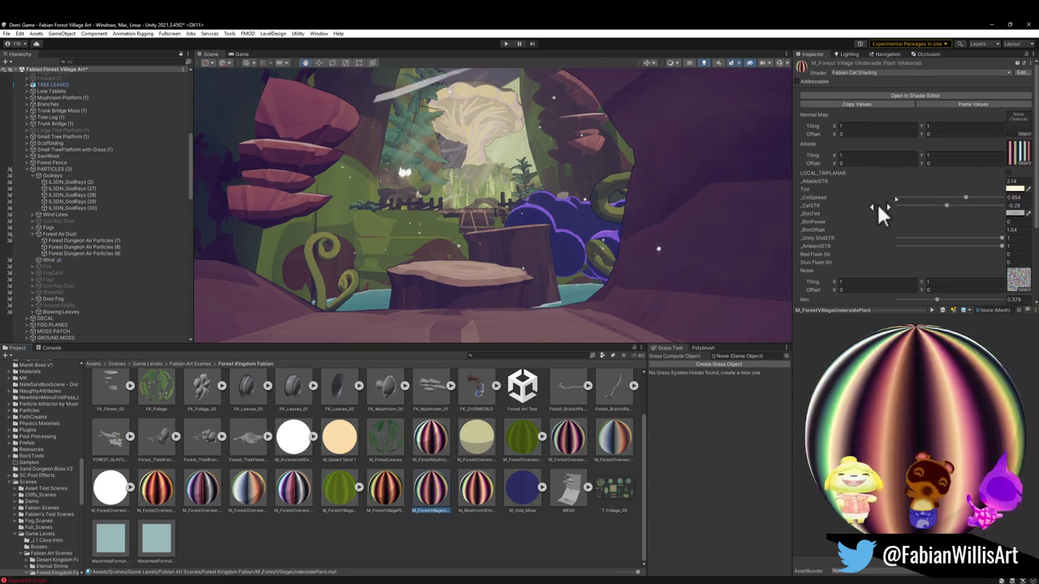
{"action": "mouse_move", "coordinate": [1004, 185]}
{"action": "left_mouse_down"}
{"action": "mouse_move", "coordinate": [917, 199]}
{"action": "mouse_move", "coordinate": [957, 213]}
{"action": "mouse_move", "coordinate": [940, 221]}
{"action": "left_mouse_up"}
{"action": "key", "text": "ctrl+z"}
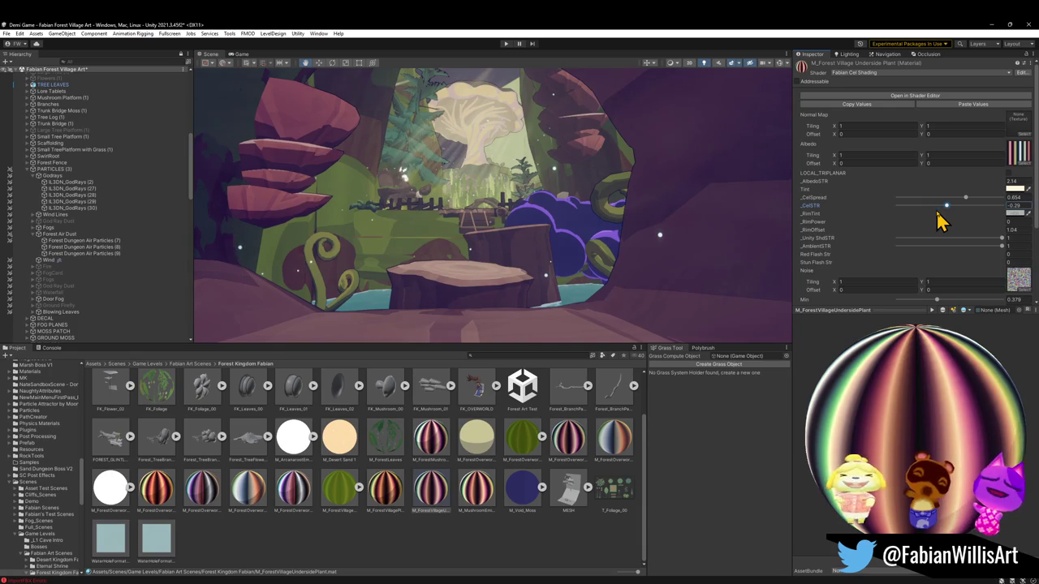
{"action": "mouse_move", "coordinate": [369, 232]}
{"action": "right_mouse_down"}
{"action": "mouse_move", "coordinate": [374, 240]}
{"action": "mouse_move", "coordinate": [363, 238]}
{"action": "mouse_move", "coordinate": [500, 225]}
{"action": "mouse_move", "coordinate": [447, 206]}
{"action": "mouse_move", "coordinate": [322, 194]}
{"action": "mouse_move", "coordinate": [528, 223]}
{"action": "mouse_move", "coordinate": [468, 227]}
{"action": "mouse_move", "coordinate": [474, 234]}
{"action": "right_mouse_up"}
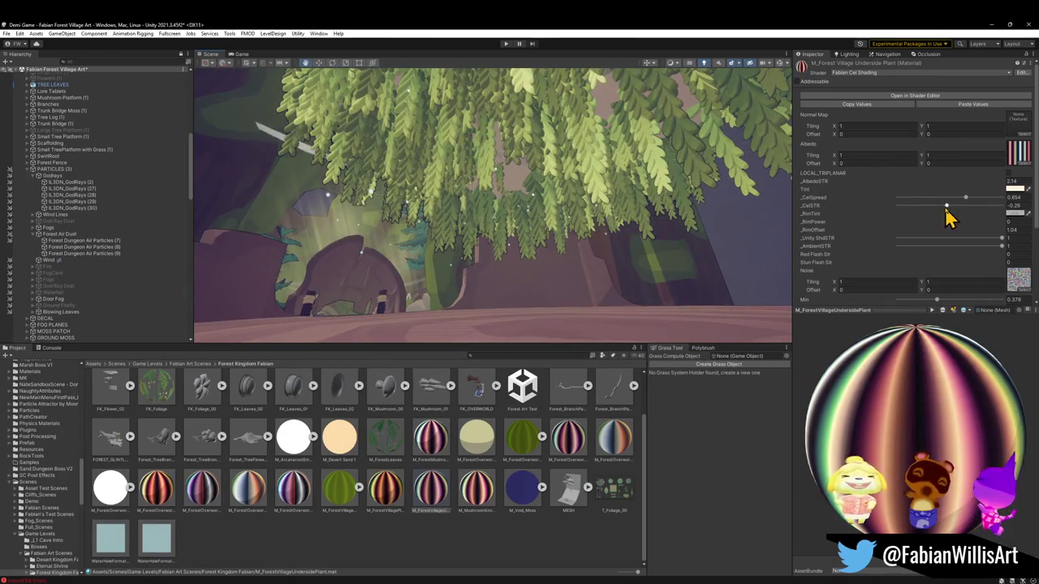
Retune _CelSTR, _AlbedoSTR and _CelSpread, then cut _AmbientSTR to 0.196 and ShdSTR to 0.01.
{"action": "left_click_drag", "start_coordinate": [946, 207], "coordinate": [930, 208]}
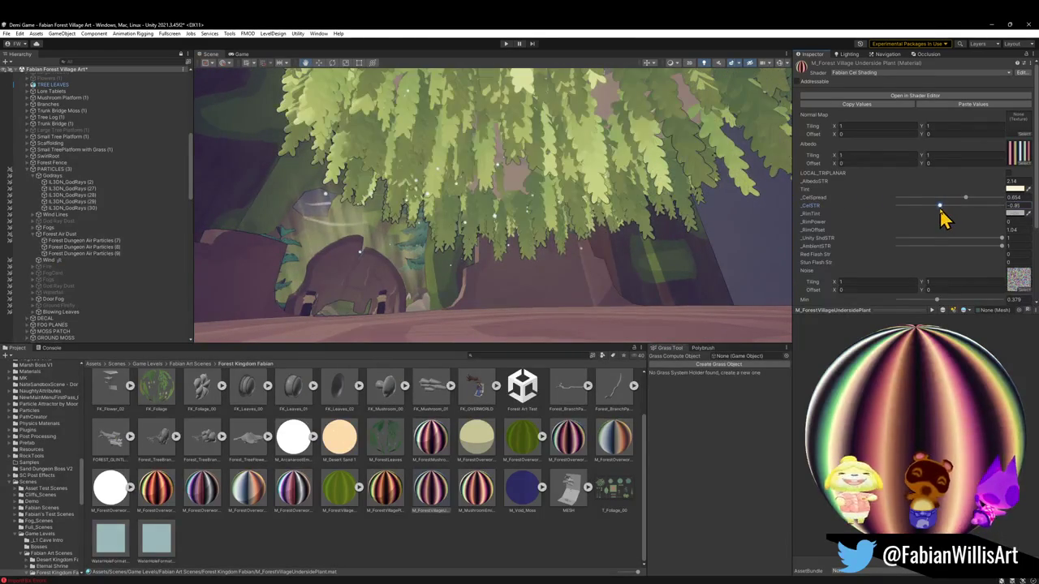
{"action": "mouse_move", "coordinate": [1001, 185]}
{"action": "left_mouse_down"}
{"action": "mouse_move", "coordinate": [1016, 186]}
{"action": "mouse_move", "coordinate": [909, 202]}
{"action": "left_mouse_up"}
{"action": "left_click_drag", "start_coordinate": [946, 204], "coordinate": [947, 203]}
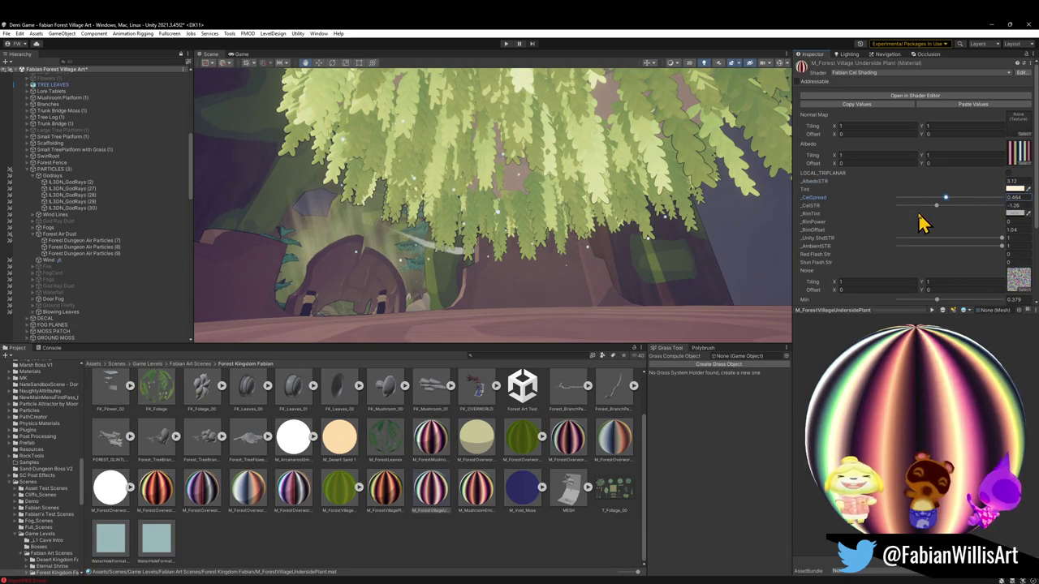
{"action": "mouse_move", "coordinate": [696, 207]}
{"action": "left_mouse_down", "text": "alt"}
{"action": "mouse_move", "coordinate": [612, 179]}
{"action": "mouse_move", "coordinate": [642, 174]}
{"action": "left_mouse_up", "text": "alt"}
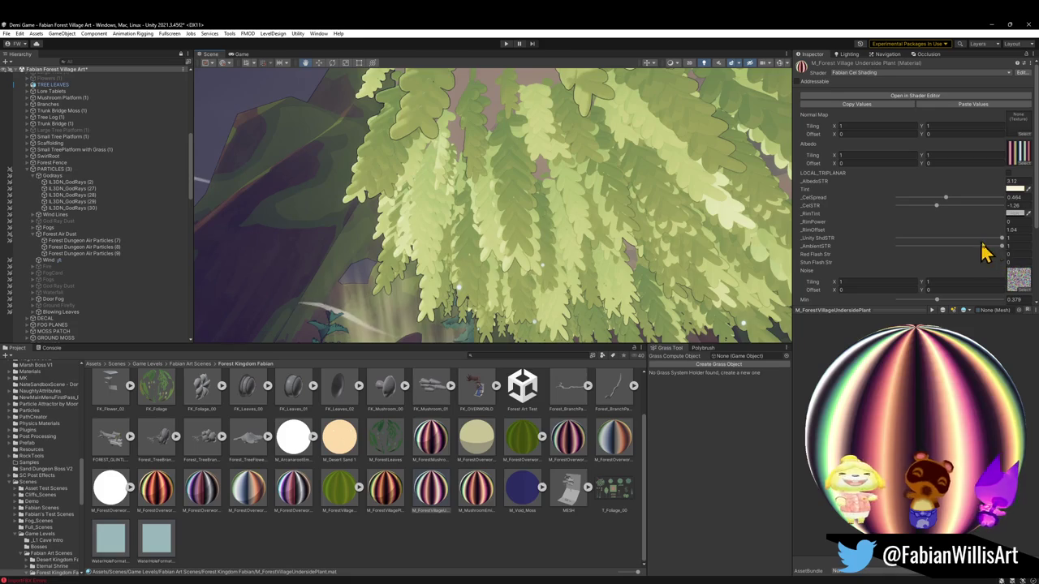
{"action": "mouse_move", "coordinate": [1005, 250]}
{"action": "left_mouse_down"}
{"action": "mouse_move", "coordinate": [866, 256]}
{"action": "mouse_move", "coordinate": [947, 251]}
{"action": "mouse_move", "coordinate": [852, 241]}
{"action": "left_mouse_up"}
{"action": "mouse_move", "coordinate": [649, 244]}
{"action": "left_mouse_down", "text": "alt"}
{"action": "mouse_move", "coordinate": [601, 234]}
{"action": "mouse_move", "coordinate": [633, 241]}
{"action": "mouse_move", "coordinate": [636, 255]}
{"action": "mouse_move", "coordinate": [663, 245]}
{"action": "mouse_move", "coordinate": [612, 185]}
{"action": "mouse_move", "coordinate": [628, 181]}
{"action": "mouse_move", "coordinate": [669, 207]}
{"action": "mouse_move", "coordinate": [695, 208]}
{"action": "mouse_move", "coordinate": [806, 181]}
{"action": "left_mouse_up", "text": "alt"}
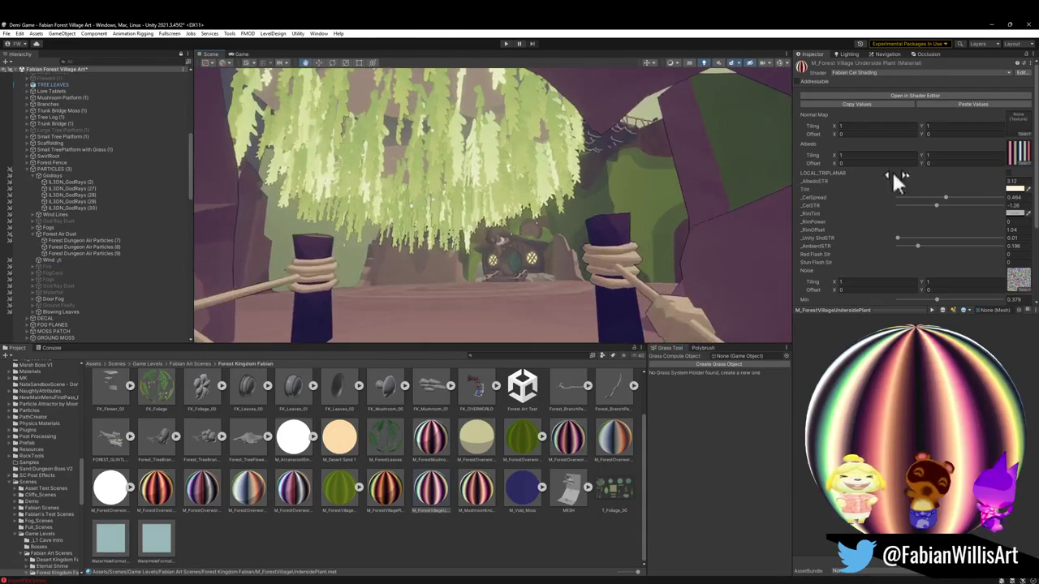
Set _AlbedoSTR to 2 and test a stronger shadow strength before restoring it.
{"action": "left_click_drag", "start_coordinate": [1004, 188], "coordinate": [1008, 195]}
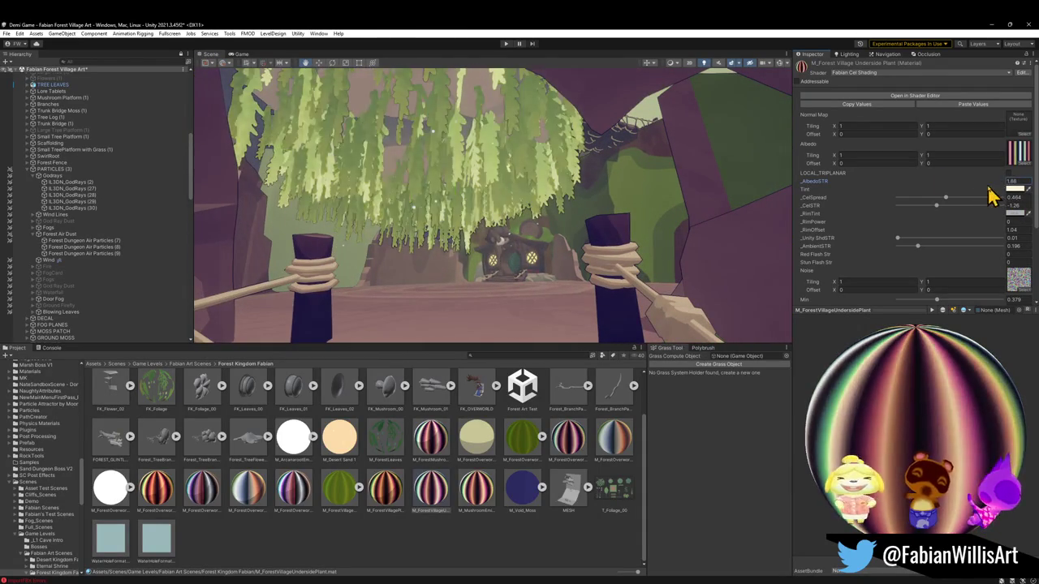
{"action": "type", "text": "2"}
{"action": "key", "text": "Return"}
{"action": "left_click_drag", "start_coordinate": [632, 218], "coordinate": [620, 199], "text": "alt"}
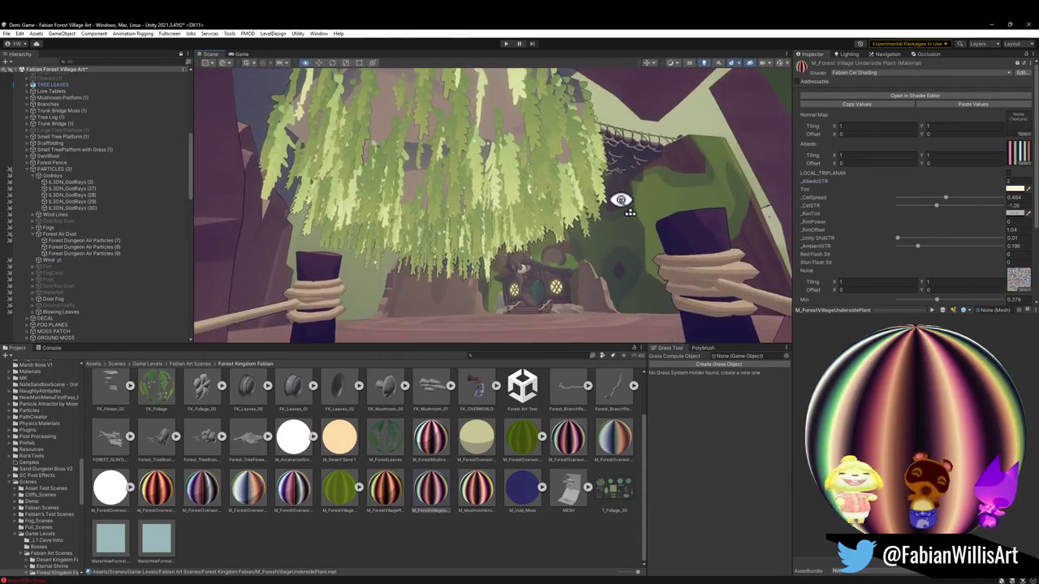
{"action": "middle_click_drag", "start_coordinate": [620, 199], "coordinate": [660, 199]}
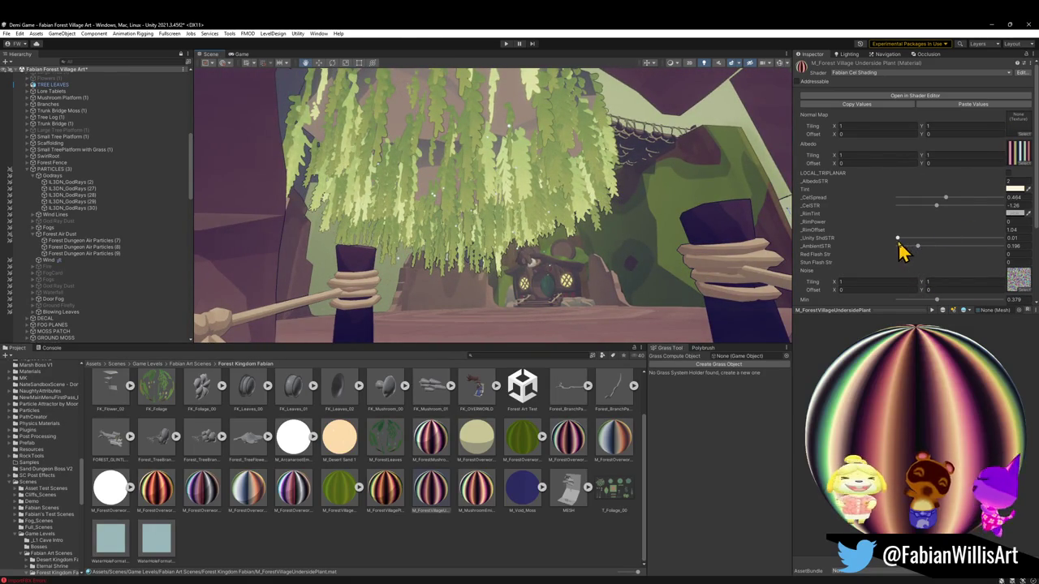
{"action": "mouse_move", "coordinate": [898, 238]}
{"action": "left_mouse_down"}
{"action": "mouse_move", "coordinate": [990, 258]}
{"action": "mouse_move", "coordinate": [920, 257]}
{"action": "mouse_move", "coordinate": [897, 243]}
{"action": "mouse_move", "coordinate": [912, 247]}
{"action": "left_mouse_up"}
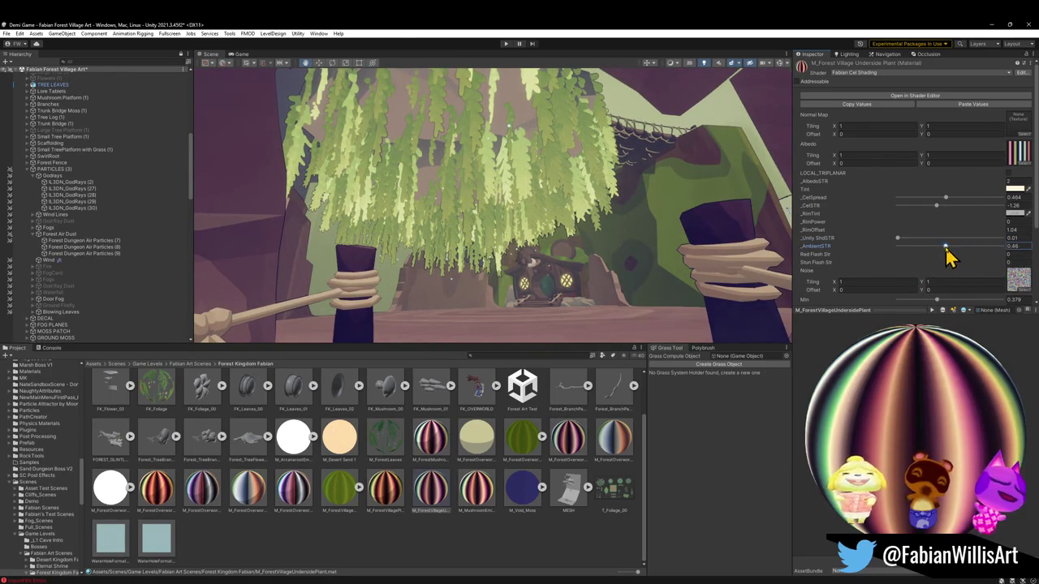
Re-enter albedo 2, set _AmbientSTR to 0.134 and _CelSTR to -1.26, viewing toward the door.
{"action": "scroll", "coordinate": [973, 263], "scroll_direction": "down", "scroll_amount": 2}
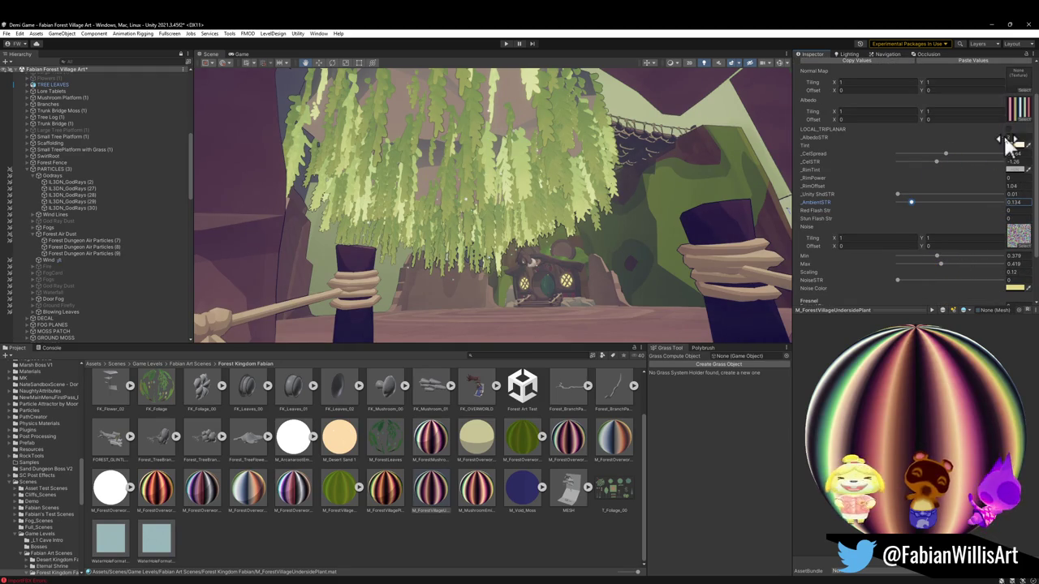
{"action": "left_click_drag", "start_coordinate": [1012, 138], "coordinate": [997, 149]}
{"action": "type", "text": "2"}
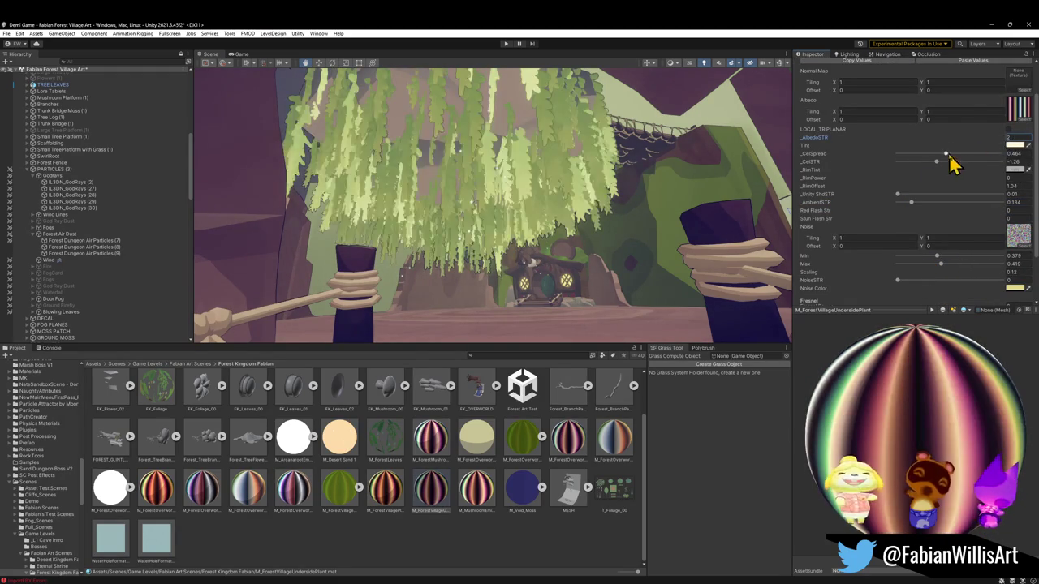
{"action": "left_click_drag", "start_coordinate": [935, 162], "coordinate": [942, 166]}
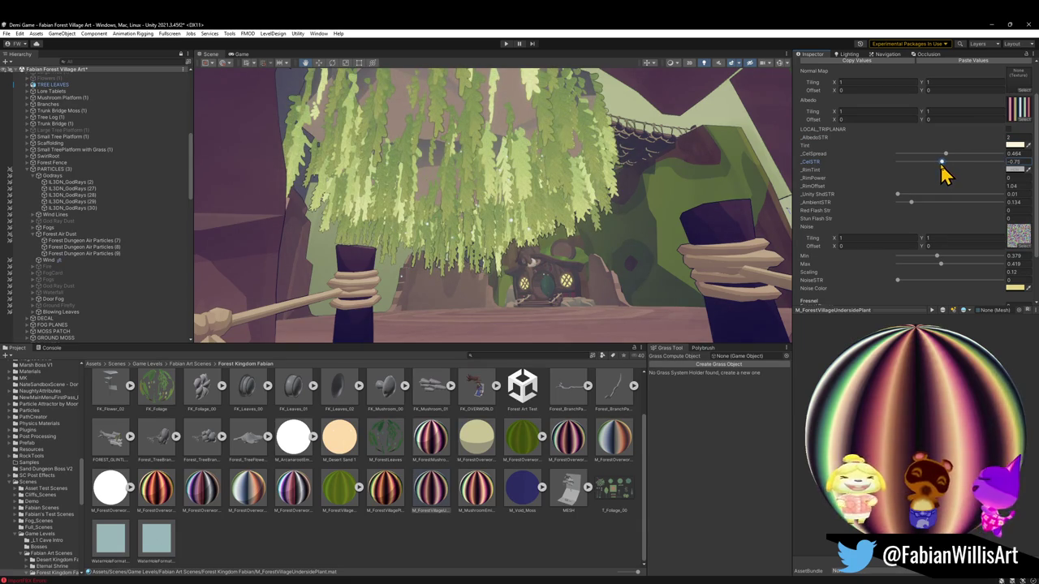
{"action": "right_click_drag", "start_coordinate": [590, 255], "coordinate": [630, 250]}
{"action": "key", "text": "w"}
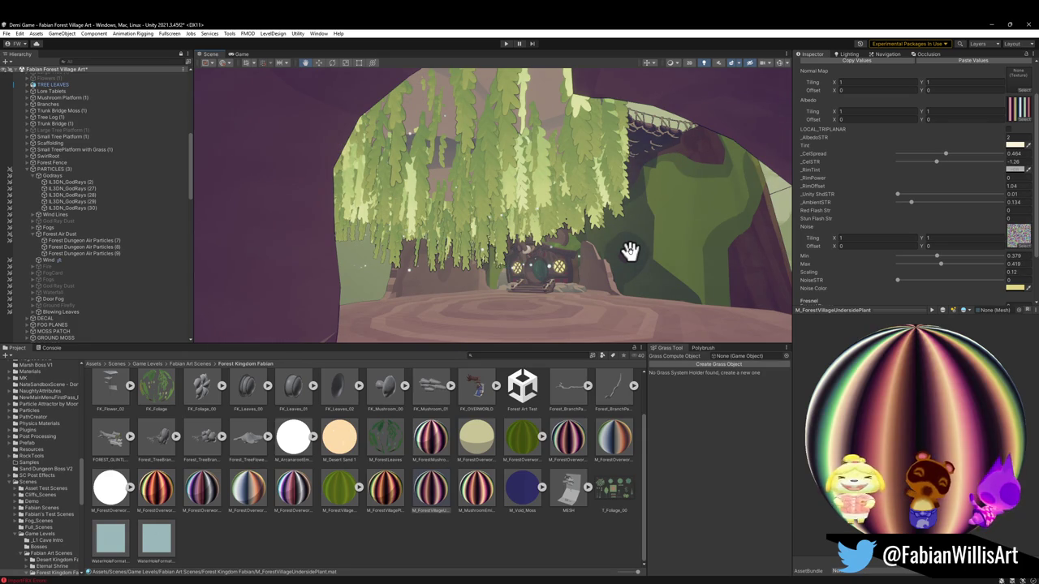
In Blender, slide the Plane.277 vine UVs along X to a new palette colour.
{"action": "left_click", "coordinate": [987, 25]}
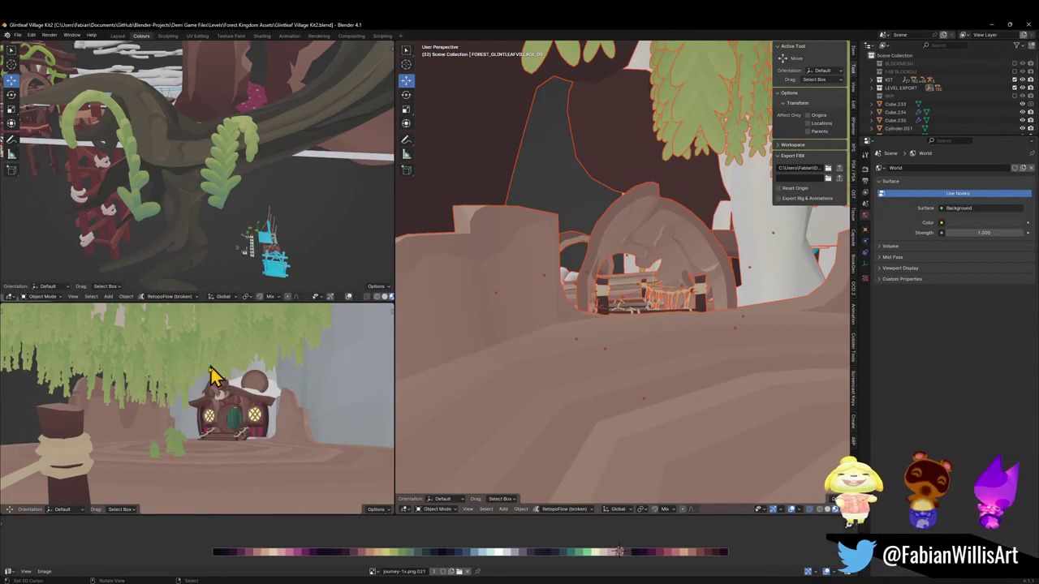
{"action": "key", "text": "shift+grave"}
{"action": "key", "text": "w"}
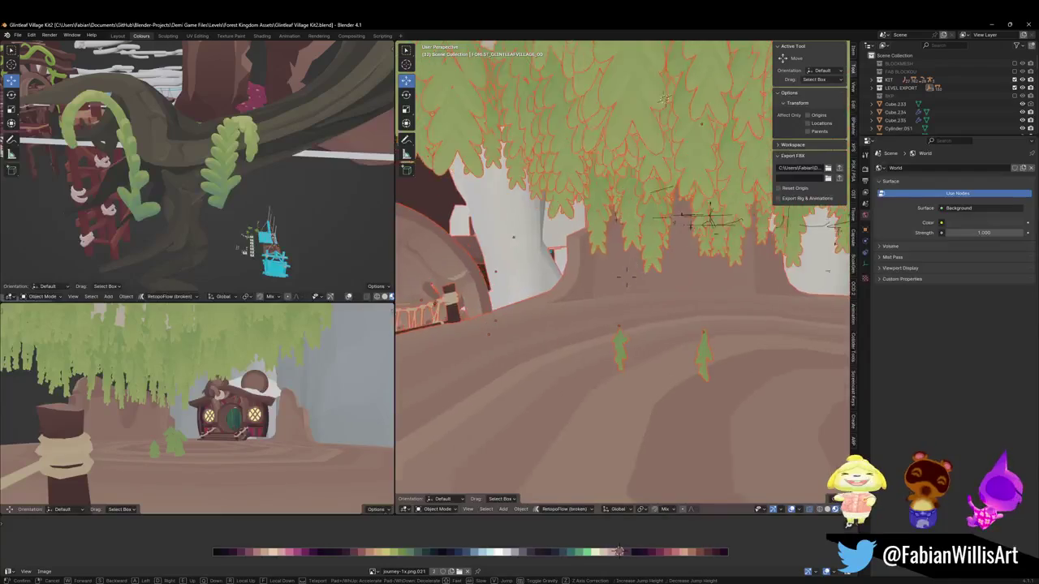
{"action": "left_click", "coordinate": [627, 275]}
{"action": "left_click", "coordinate": [645, 315]}
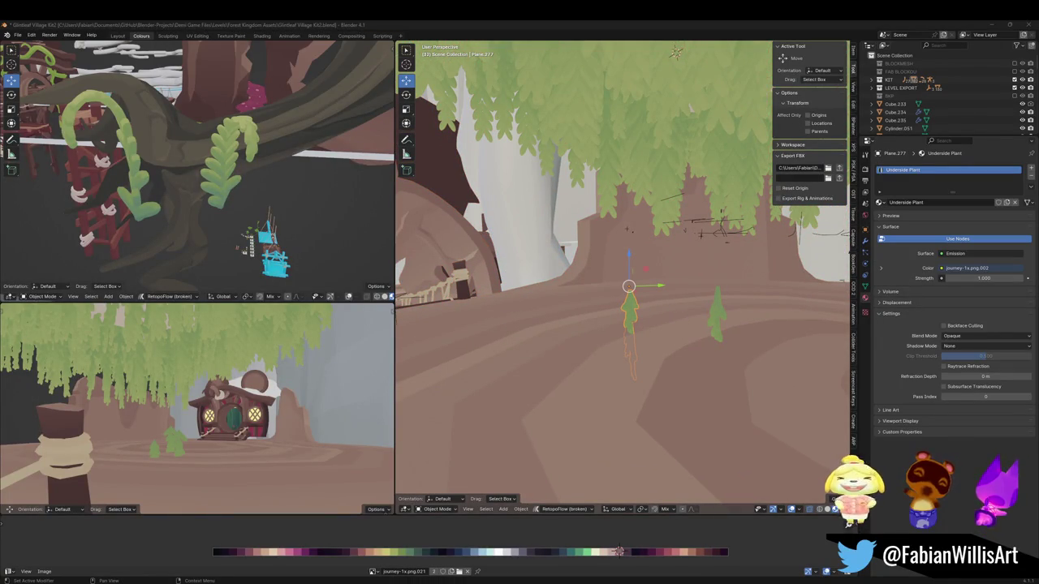
{"action": "key", "text": "g"}
{"action": "right_click", "coordinate": [684, 298]}
{"action": "key", "text": "Tab"}
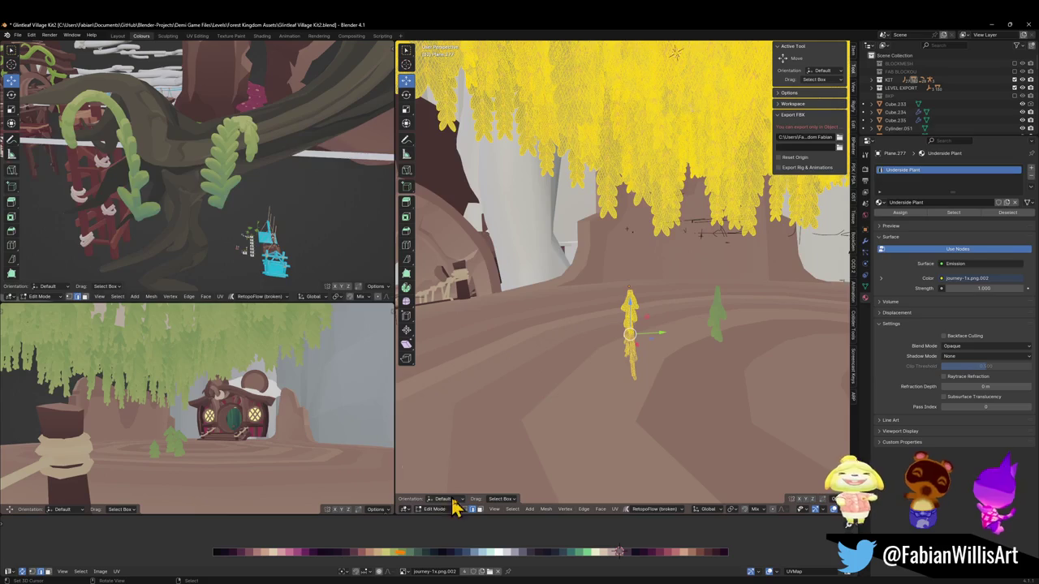
{"action": "key", "text": "g"}
{"action": "key", "text": "x"}
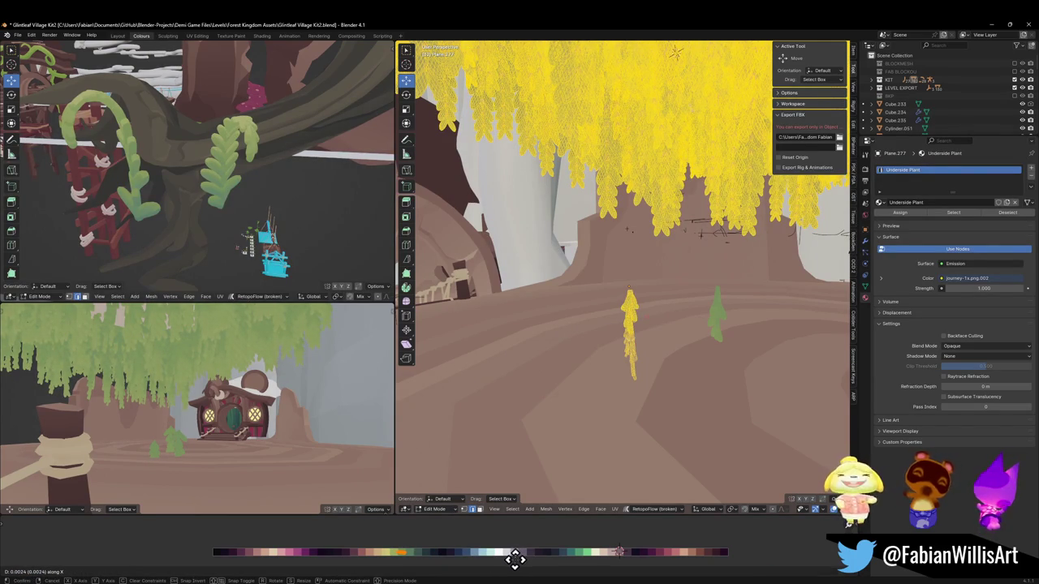
{"action": "left_click", "coordinate": [514, 559]}
Select the small left tree and nearby leaves and slide their UVs along X on the palette.
{"action": "key", "text": "shift+grave"}
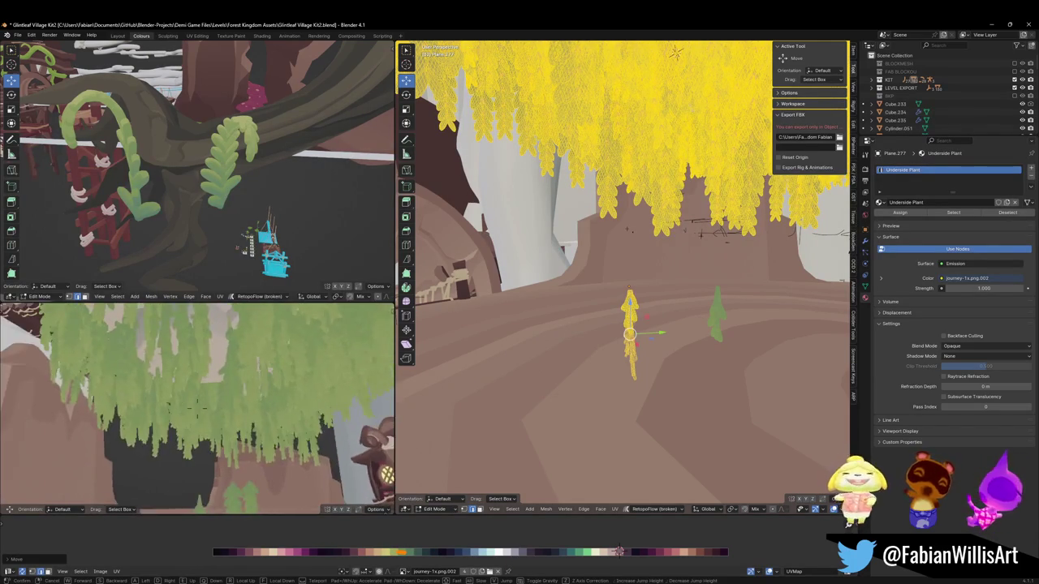
{"action": "key", "text": "s"}
{"action": "left_click", "coordinate": [293, 438]}
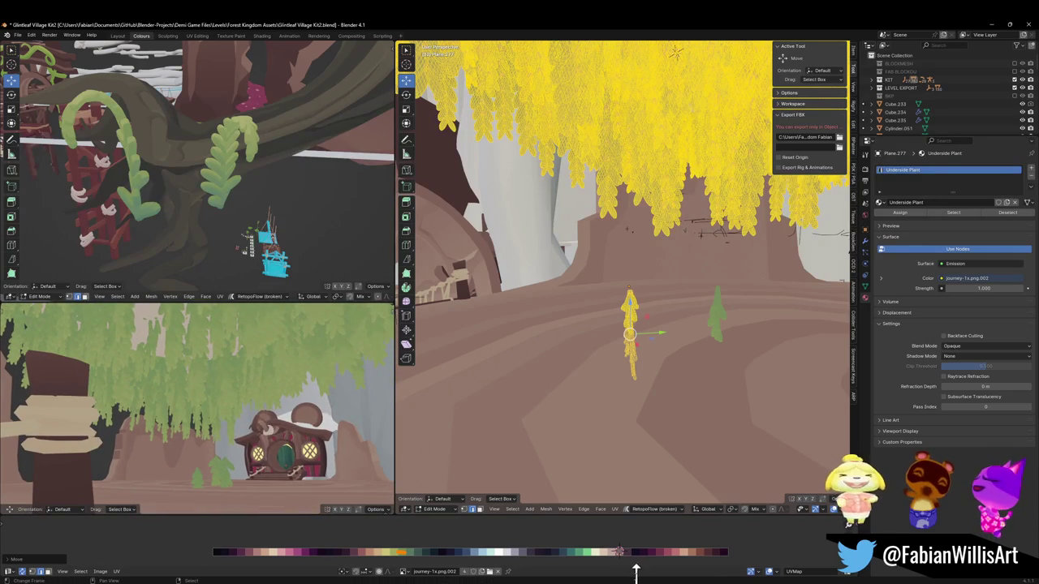
{"action": "middle_click_drag", "start_coordinate": [614, 294], "coordinate": [697, 348]}
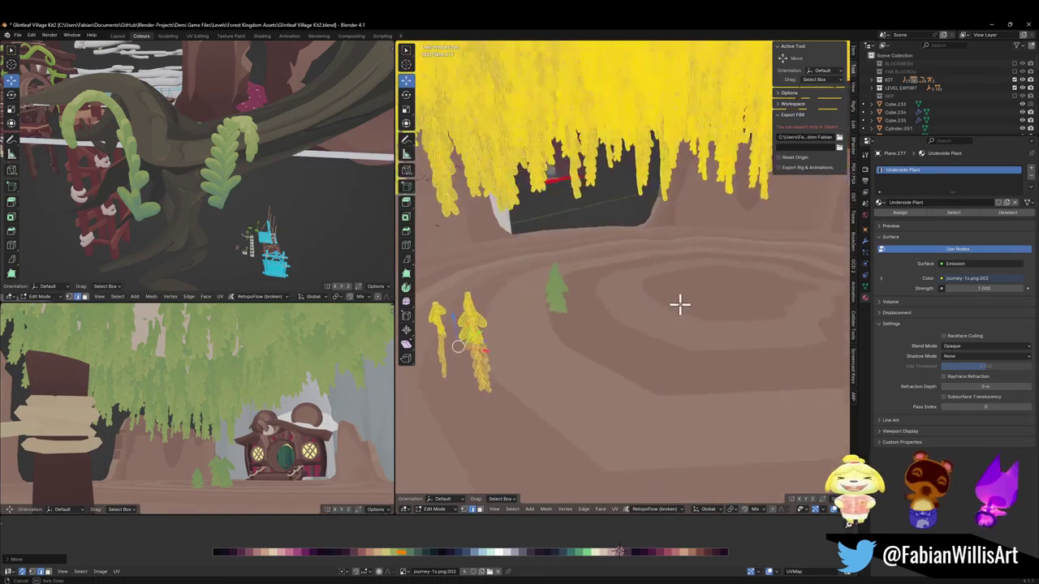
{"action": "key", "text": "alt+a"}
{"action": "left_click_drag", "start_coordinate": [538, 287], "coordinate": [577, 400]}
{"action": "key", "text": "g"}
{"action": "key", "text": "x"}
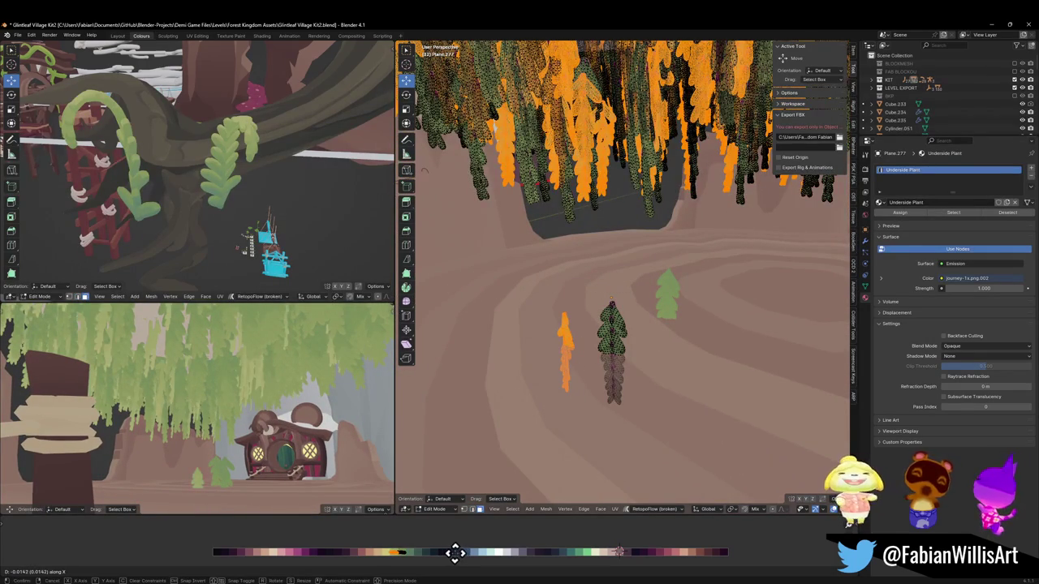
{"action": "left_click", "coordinate": [588, 564]}
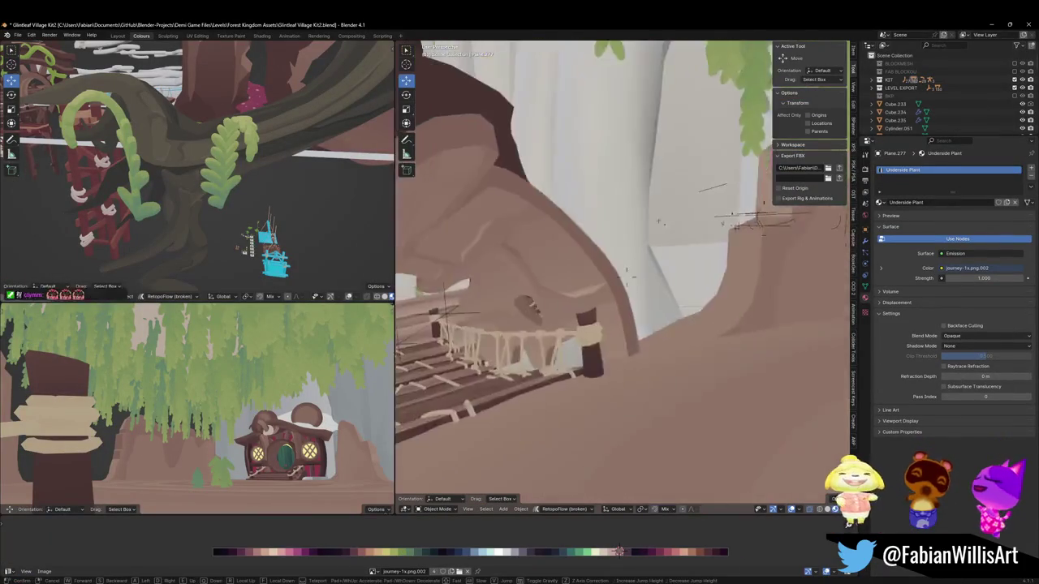
Select the whole level, re-export FOREST_GLINTLEAFVILLAGE_00.fbx and save Glintleaf Village Kit2.blend.
{"action": "left_click", "coordinate": [679, 314]}
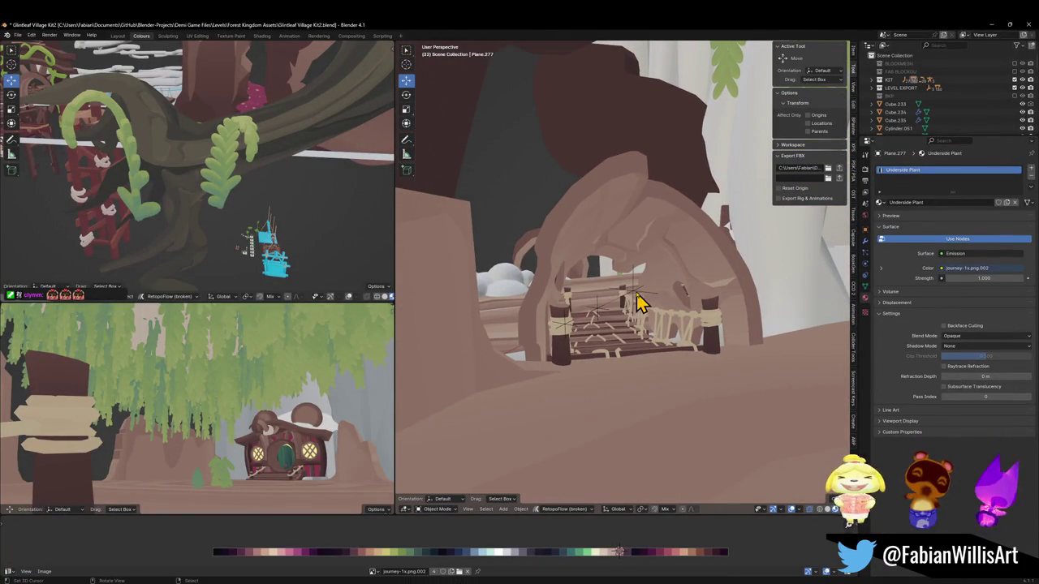
{"action": "left_click", "coordinate": [641, 300]}
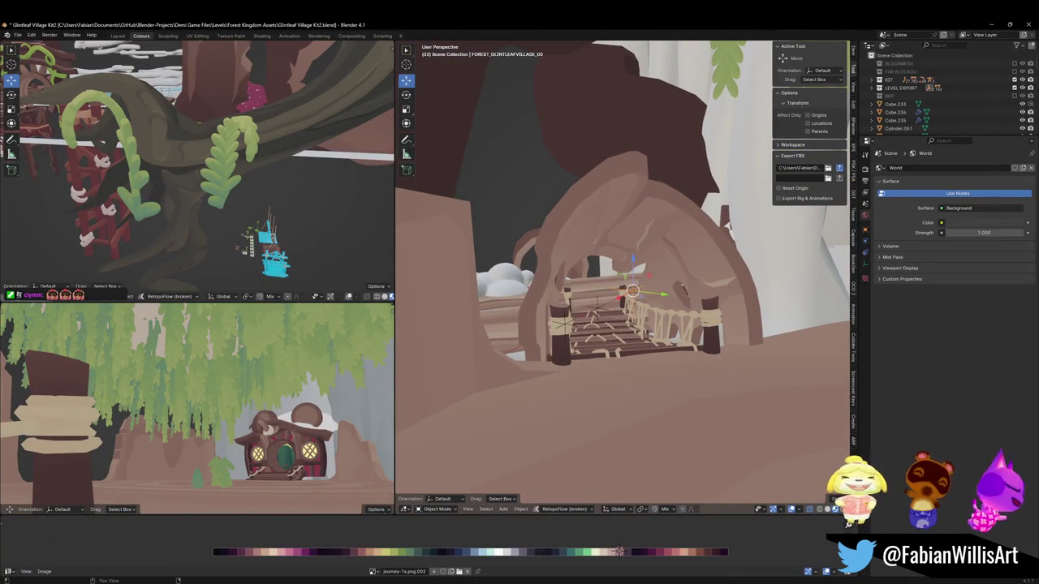
{"action": "key", "text": "a"}
{"action": "left_click", "coordinate": [839, 168]}
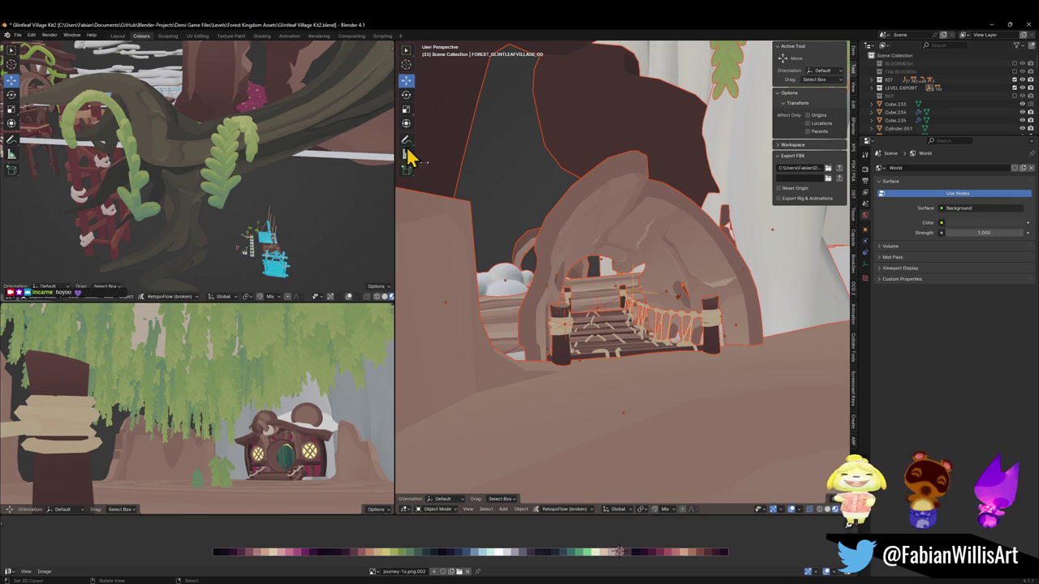
{"action": "key", "text": "ctrl+s"}
{"action": "key", "text": "alt+a"}
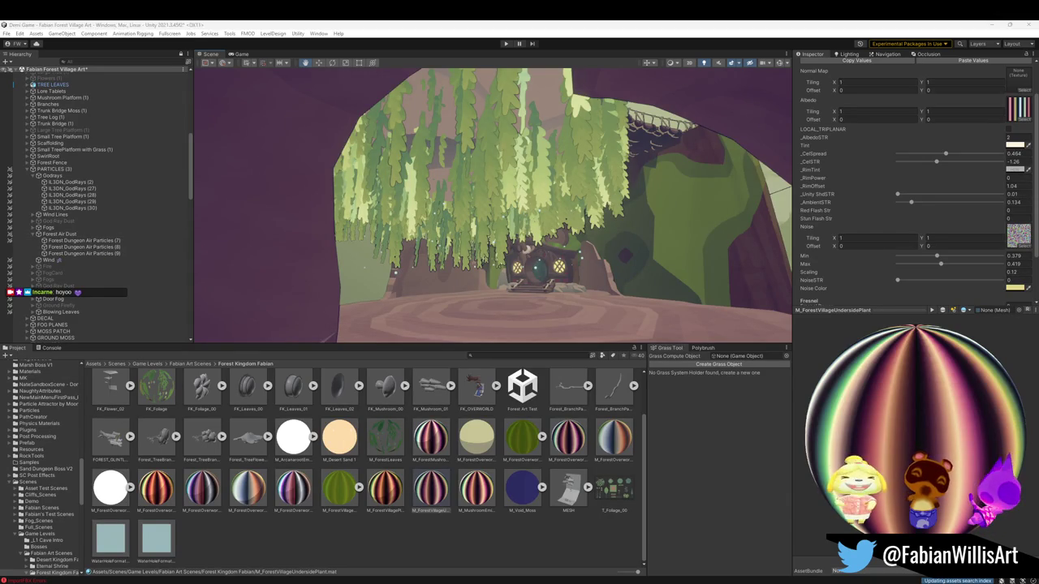
Turn the view toward the mushroom hut, clear the vine material selection, and enter play mode to test the cave.
{"action": "mouse_move", "coordinate": [528, 214]}
{"action": "right_mouse_down"}
{"action": "mouse_move", "coordinate": [528, 227]}
{"action": "mouse_move", "coordinate": [523, 201]}
{"action": "mouse_move", "coordinate": [452, 186]}
{"action": "mouse_move", "coordinate": [341, 185]}
{"action": "mouse_move", "coordinate": [439, 248]}
{"action": "mouse_move", "coordinate": [490, 229]}
{"action": "mouse_move", "coordinate": [512, 204]}
{"action": "mouse_move", "coordinate": [522, 159]}
{"action": "mouse_move", "coordinate": [510, 211]}
{"action": "mouse_move", "coordinate": [563, 203]}
{"action": "right_mouse_up"}
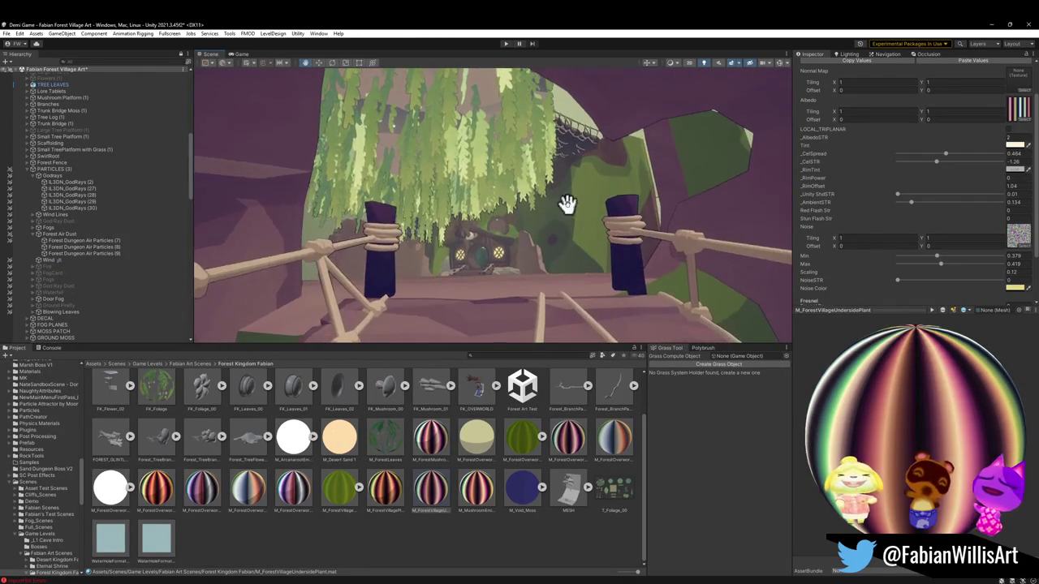
{"action": "left_click", "coordinate": [472, 556]}
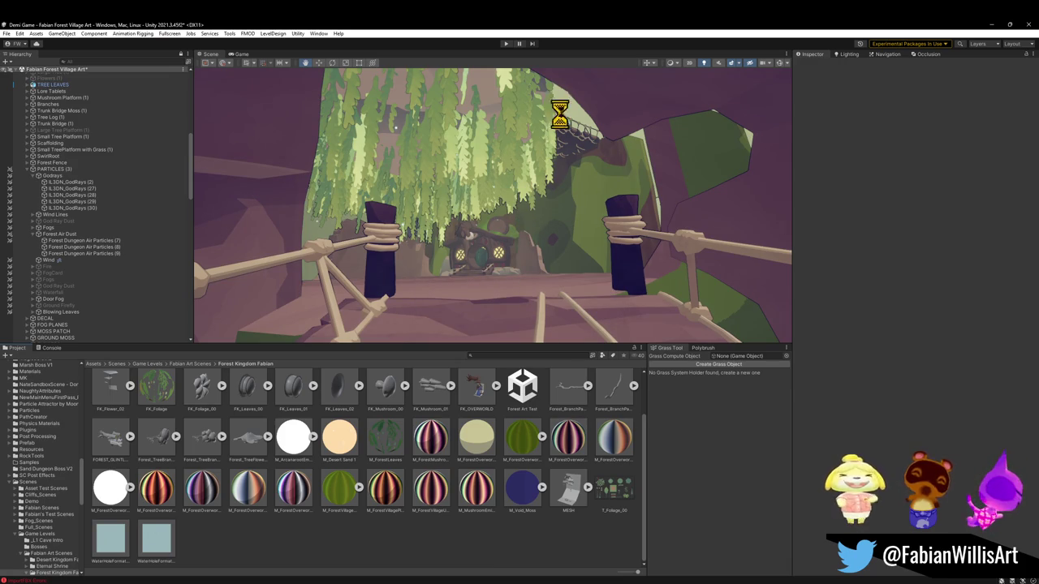
{"action": "left_click", "coordinate": [505, 43]}
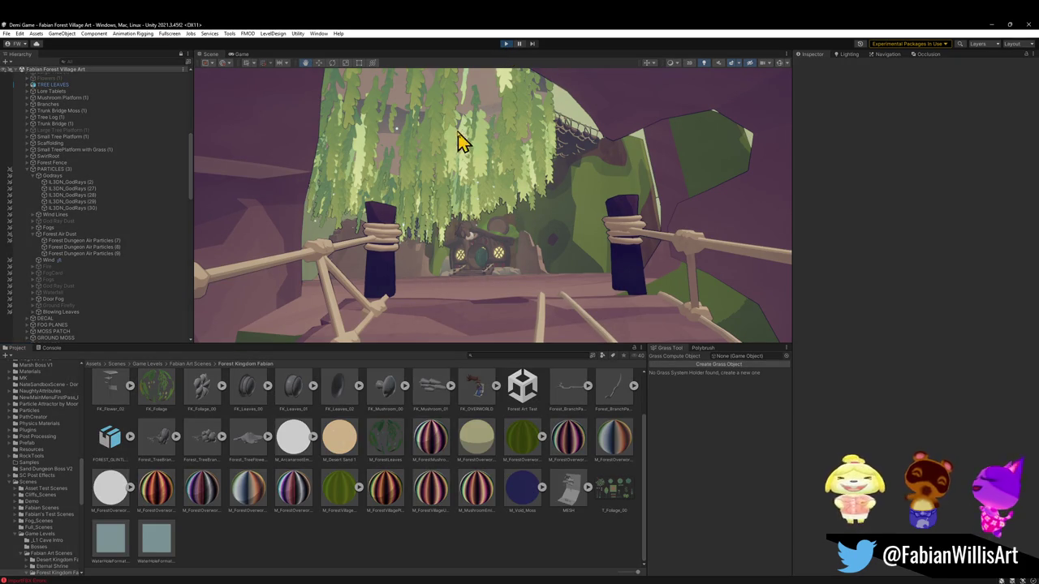